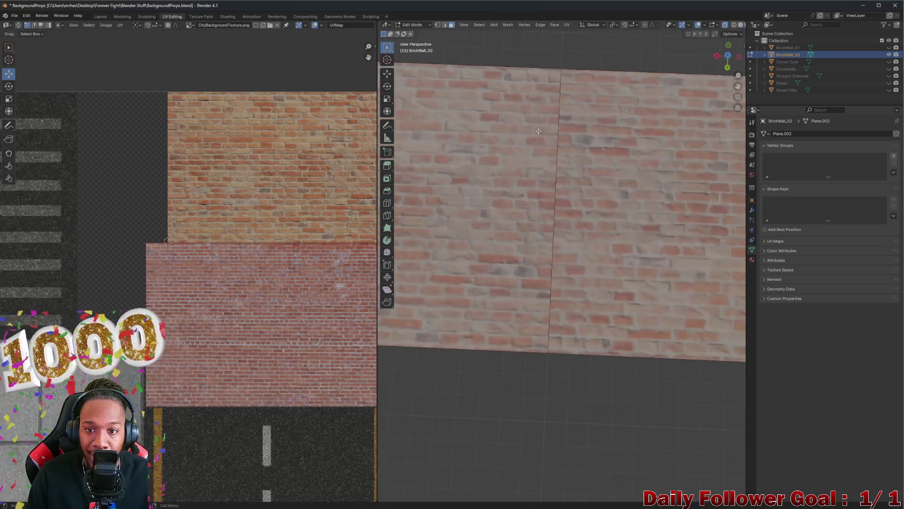
# - Turn on UV Sync Selection in the UV Editor while viewing the brick wall
pyautogui.moveTo(549, 126); pyautogui.dragTo(495, 173)
pyautogui.scroll(2, 342, 122)
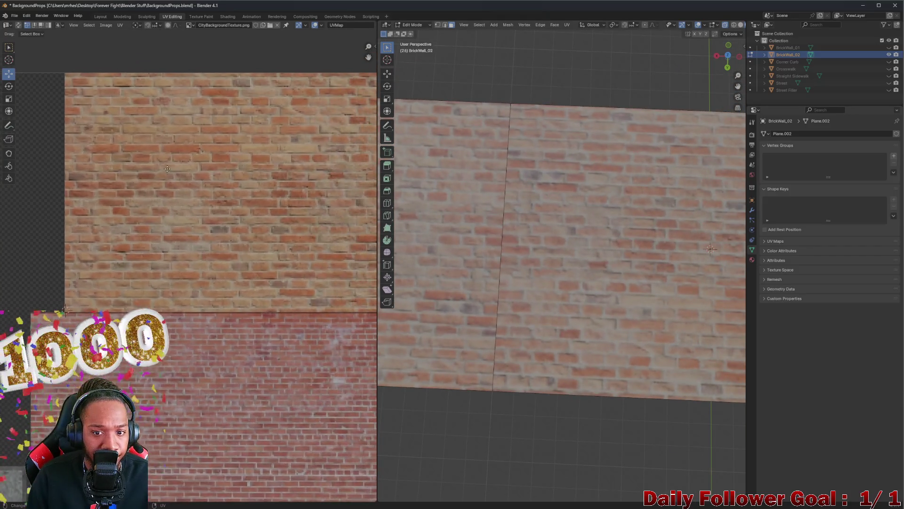
pyautogui.scroll(-2, 454, 190)
pyautogui.moveTo(471, 221); pyautogui.dragTo(501, 259)
pyautogui.scroll(-2, 196, 184)
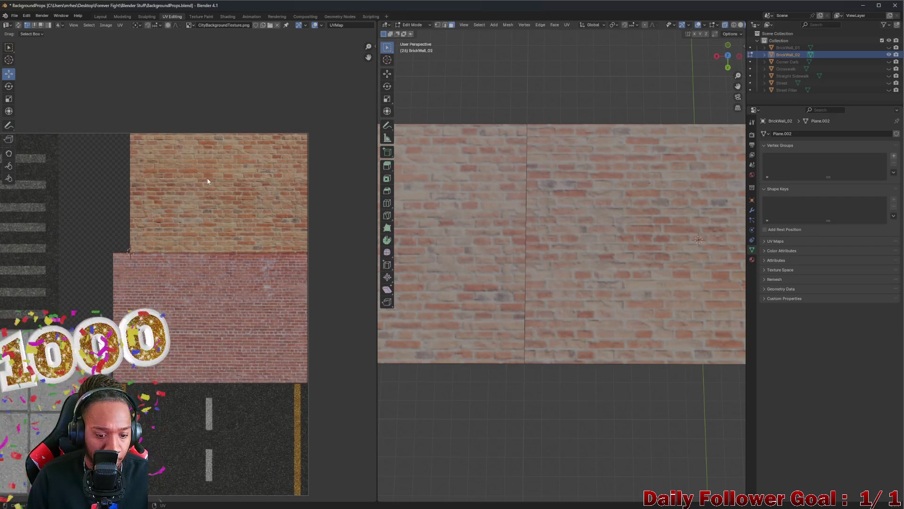
pyautogui.click(18, 25)
pyautogui.scroll(3, 257, 193)
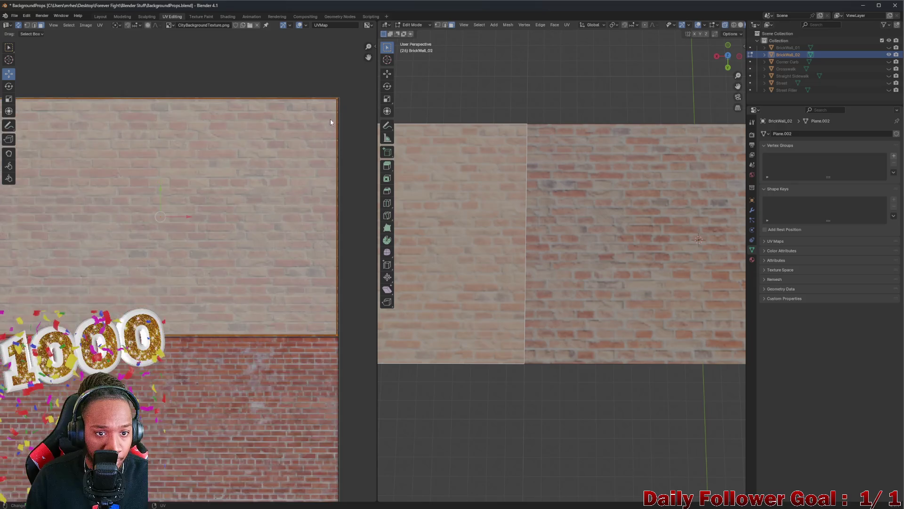
pyautogui.scroll(1, 330, 119)
# - Select the left wall face and trial-move its UVs, cancelling each attempt
pyautogui.click(330, 124)
pyautogui.press('g')
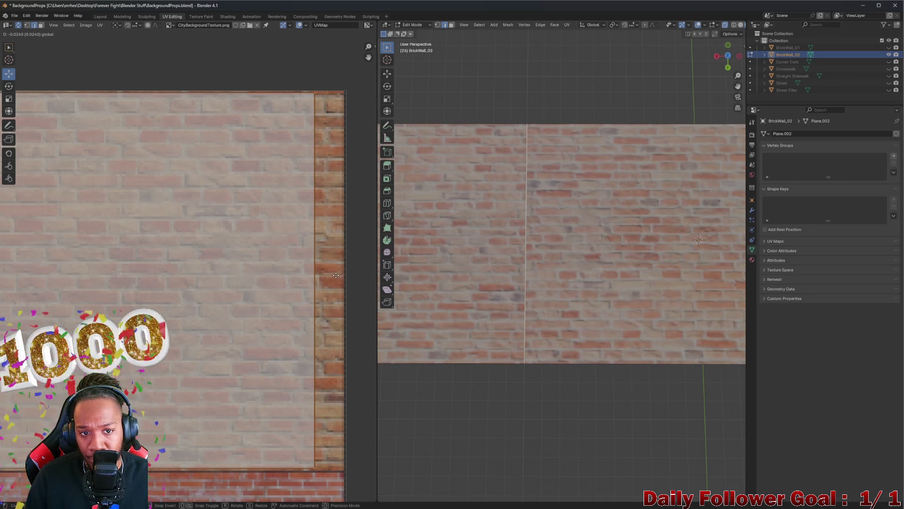
pyautogui.rightClick(332, 273)
pyautogui.click(325, 242)
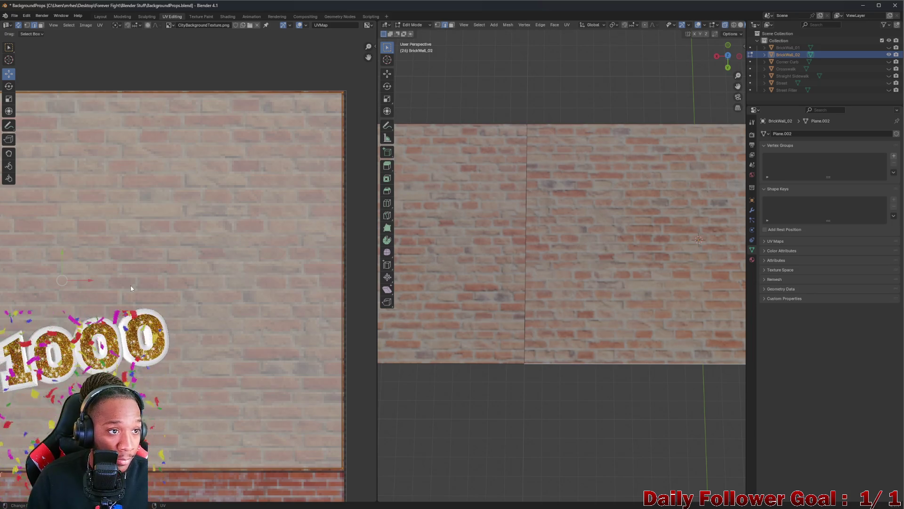
pyautogui.moveTo(90, 281)
pyautogui.mouseDown()
pyautogui.moveTo(18, 282)
pyautogui.moveTo(365, 281)
pyautogui.mouseUp()
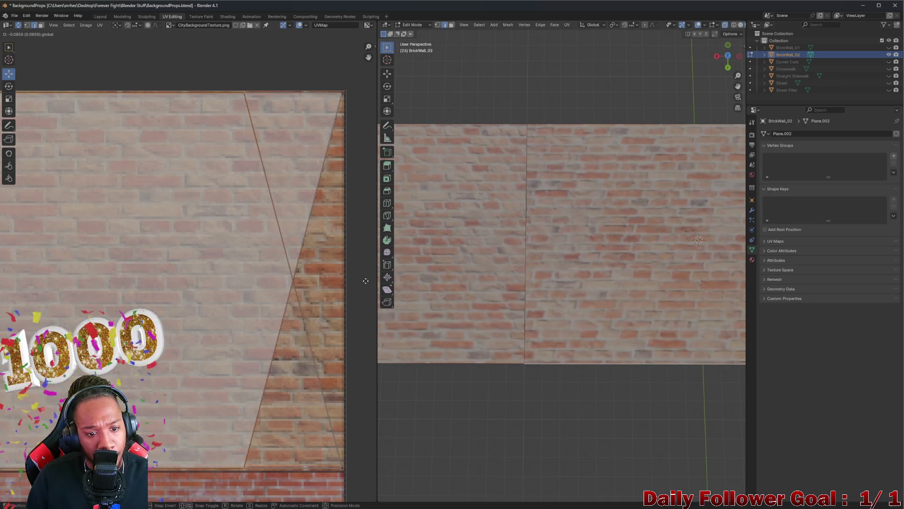
pyautogui.press('Escape')
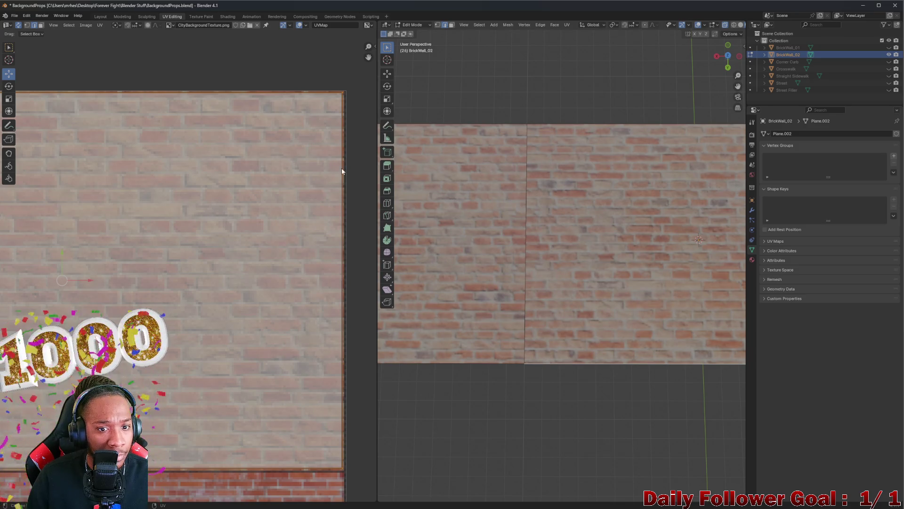
# - Grab the UV island's right edge and slide it left across the brick texture
pyautogui.click(344, 186)
pyautogui.moveTo(367, 283); pyautogui.dragTo(327, 283)
pyautogui.press('Escape')
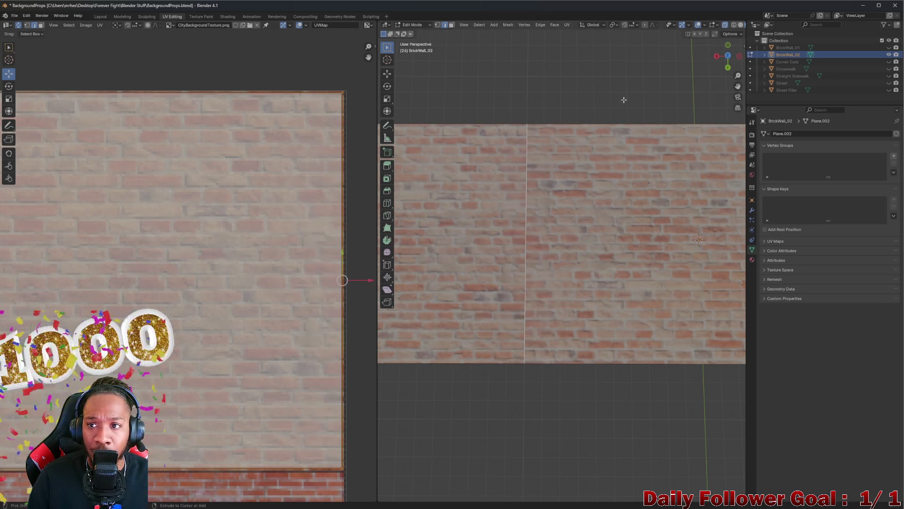
pyautogui.click(317, 249)
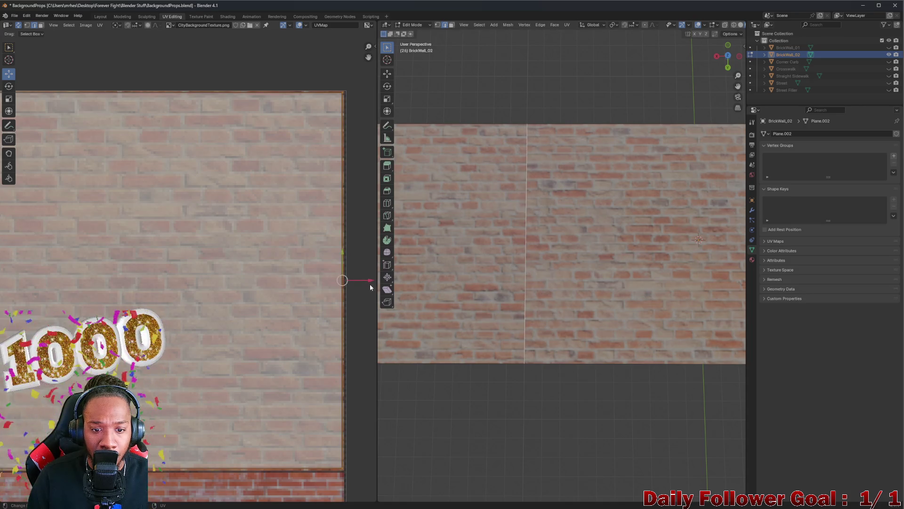
pyautogui.press('g')
pyautogui.moveTo(362, 284); pyautogui.dragTo(263, 283)
pyautogui.click(262, 283)
pyautogui.scroll(-3, 278, 279)
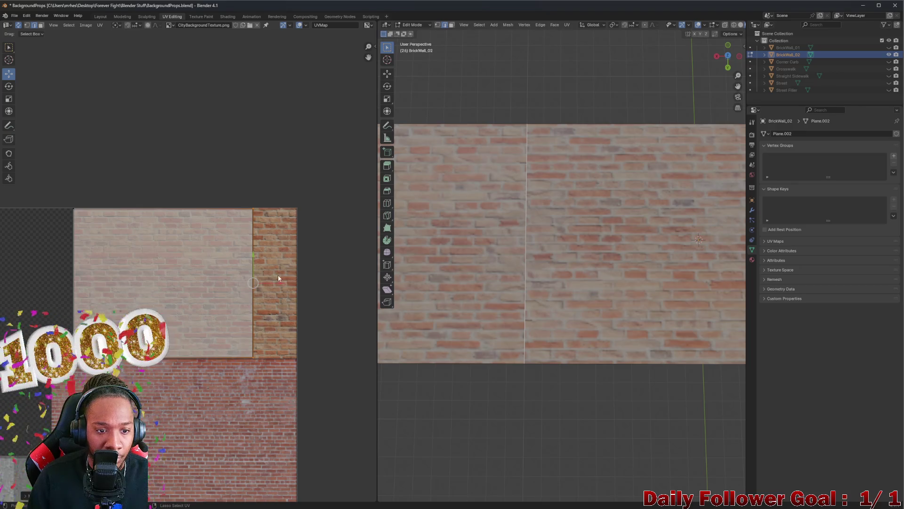
# - Undo the recent UV edge moves so the right edge sits back at the image border
pyautogui.hotkey('ctrl', 'z')
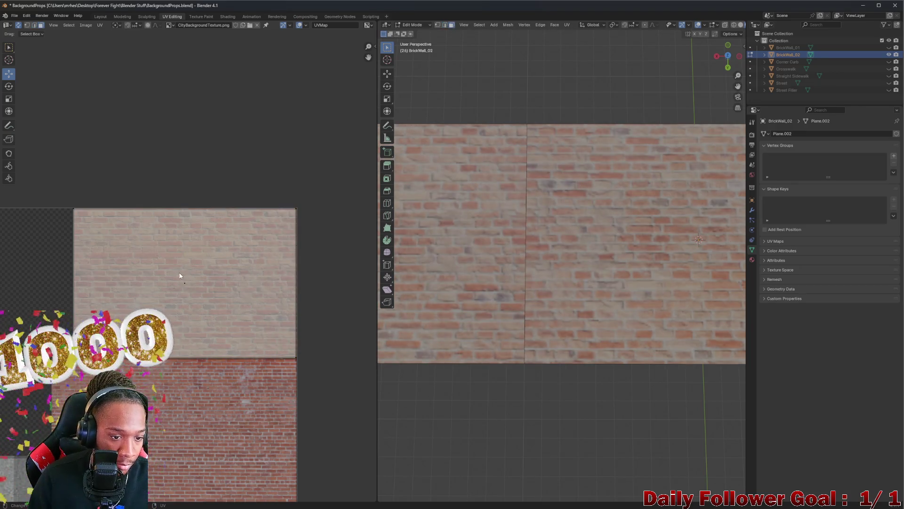
pyautogui.hotkey('ctrl', 'z')
pyautogui.scroll(4, 221, 276)
pyautogui.scroll(-1, 231, 270)
pyautogui.hotkey('ctrl', 'z')
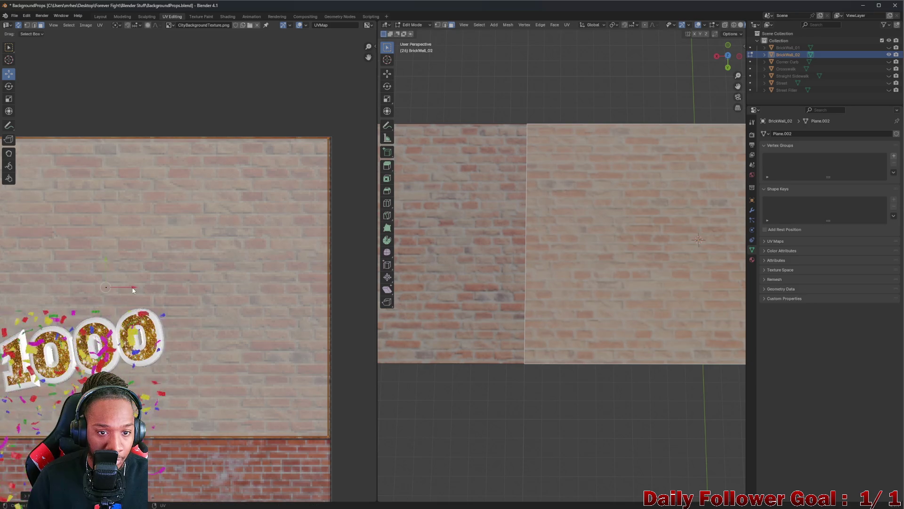
pyautogui.scroll(4, 263, 216)
pyautogui.scroll(-1, 249, 155)
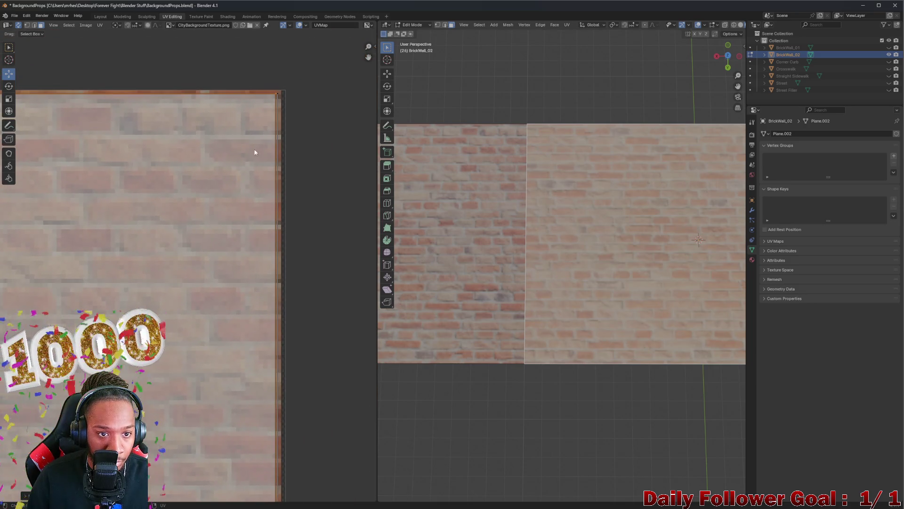
pyautogui.hotkey('ctrl', 'z')
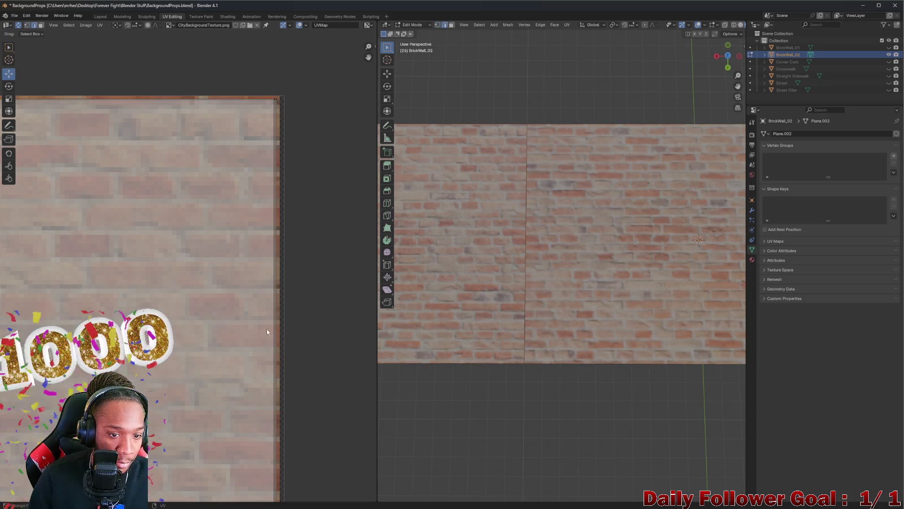
# - Select the UV image's right edge, then select the whole UV island
pyautogui.click(275, 312)
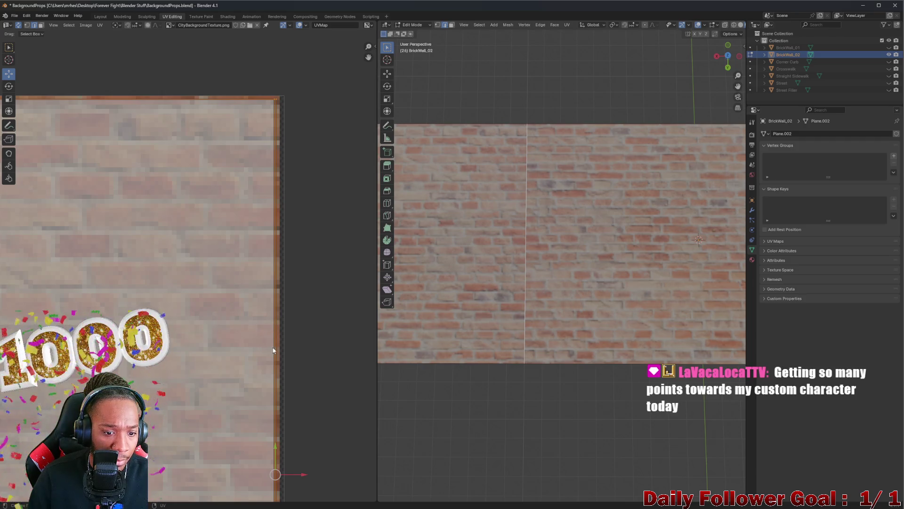
pyautogui.scroll(-4, 273, 349)
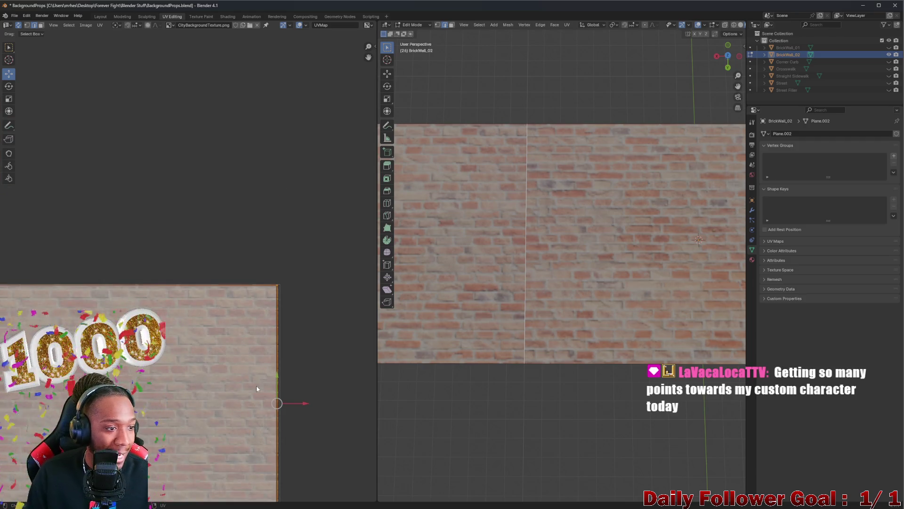
pyautogui.scroll(4, 256, 385)
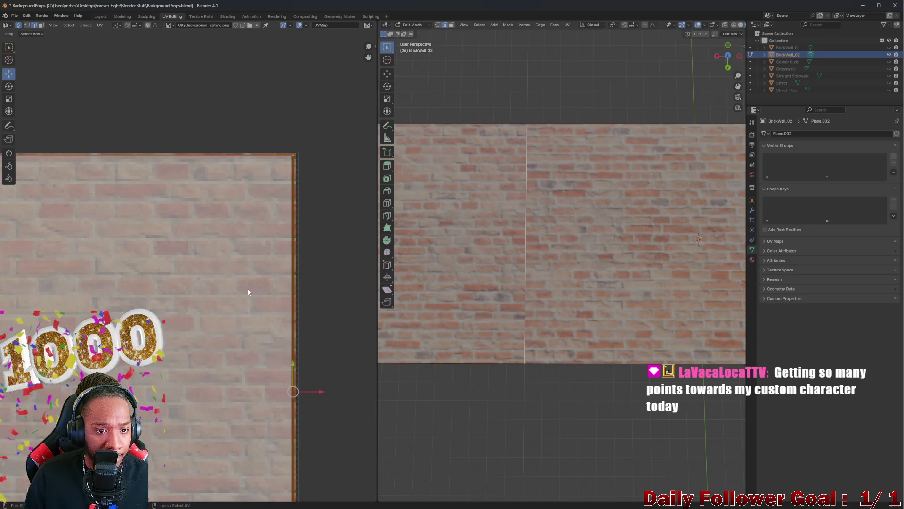
pyautogui.click(284, 212)
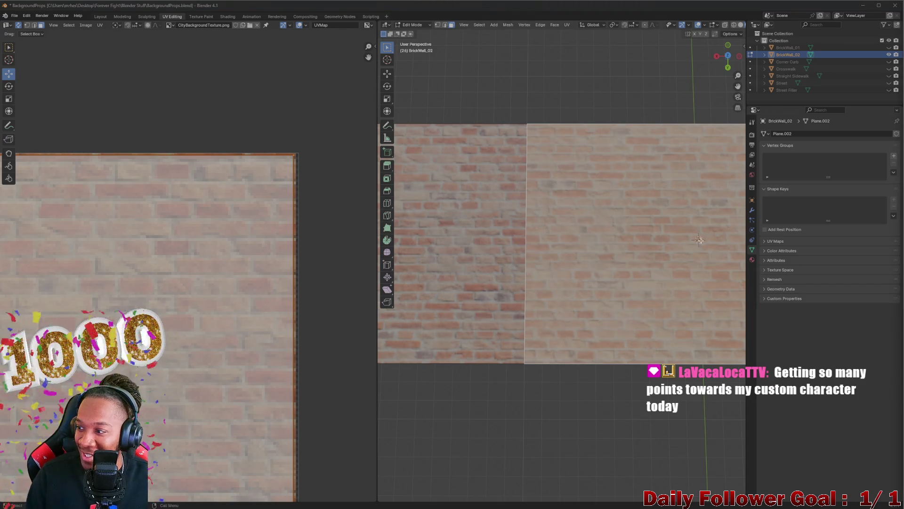
pyautogui.scroll(-2, 257, 408)
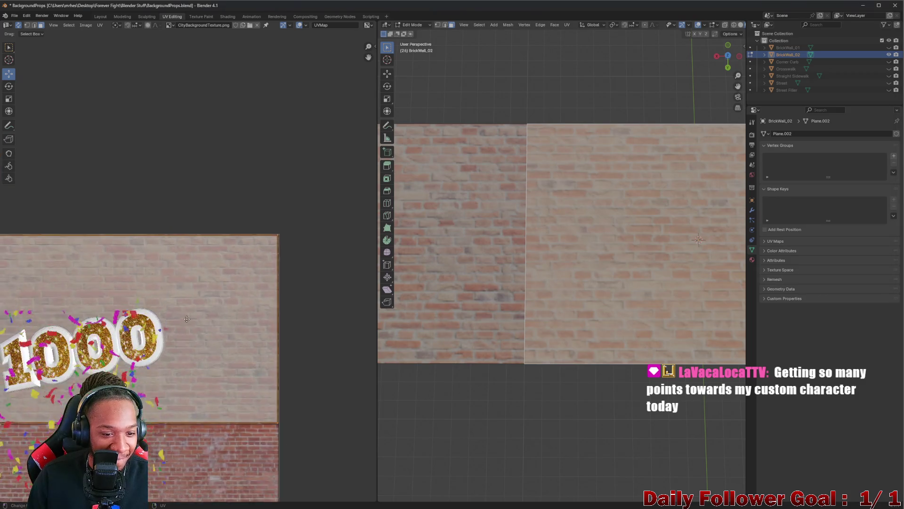
pyautogui.scroll(3, 214, 280)
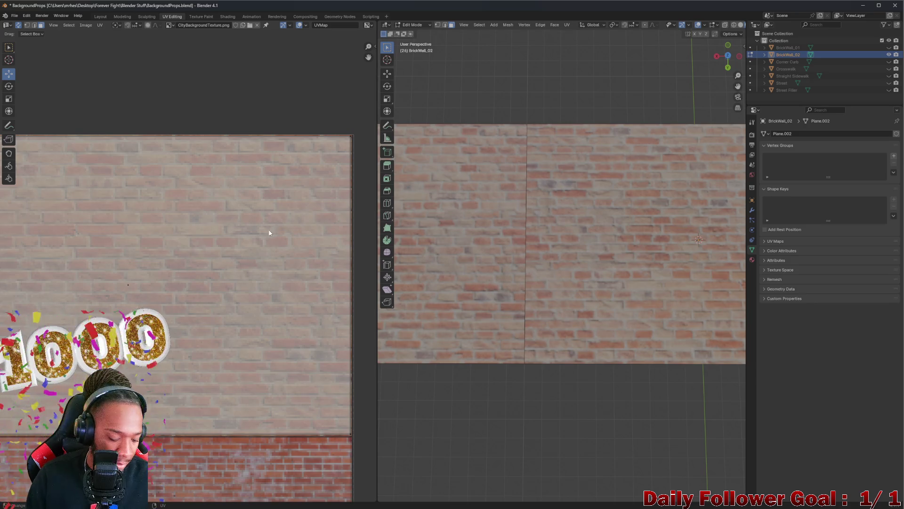
# - Select all UVs and split the selection from its neighbouring UVs
pyautogui.press('a')
pyautogui.press('u')
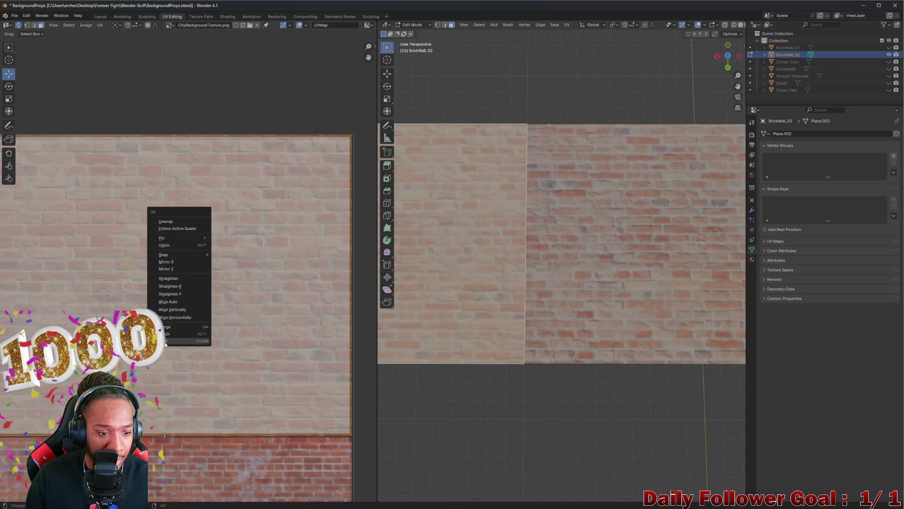
pyautogui.moveTo(171, 345)
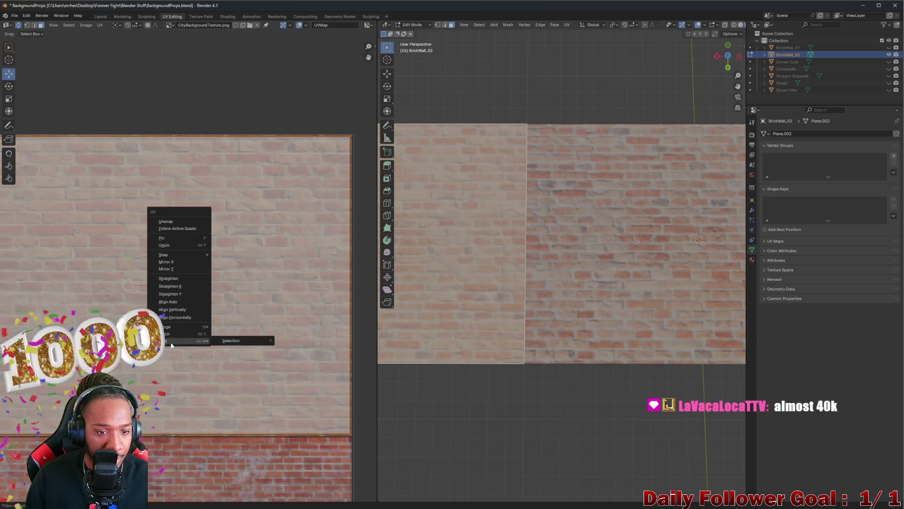
pyautogui.click(233, 340)
# - Split the selected face from the mesh and select the left face's UVs front-on
pyautogui.rightClick(463, 228)
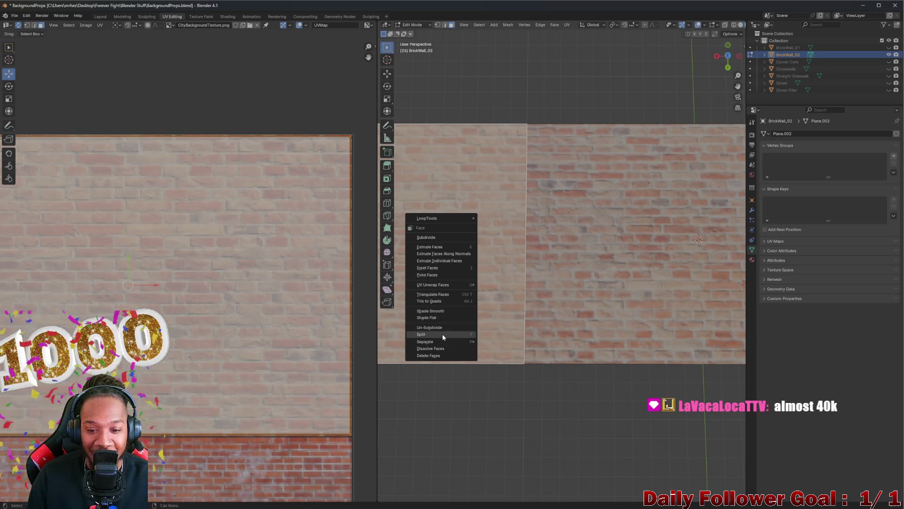
pyautogui.moveTo(445, 342)
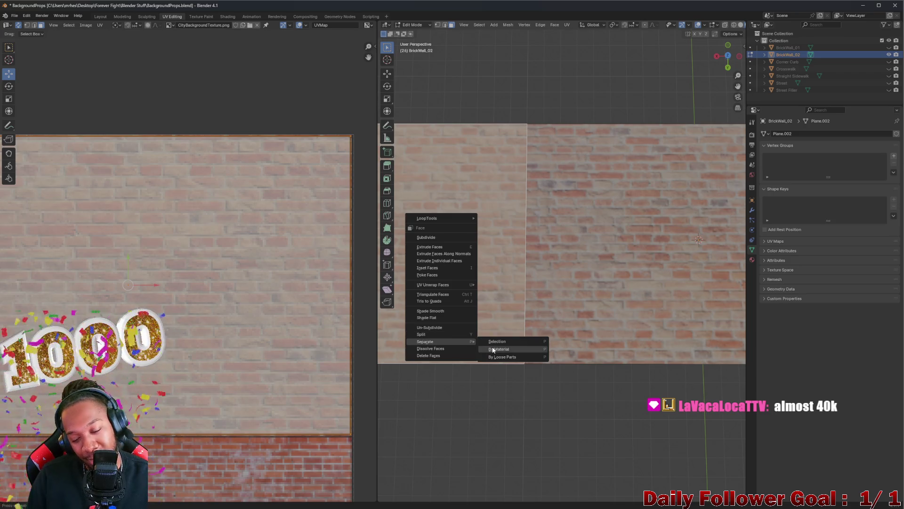
pyautogui.click(454, 332)
pyautogui.moveTo(521, 262); pyautogui.dragTo(282, 277)
pyautogui.click(254, 274)
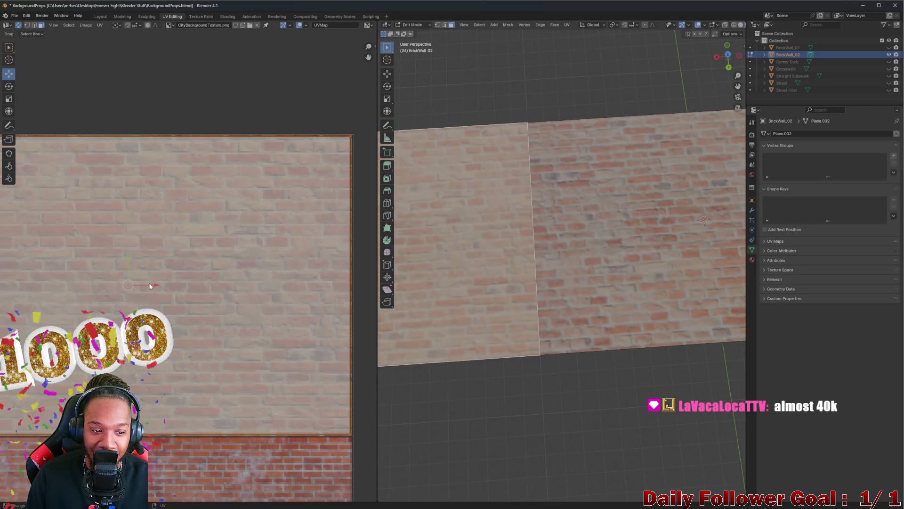
# - Move the UV island, then pull its right edge slightly left
pyautogui.press('g')
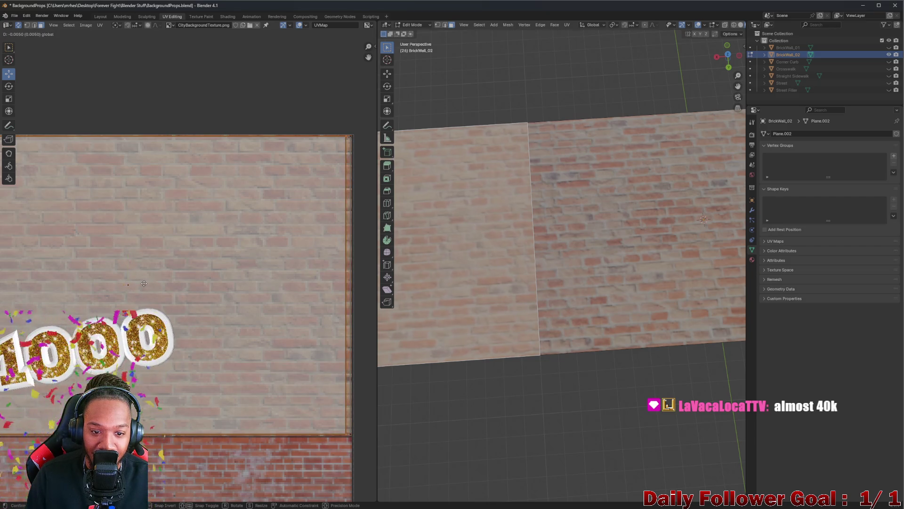
pyautogui.click(142, 285)
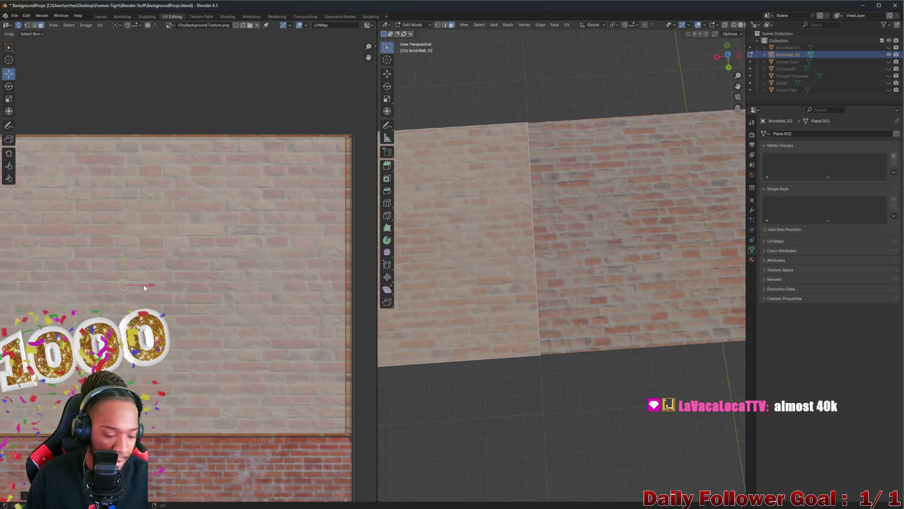
pyautogui.click(349, 236)
pyautogui.moveTo(368, 285)
pyautogui.mouseDown()
pyautogui.moveTo(356, 281)
pyautogui.moveTo(386, 280)
pyautogui.moveTo(355, 286)
pyautogui.mouseUp()
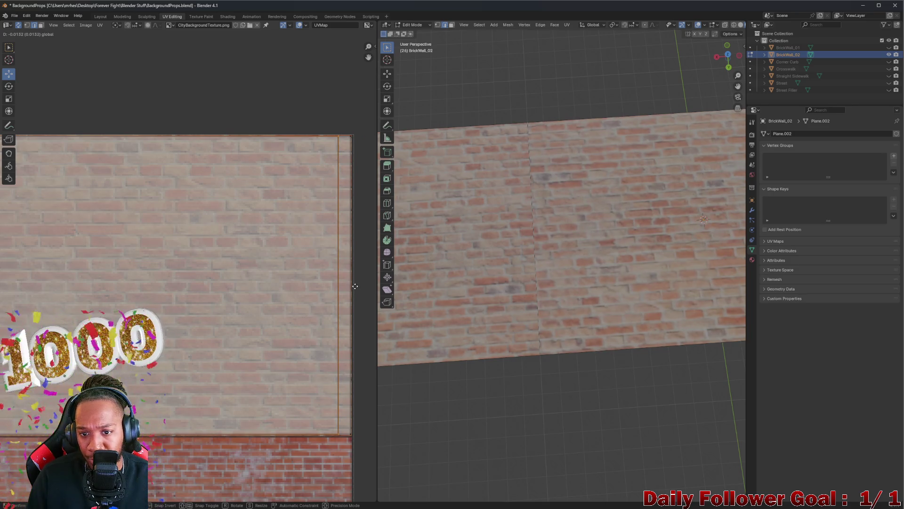
# - Return to Object Mode and view the brick wall from a tilted angle
pyautogui.moveTo(529, 382)
pyautogui.mouseDown()
pyautogui.moveTo(702, 355)
pyautogui.moveTo(482, 323)
pyautogui.moveTo(603, 332)
pyautogui.moveTo(490, 375)
pyautogui.moveTo(580, 237)
pyautogui.moveTo(563, 207)
pyautogui.moveTo(564, 224)
pyautogui.moveTo(559, 186)
pyautogui.moveTo(569, 183)
pyautogui.moveTo(579, 213)
pyautogui.mouseUp()
pyautogui.press('Tab')
pyautogui.scroll(6, 563, 226)
pyautogui.scroll(-2, 572, 180)
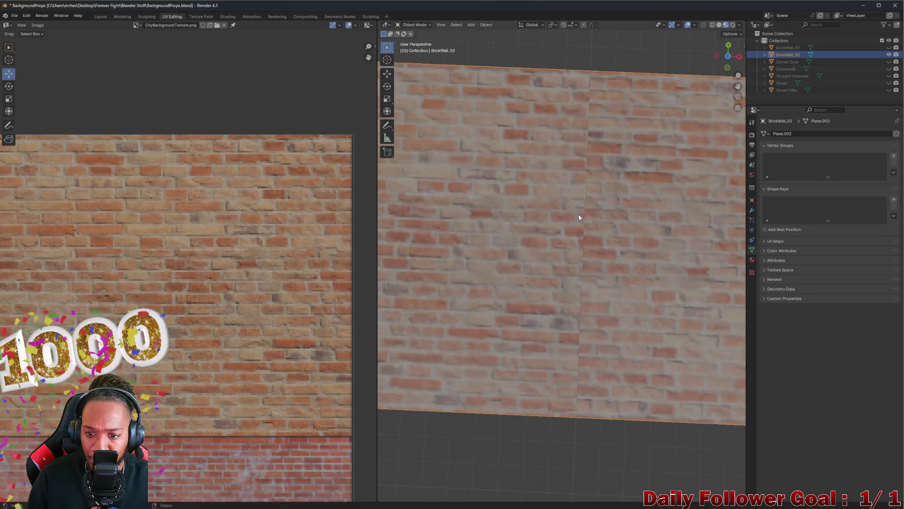
# - Tweak the UV island's right edge in Edit Mode, then check the wall in Object Mode
pyautogui.press('Tab')
pyautogui.click(331, 206)
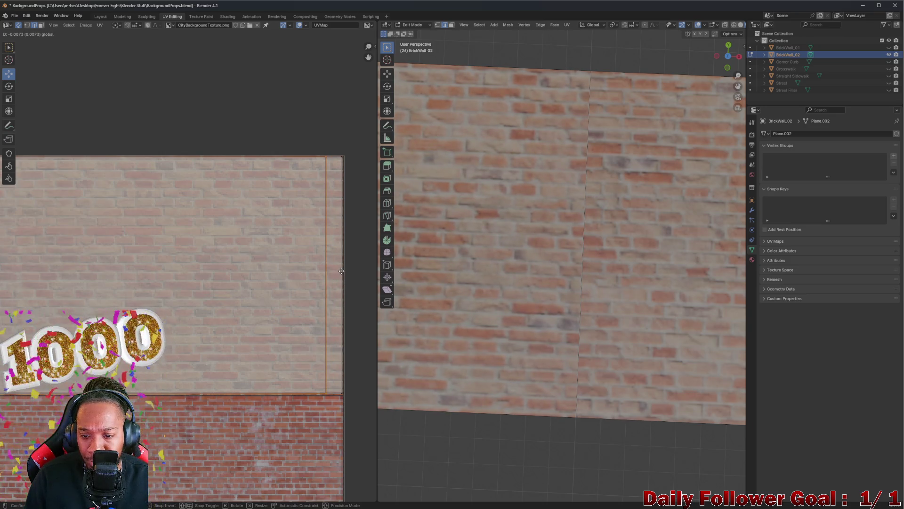
pyautogui.press('Tab')
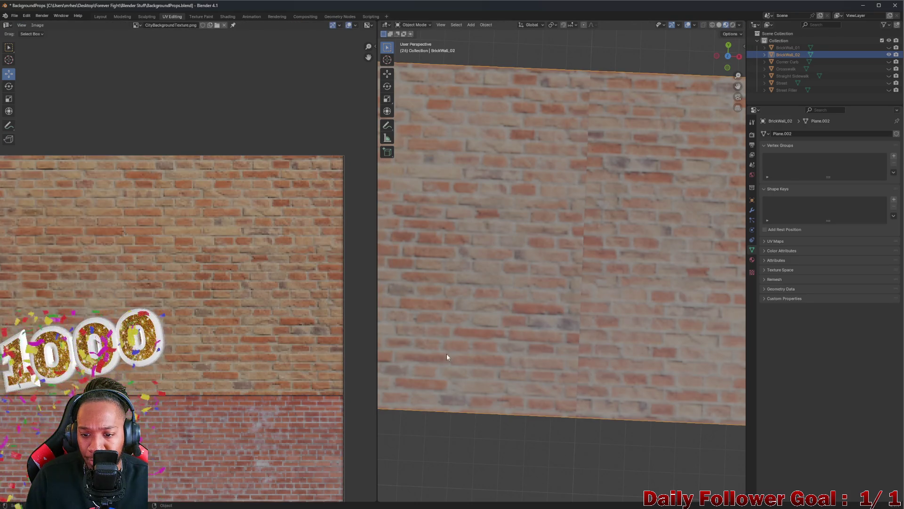
pyautogui.scroll(-3, 446, 353)
pyautogui.scroll(3, 468, 347)
pyautogui.moveTo(473, 351)
pyautogui.mouseDown()
pyautogui.moveTo(589, 303)
pyautogui.moveTo(678, 286)
pyautogui.moveTo(678, 347)
pyautogui.moveTo(526, 322)
pyautogui.moveTo(502, 307)
pyautogui.moveTo(510, 303)
pyautogui.moveTo(531, 325)
pyautogui.mouseUp()
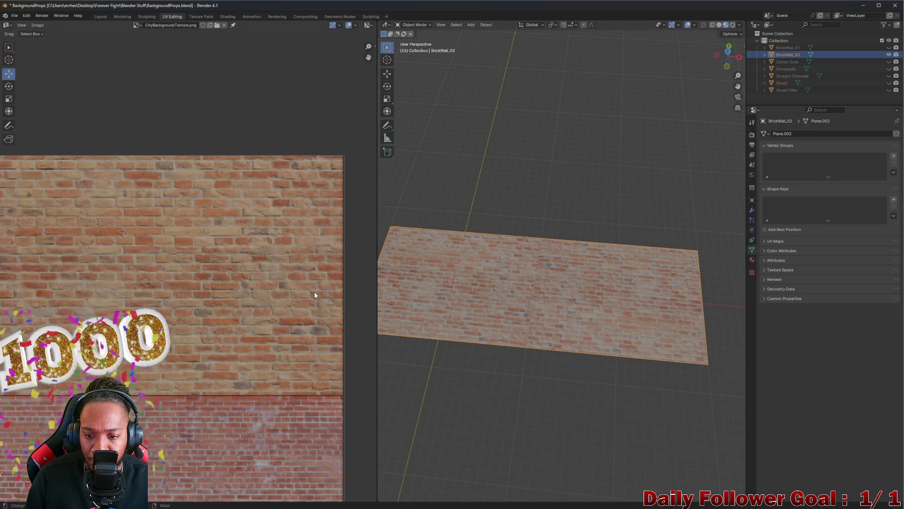
pyautogui.scroll(3, 314, 292)
pyautogui.moveTo(442, 316)
pyautogui.mouseDown()
pyautogui.moveTo(463, 325)
pyautogui.moveTo(462, 308)
pyautogui.moveTo(464, 321)
pyautogui.mouseUp()
# - Select the wall's vertical seam edge in Edit Mode and return to Object Mode
pyautogui.press('Tab')
pyautogui.click(329, 268)
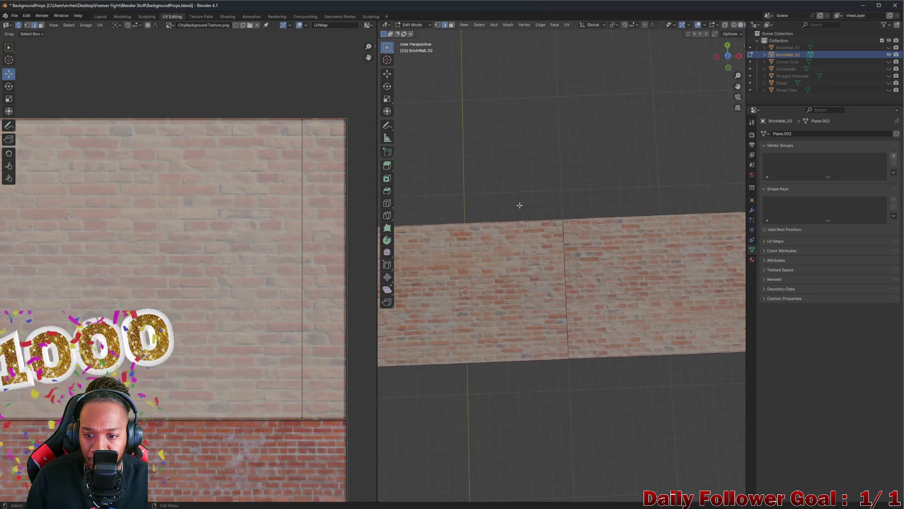
pyautogui.press('Tab')
pyautogui.scroll(5, 553, 297)
pyautogui.scroll(-3, 555, 304)
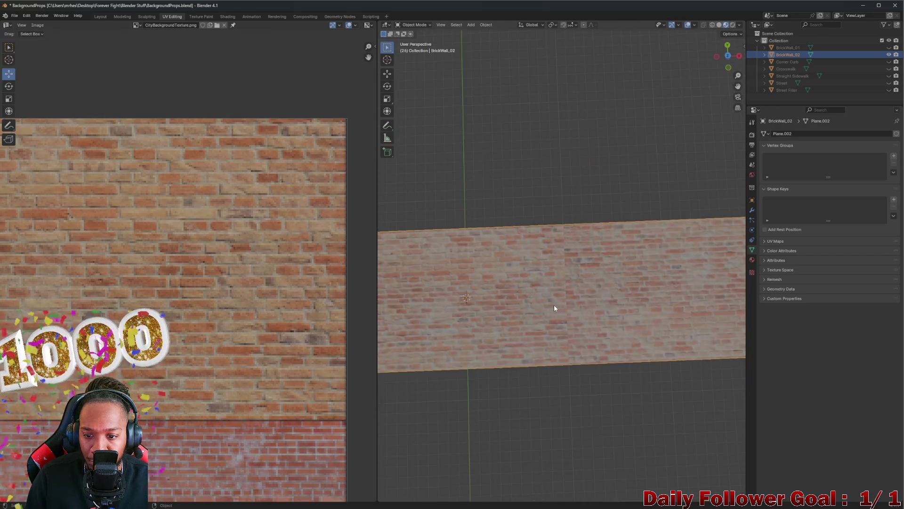
# - Orbit and zoom around the brick wall to inspect the texture
pyautogui.scroll(1, 553, 305)
pyautogui.rightClick(552, 305)
pyautogui.moveTo(472, 211)
pyautogui.mouseDown()
pyautogui.moveTo(613, 236)
pyautogui.moveTo(617, 179)
pyautogui.moveTo(575, 312)
pyautogui.moveTo(575, 244)
pyautogui.moveTo(575, 284)
pyautogui.moveTo(593, 295)
pyautogui.moveTo(637, 260)
pyautogui.moveTo(593, 274)
pyautogui.moveTo(579, 260)
pyautogui.moveTo(571, 301)
pyautogui.moveTo(582, 299)
pyautogui.moveTo(587, 237)
pyautogui.mouseUp()
pyautogui.scroll(-4, 581, 317)
pyautogui.scroll(4, 581, 309)
pyautogui.scroll(-4, 580, 261)
pyautogui.scroll(4, 571, 301)
pyautogui.moveTo(583, 202)
pyautogui.mouseDown()
pyautogui.moveTo(586, 299)
pyautogui.moveTo(607, 318)
pyautogui.moveTo(709, 257)
pyautogui.moveTo(738, 192)
pyautogui.moveTo(648, 146)
pyautogui.moveTo(577, 244)
pyautogui.moveTo(569, 294)
pyautogui.moveTo(474, 275)
pyautogui.moveTo(465, 319)
pyautogui.moveTo(474, 353)
pyautogui.moveTo(551, 243)
pyautogui.moveTo(629, 295)
pyautogui.moveTo(627, 327)
pyautogui.moveTo(637, 327)
pyautogui.moveTo(606, 214)
pyautogui.moveTo(614, 210)
pyautogui.moveTo(592, 345)
pyautogui.moveTo(595, 329)
pyautogui.moveTo(569, 304)
pyautogui.moveTo(579, 299)
pyautogui.moveTo(604, 362)
pyautogui.moveTo(603, 340)
pyautogui.mouseUp()
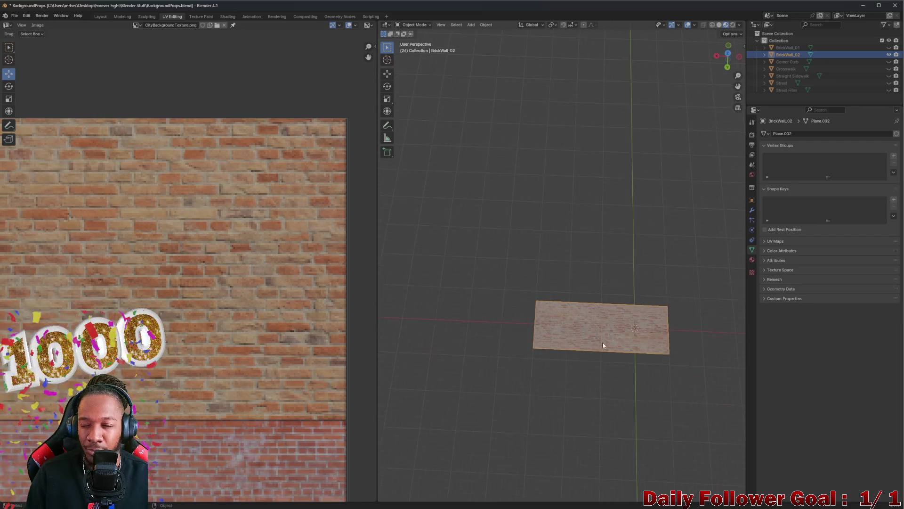
pyautogui.scroll(4, 601, 346)
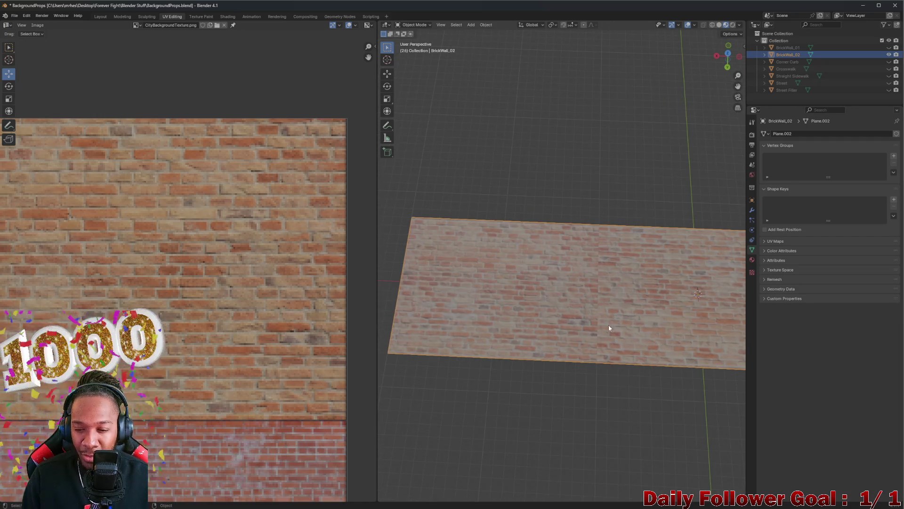
pyautogui.scroll(-3, 598, 327)
pyautogui.scroll(3, 596, 327)
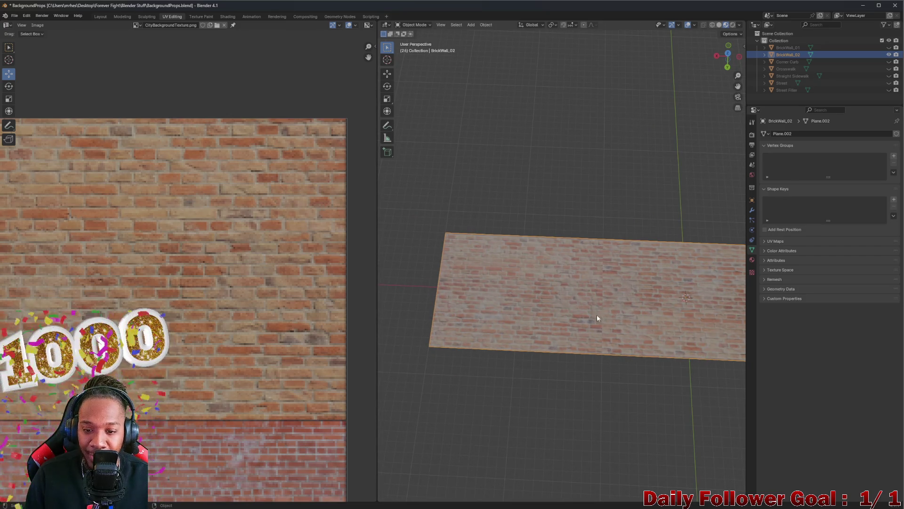
pyautogui.scroll(-2, 565, 306)
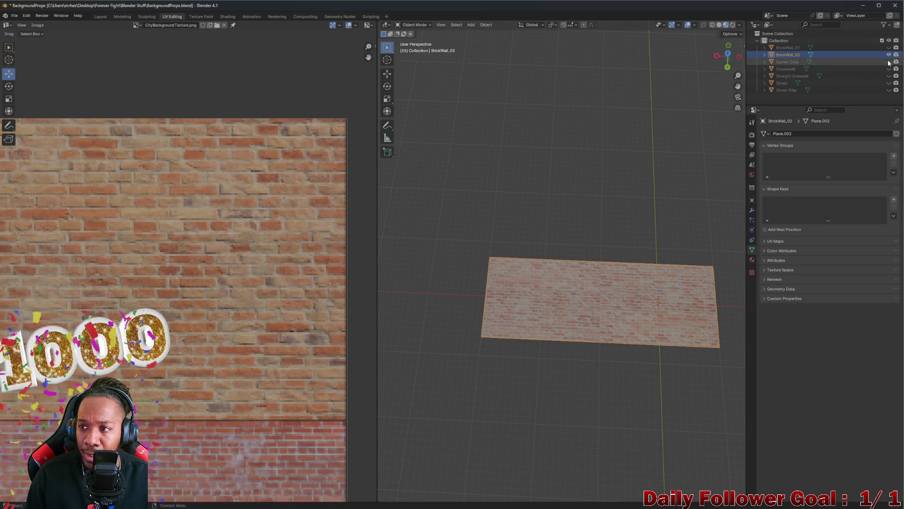
# - Unhide Corner Curb through Street Filler and select BrickWall_01 through Street Filler
pyautogui.moveTo(890, 61); pyautogui.dragTo(888, 94)
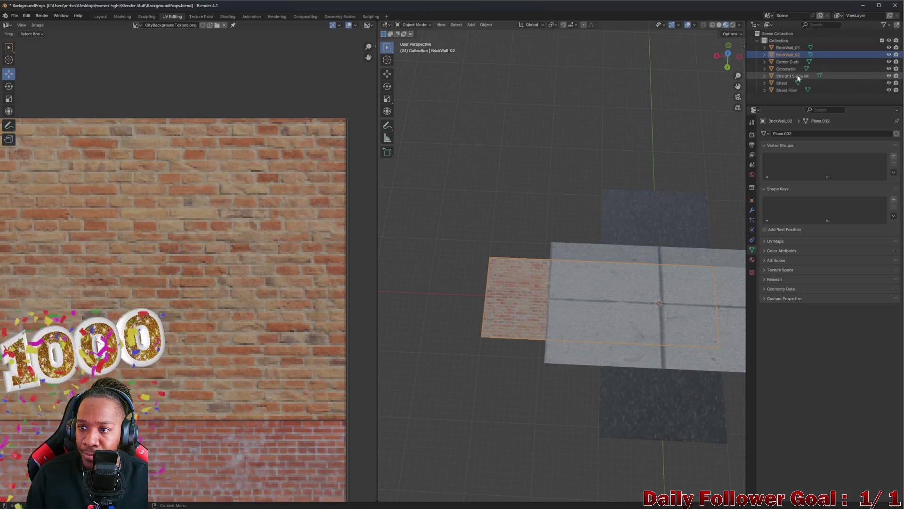
pyautogui.click(788, 48)
pyautogui.keyDown('shift'); pyautogui.click(790, 90); pyautogui.keyUp('shift')
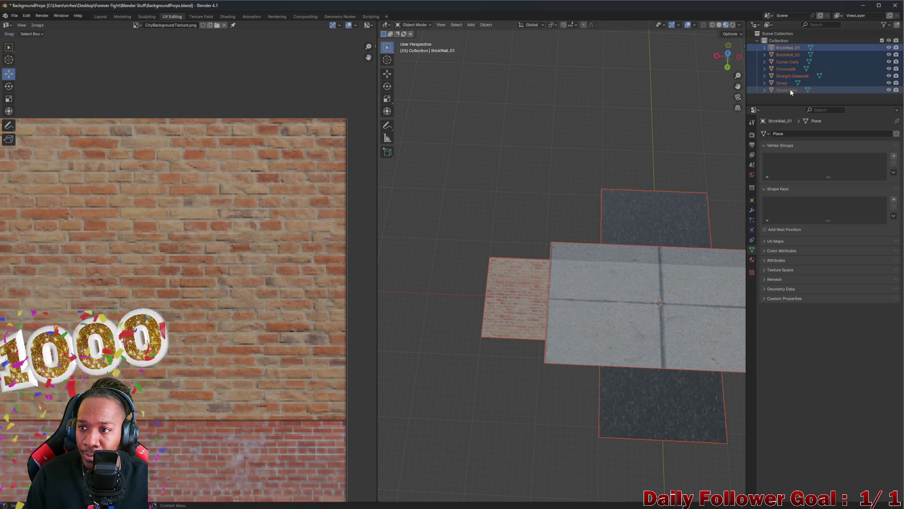
pyautogui.scroll(-2, 644, 122)
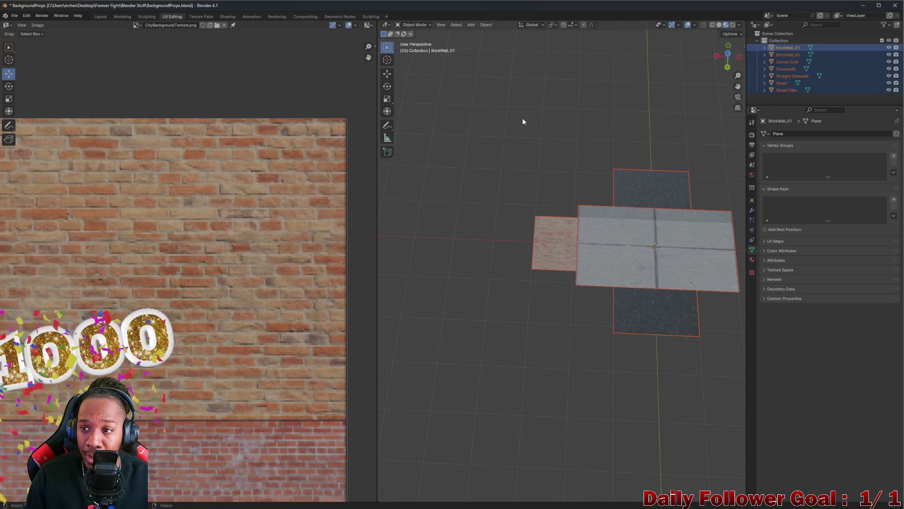
# - Export the selected props as FBX, overwriting BackgroundProps.fbx, then switch to Unity
pyautogui.click(10, 17)
pyautogui.moveTo(36, 123)
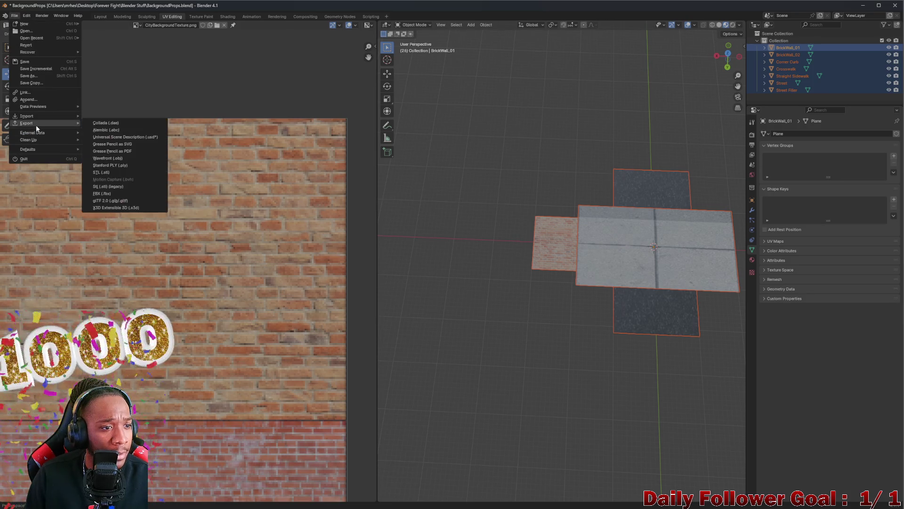
pyautogui.click(111, 193)
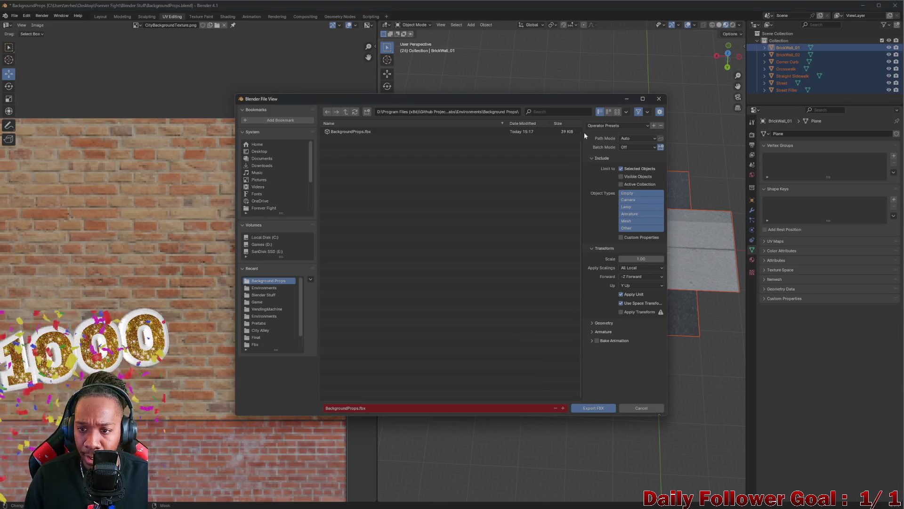
pyautogui.click(593, 407)
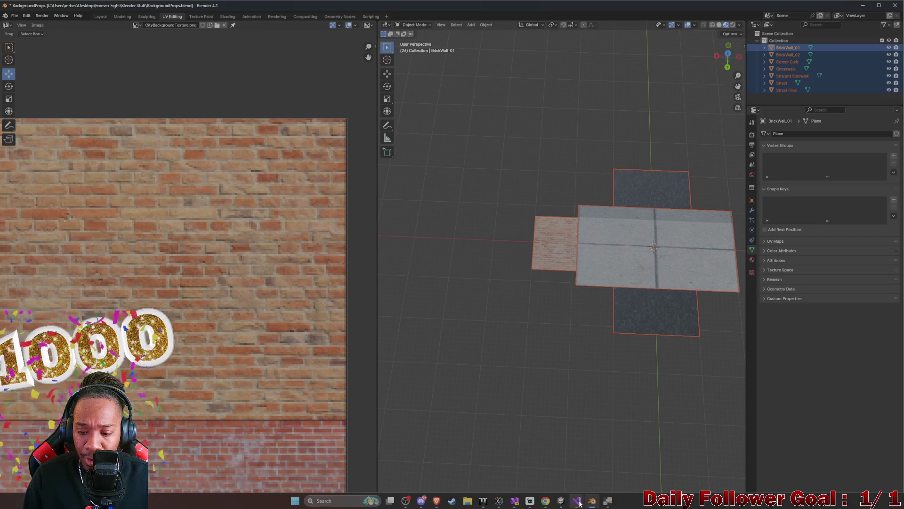
pyautogui.moveTo(606, 504)
pyautogui.click(565, 459)
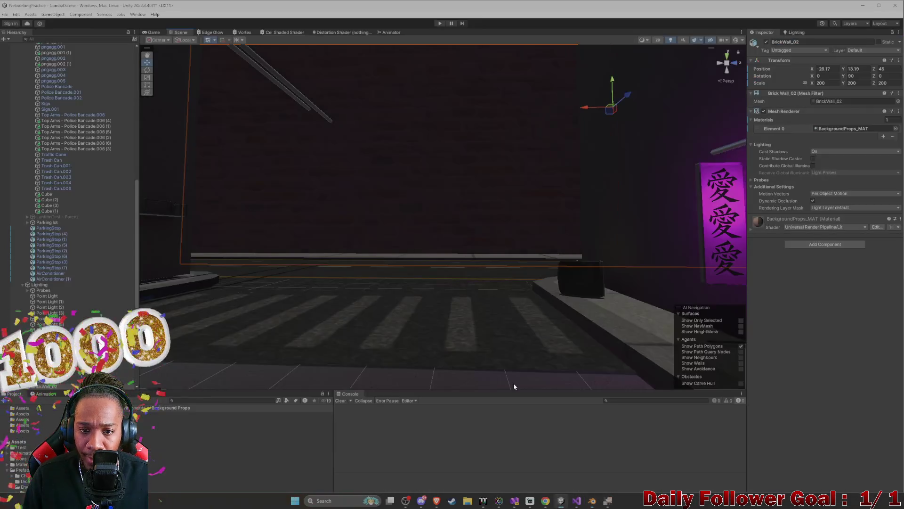
# - Frame BrickWall_02 and set its scale to 100
pyautogui.press('f')
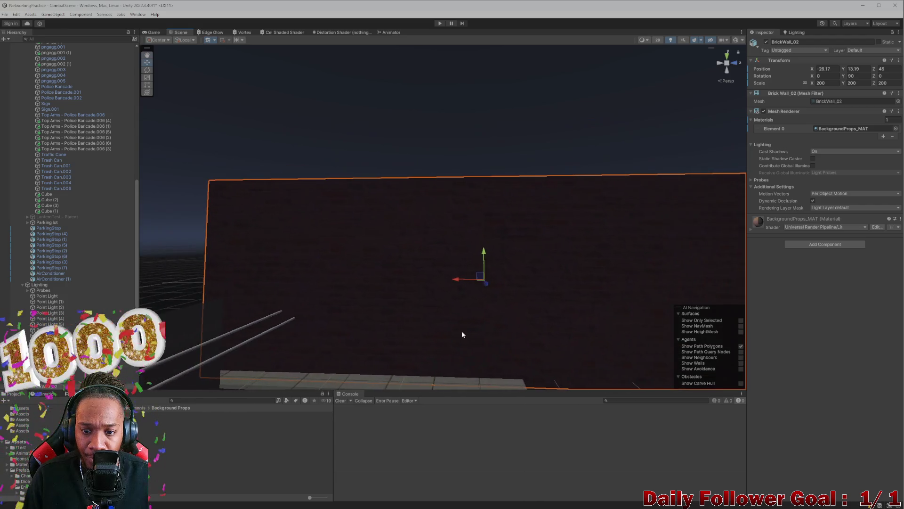
pyautogui.moveTo(423, 242)
pyautogui.mouseDown()
pyautogui.moveTo(461, 263)
pyautogui.moveTo(595, 285)
pyautogui.moveTo(581, 259)
pyautogui.moveTo(590, 168)
pyautogui.moveTo(547, 162)
pyautogui.moveTo(522, 175)
pyautogui.moveTo(473, 174)
pyautogui.mouseUp()
pyautogui.click(512, 178)
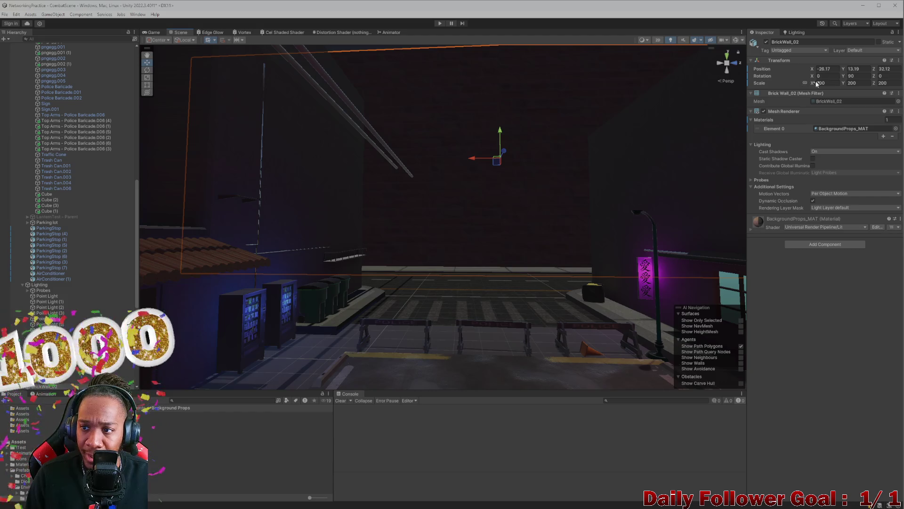
pyautogui.write('100')
pyautogui.press('Return')
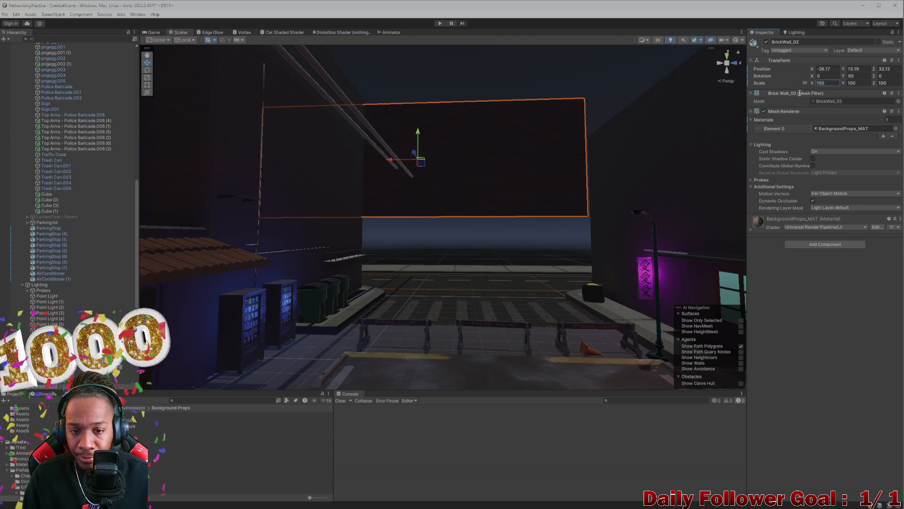
# - Move BrickWall_02 down and to the right so it sits above the street
pyautogui.click(425, 190)
pyautogui.click(435, 162)
pyautogui.click(422, 143)
pyautogui.click(422, 172)
pyautogui.click(443, 163)
pyautogui.moveTo(422, 134)
pyautogui.mouseDown()
pyautogui.moveTo(422, 173)
pyautogui.moveTo(434, 188)
pyautogui.mouseUp()
pyautogui.moveTo(386, 210)
pyautogui.mouseDown()
pyautogui.moveTo(437, 215)
pyautogui.moveTo(531, 311)
pyautogui.moveTo(486, 281)
pyautogui.moveTo(512, 286)
pyautogui.moveTo(488, 307)
pyautogui.moveTo(476, 347)
pyautogui.moveTo(481, 391)
pyautogui.moveTo(499, 317)
pyautogui.moveTo(474, 314)
pyautogui.moveTo(487, 298)
pyautogui.moveTo(471, 196)
pyautogui.moveTo(488, 263)
pyautogui.moveTo(486, 250)
pyautogui.moveTo(432, 234)
pyautogui.mouseUp()
pyautogui.scroll(3, 486, 281)
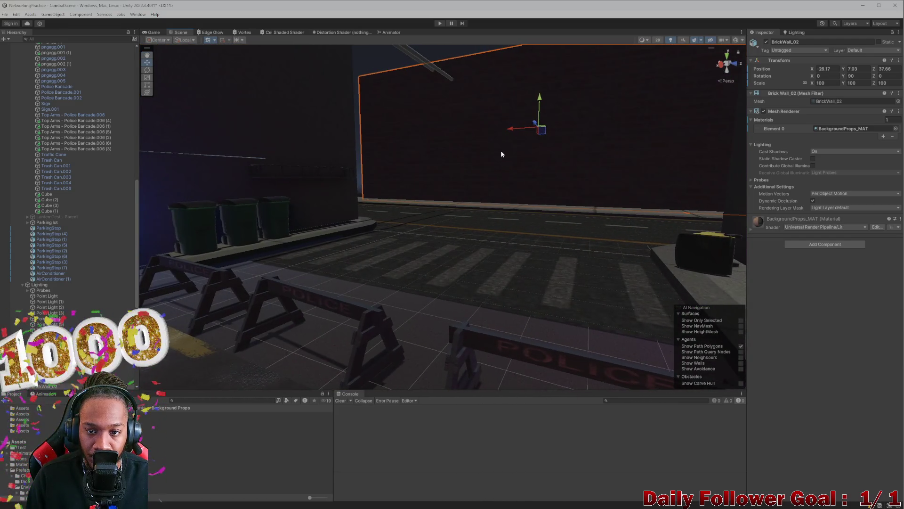
pyautogui.moveTo(515, 131); pyautogui.dragTo(502, 133)
pyautogui.moveTo(513, 172)
pyautogui.mouseDown()
pyautogui.moveTo(605, 279)
pyautogui.moveTo(654, 235)
pyautogui.moveTo(647, 311)
pyautogui.moveTo(601, 254)
pyautogui.moveTo(606, 268)
pyautogui.moveTo(570, 268)
pyautogui.moveTo(615, 264)
pyautogui.moveTo(619, 283)
pyautogui.moveTo(334, 280)
pyautogui.moveTo(335, 234)
pyautogui.moveTo(594, 262)
pyautogui.moveTo(508, 240)
pyautogui.mouseUp()
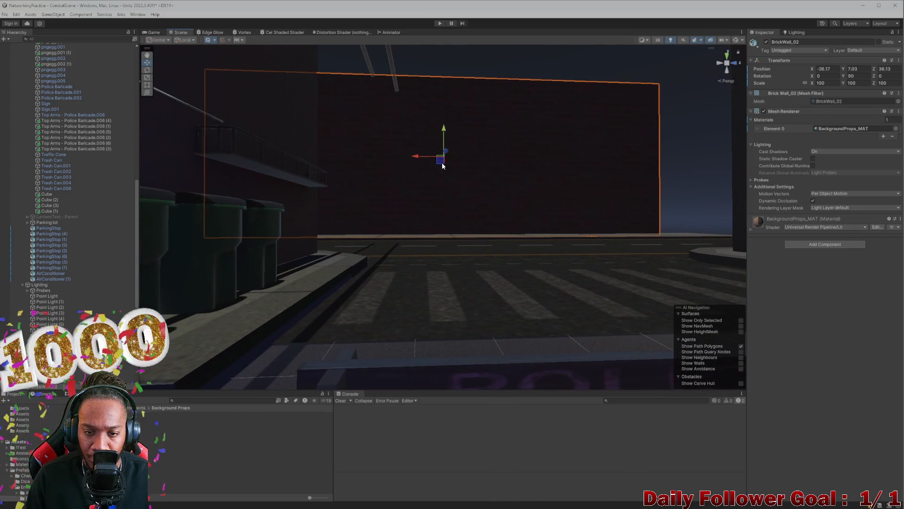
pyautogui.scroll(-2, 437, 164)
# - Stretch BrickWall_02 along X to 125.17 with the Scale tool and shift it left
pyautogui.press('e')
pyautogui.press('r')
pyautogui.click(537, 166)
pyautogui.click(507, 164)
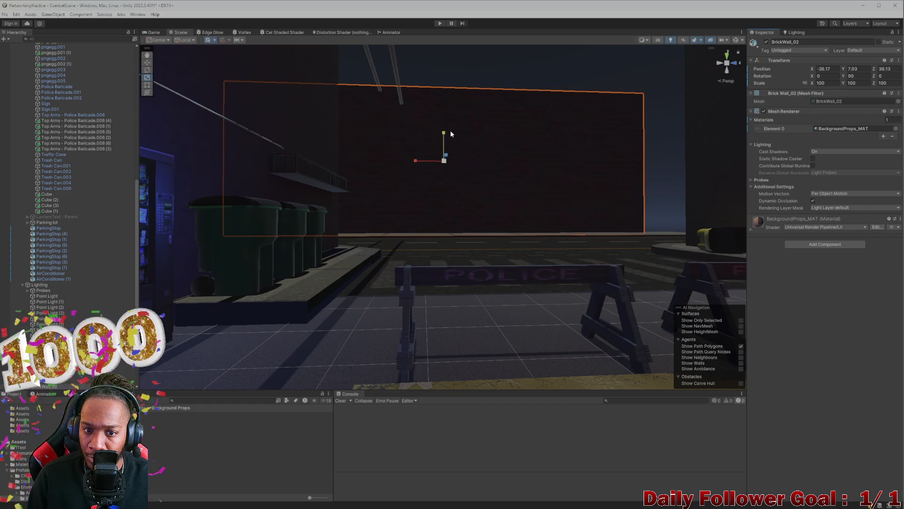
pyautogui.moveTo(413, 164)
pyautogui.mouseDown()
pyautogui.moveTo(439, 172)
pyautogui.moveTo(465, 239)
pyautogui.moveTo(466, 309)
pyautogui.moveTo(506, 291)
pyautogui.moveTo(610, 280)
pyautogui.moveTo(595, 266)
pyautogui.moveTo(313, 258)
pyautogui.moveTo(387, 330)
pyautogui.moveTo(462, 383)
pyautogui.moveTo(473, 402)
pyautogui.moveTo(446, 430)
pyautogui.moveTo(446, 259)
pyautogui.moveTo(402, 263)
pyautogui.moveTo(438, 271)
pyautogui.mouseUp()
pyautogui.press('w')
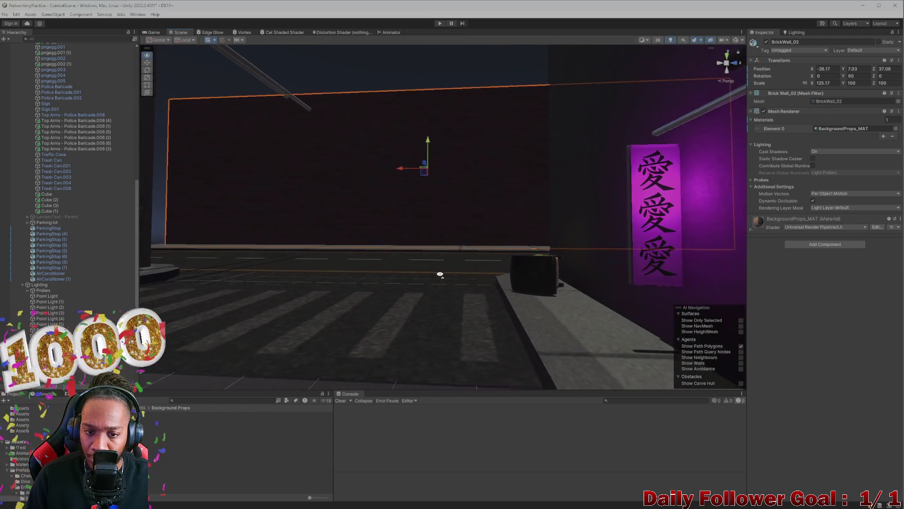
pyautogui.moveTo(400, 173)
pyautogui.mouseDown()
pyautogui.moveTo(385, 173)
pyautogui.moveTo(331, 293)
pyautogui.moveTo(326, 273)
pyautogui.mouseUp()
pyautogui.click(340, 256)
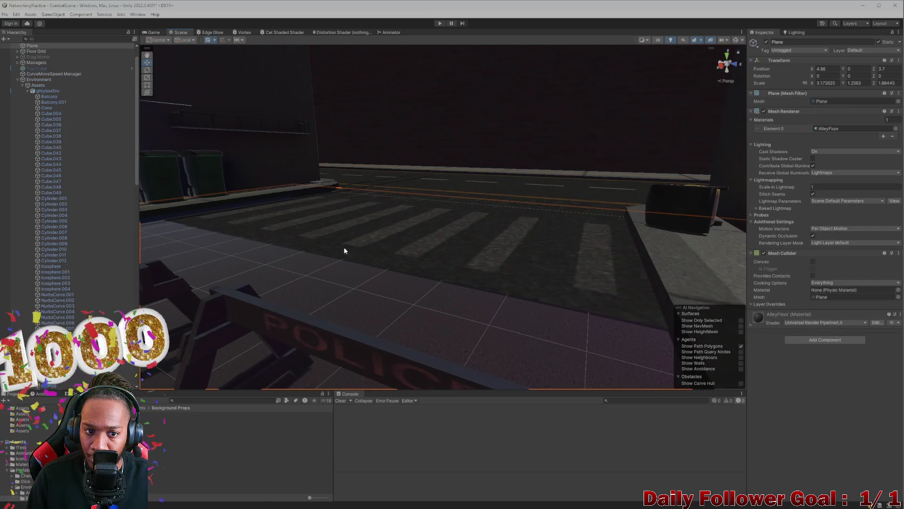
# - Reselect BrickWall_02 and undo its last scale change
pyautogui.click(421, 132)
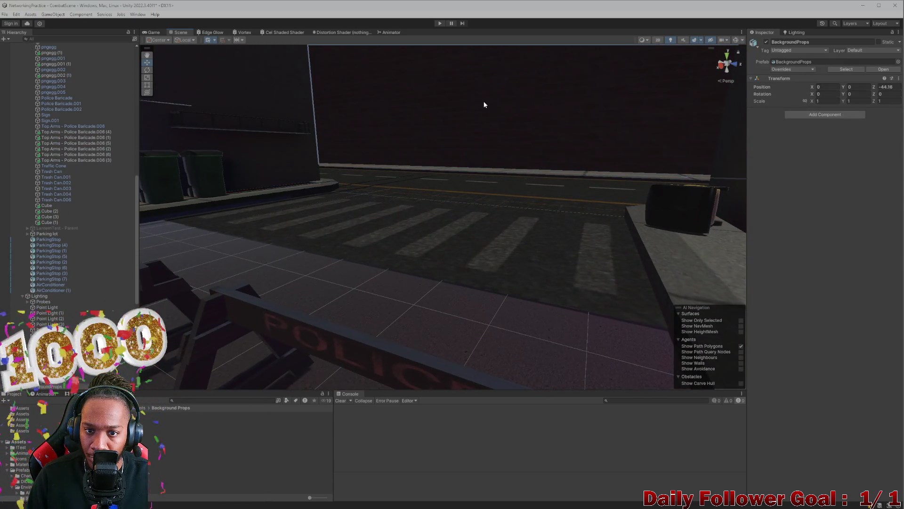
pyautogui.click(503, 129)
pyautogui.moveTo(481, 279)
pyautogui.mouseDown()
pyautogui.moveTo(516, 433)
pyautogui.moveTo(487, 293)
pyautogui.moveTo(347, 358)
pyautogui.moveTo(345, 297)
pyautogui.moveTo(605, 339)
pyautogui.moveTo(614, 400)
pyautogui.moveTo(415, 160)
pyautogui.mouseUp()
pyautogui.click(415, 159)
pyautogui.press('e')
pyautogui.press('r')
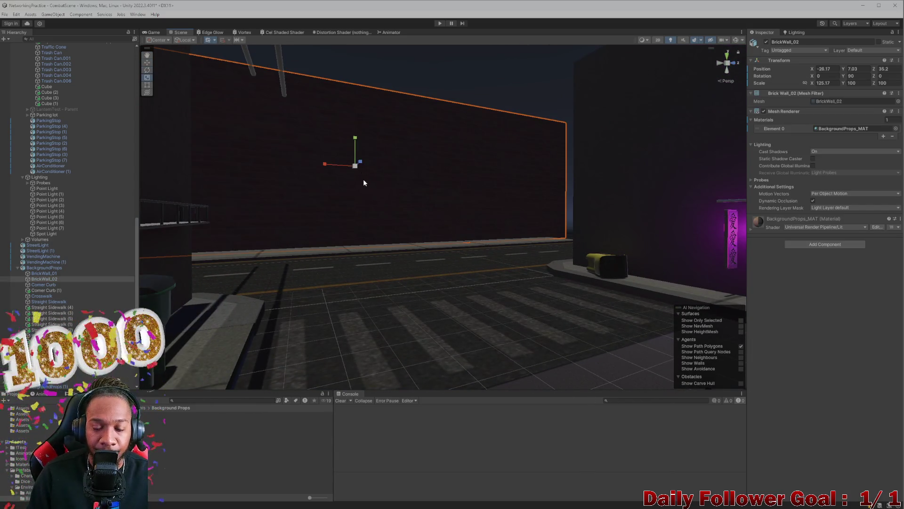
pyautogui.hotkey('ctrl', 'z')
pyautogui.click(395, 182)
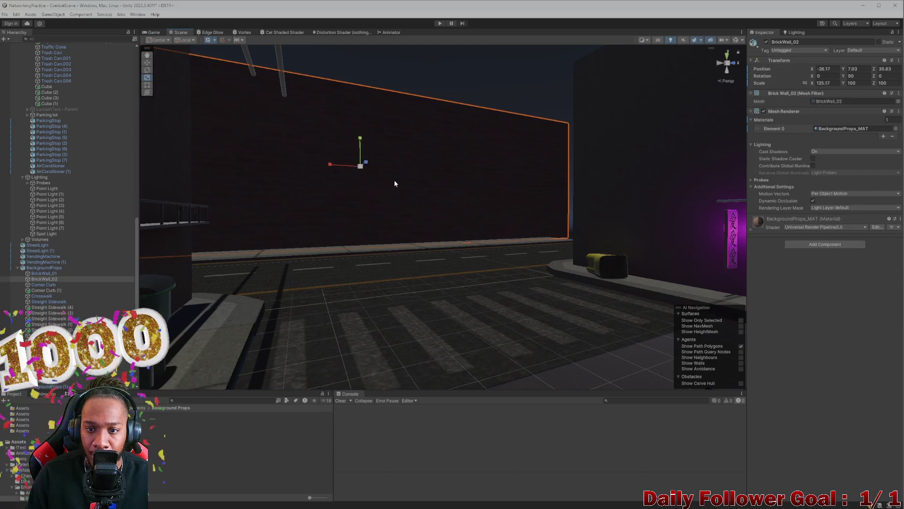
pyautogui.moveTo(416, 208)
pyautogui.mouseDown()
pyautogui.moveTo(419, 231)
pyautogui.moveTo(410, 238)
pyautogui.moveTo(330, 250)
pyautogui.moveTo(315, 235)
pyautogui.moveTo(324, 213)
pyautogui.moveTo(306, 212)
pyautogui.mouseUp()
# - Enter 100 for BrickWall_02's Scale X, then switch back to Blender
pyautogui.click(315, 234)
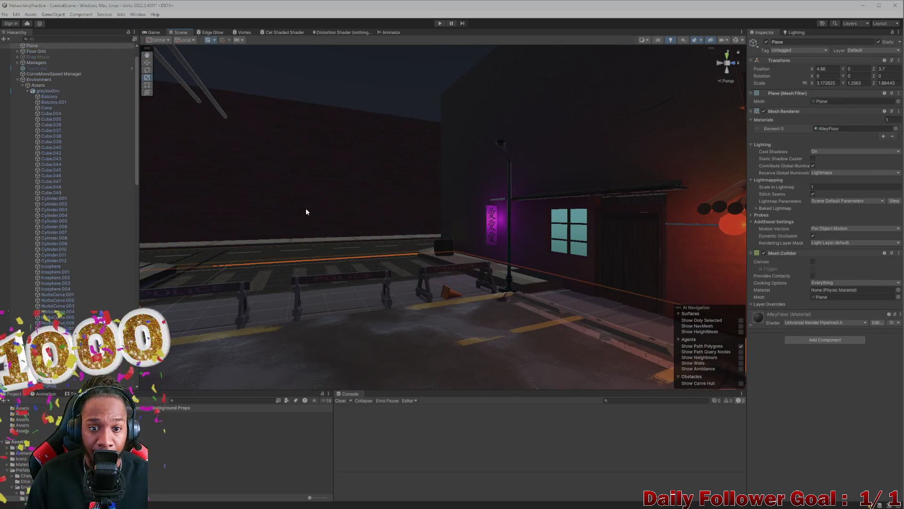
pyautogui.click(306, 212)
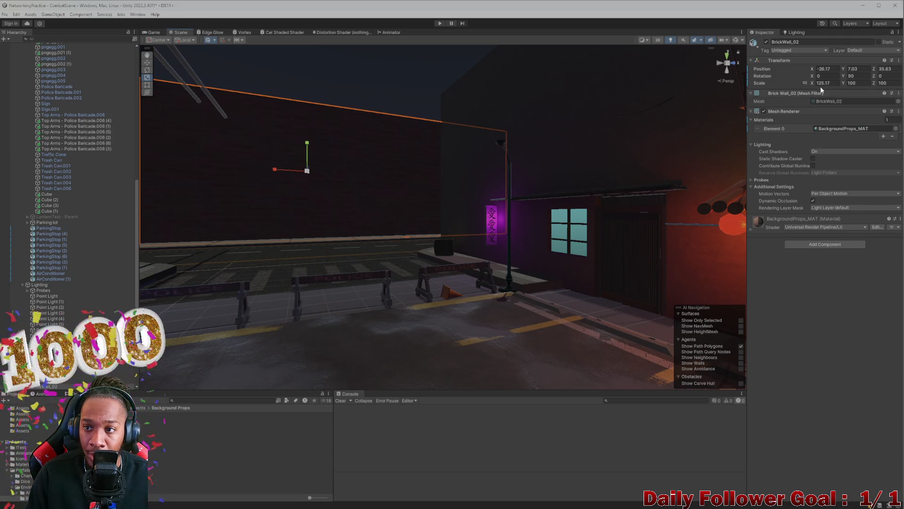
pyautogui.write('100')
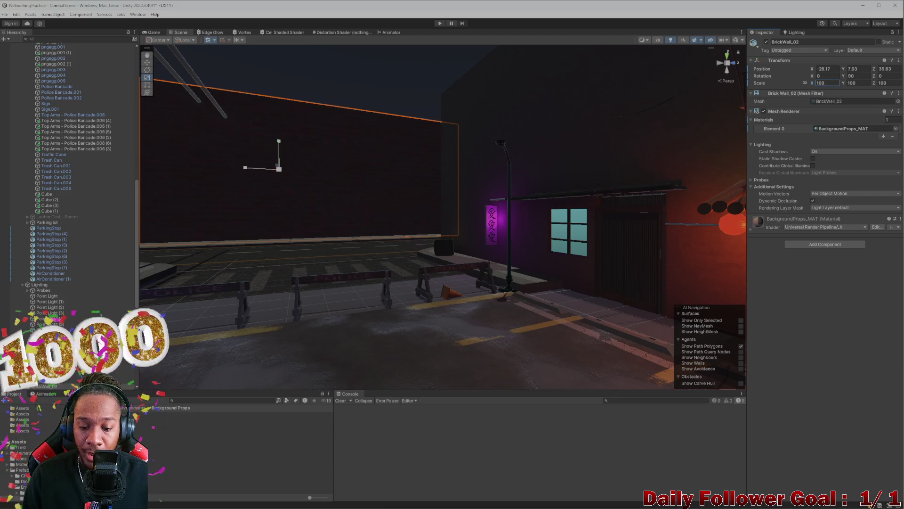
pyautogui.moveTo(522, 497)
pyautogui.click(593, 501)
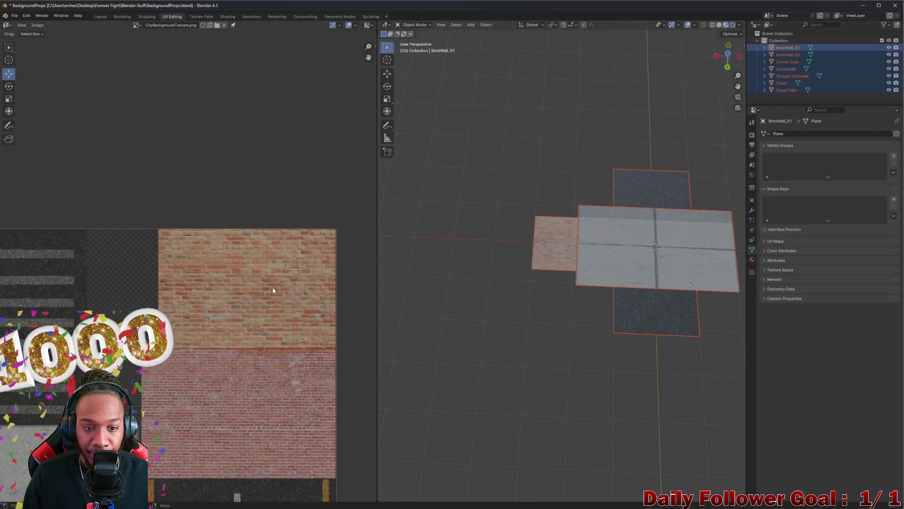
# - Hide the Street Filler, Street, Straight Sidewalk, Crosswalk, BrickWall_01 and Corner Curb objects
pyautogui.press('KP_6')
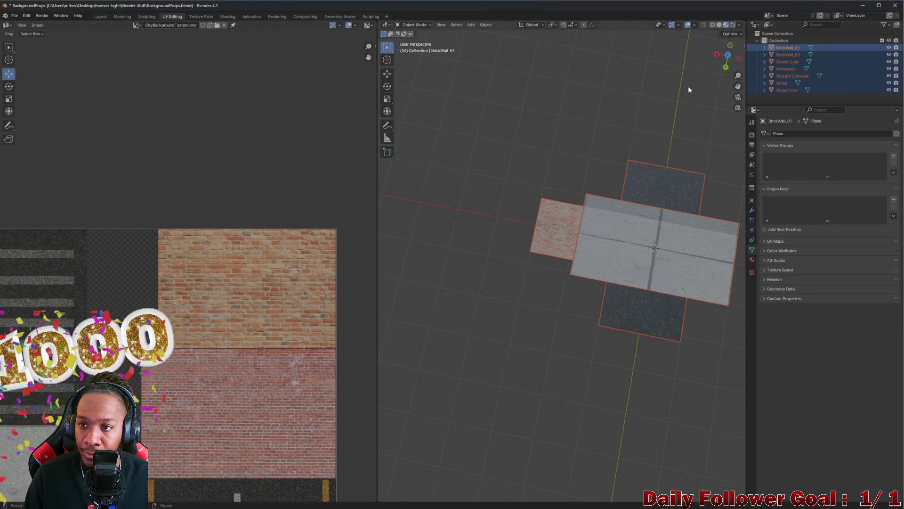
pyautogui.click(556, 111)
pyautogui.click(889, 90)
pyautogui.click(889, 82)
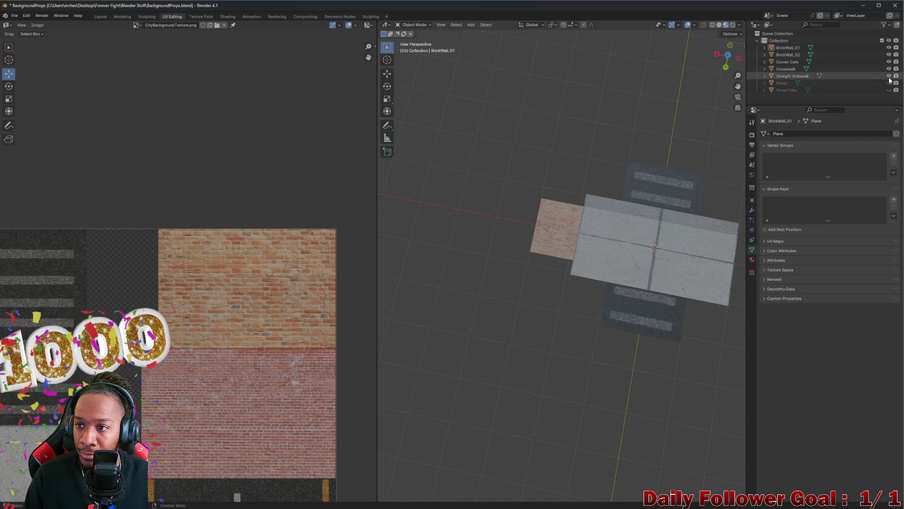
pyautogui.click(889, 75)
pyautogui.click(889, 68)
pyautogui.click(889, 62)
pyautogui.click(889, 47)
# - Select BrickWall_02, enter Edit Mode and switch to the Layout workspace
pyautogui.press('KP_4')
pyautogui.press('KP_4')
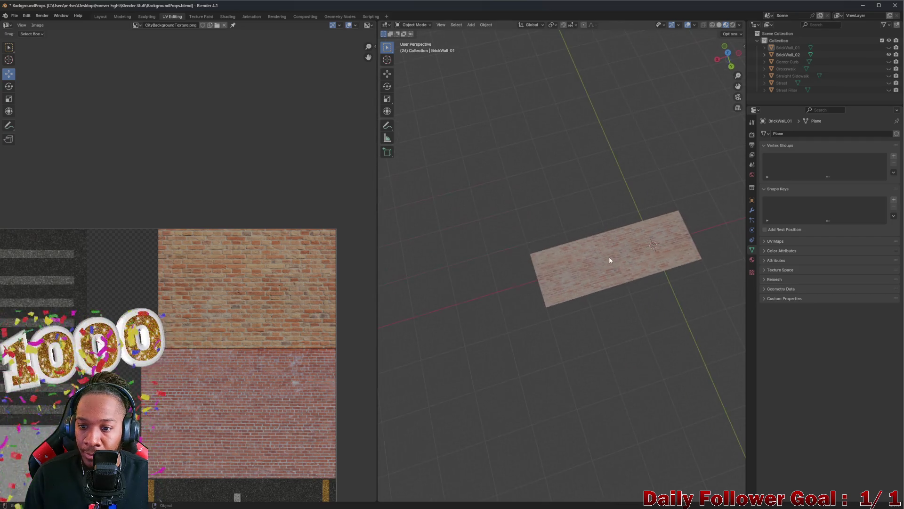
pyautogui.click(609, 262)
pyautogui.scroll(3, 611, 267)
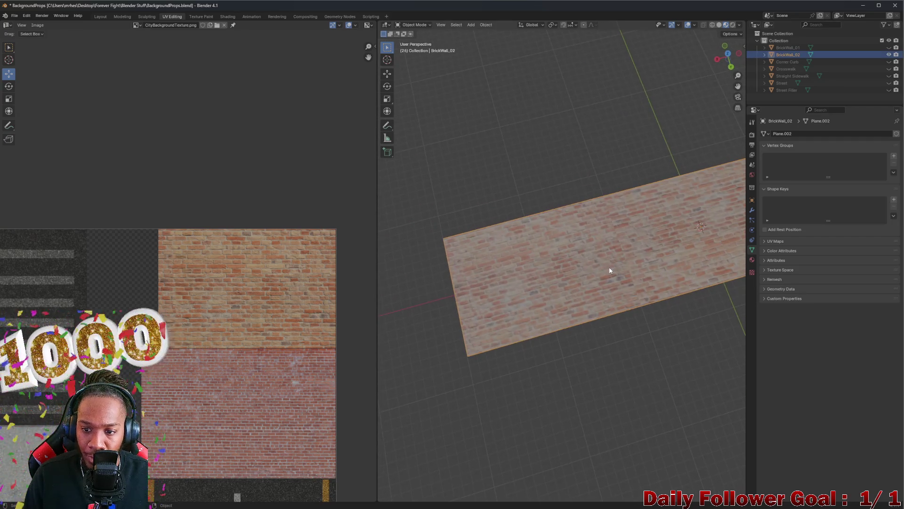
pyautogui.press('Tab')
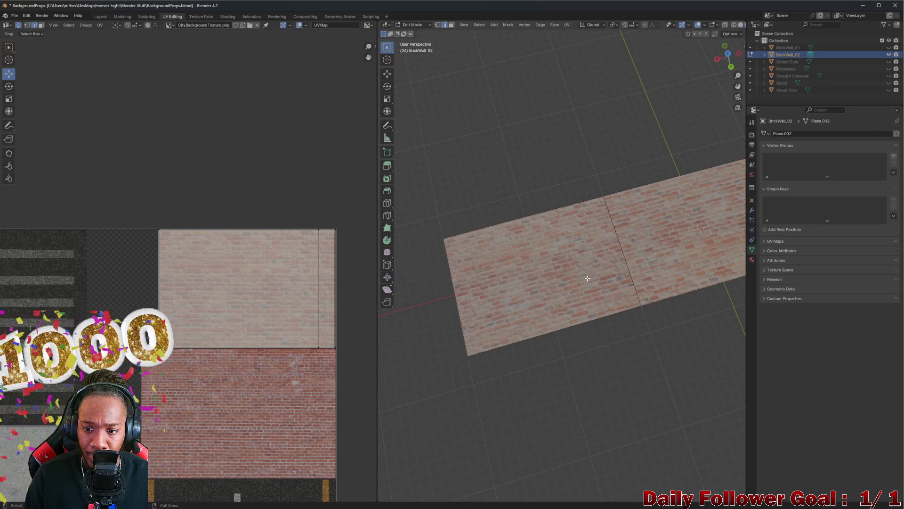
pyautogui.moveTo(651, 241); pyautogui.dragTo(596, 246)
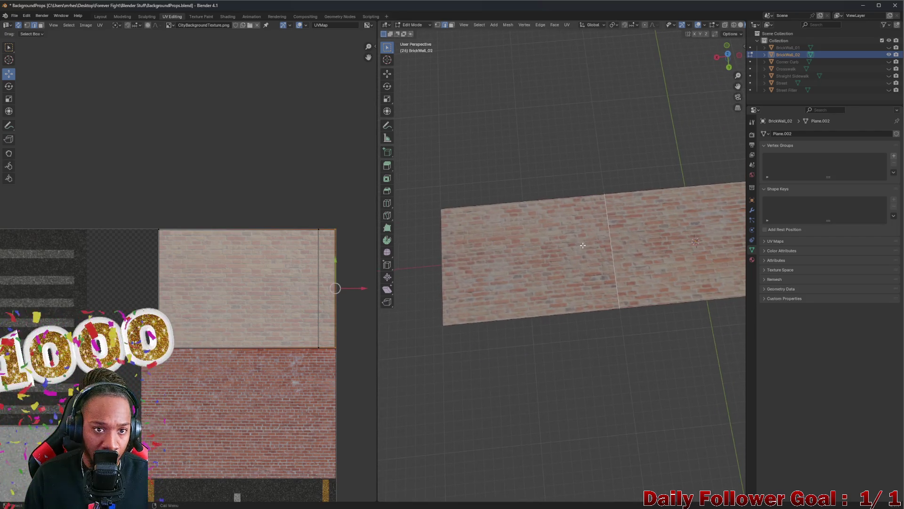
pyautogui.click(98, 16)
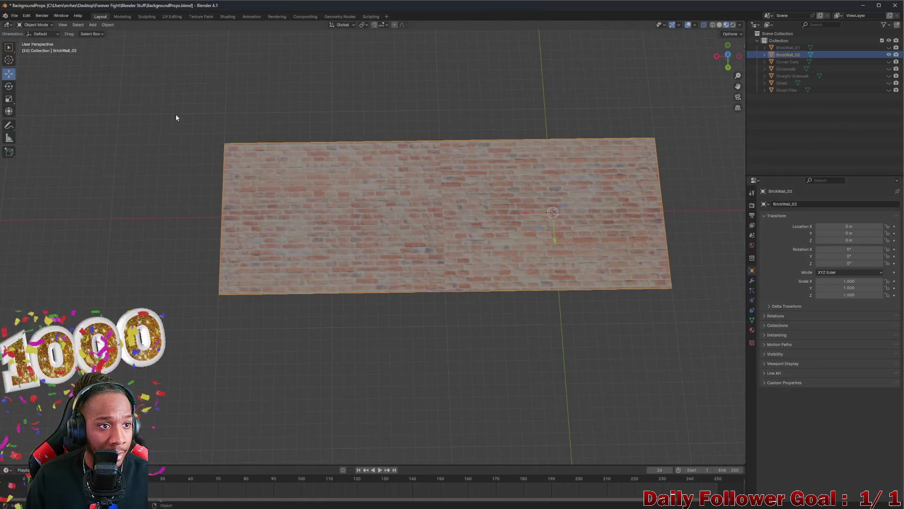
pyautogui.press('Tab')
# - Select the left wall plane's outer edge and pull it far out along the X axis
pyautogui.click(344, 213)
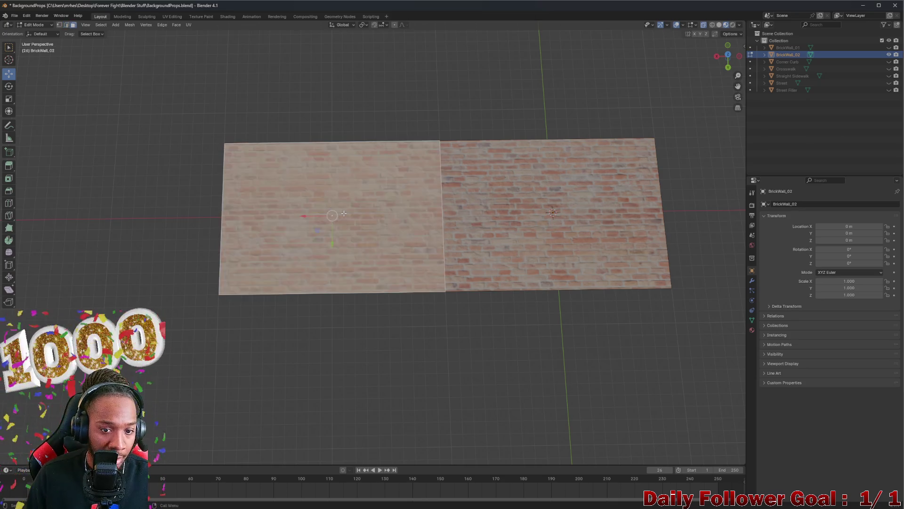
pyautogui.moveTo(292, 222)
pyautogui.mouseDown()
pyautogui.moveTo(355, 195)
pyautogui.moveTo(265, 235)
pyautogui.mouseUp()
pyautogui.click(265, 235)
pyautogui.click(178, 238)
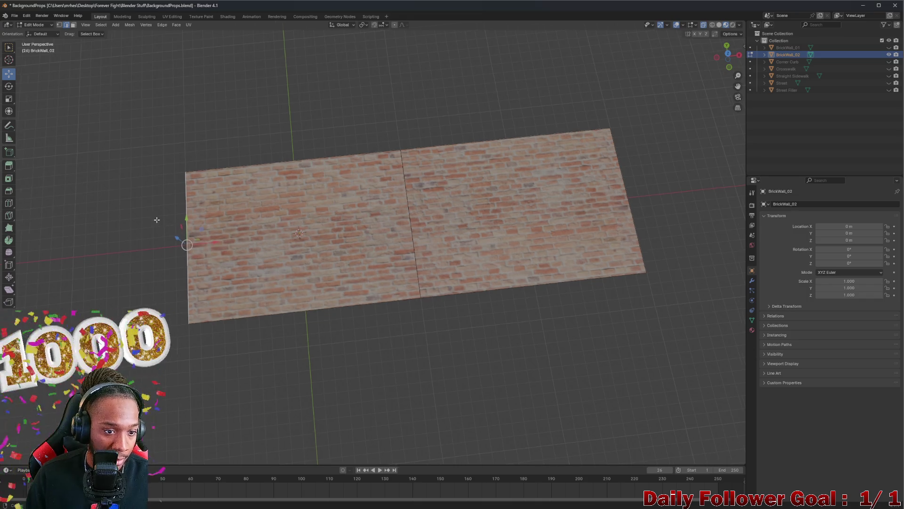
pyautogui.press('g')
pyautogui.press('x')
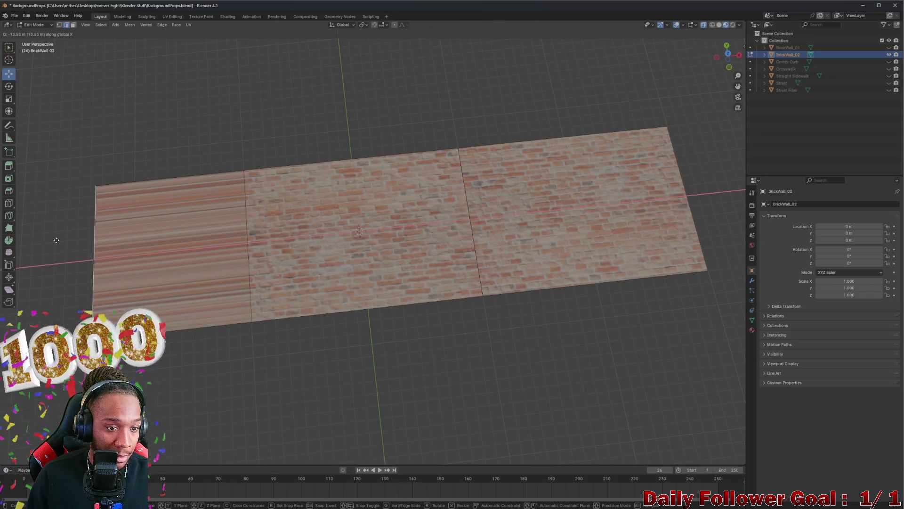
pyautogui.click(28, 262)
# - Select the new stretched wall section and return to the UV Editing workspace
pyautogui.moveTo(128, 270)
pyautogui.mouseDown()
pyautogui.moveTo(197, 251)
pyautogui.moveTo(358, 264)
pyautogui.moveTo(336, 297)
pyautogui.moveTo(325, 280)
pyautogui.mouseUp()
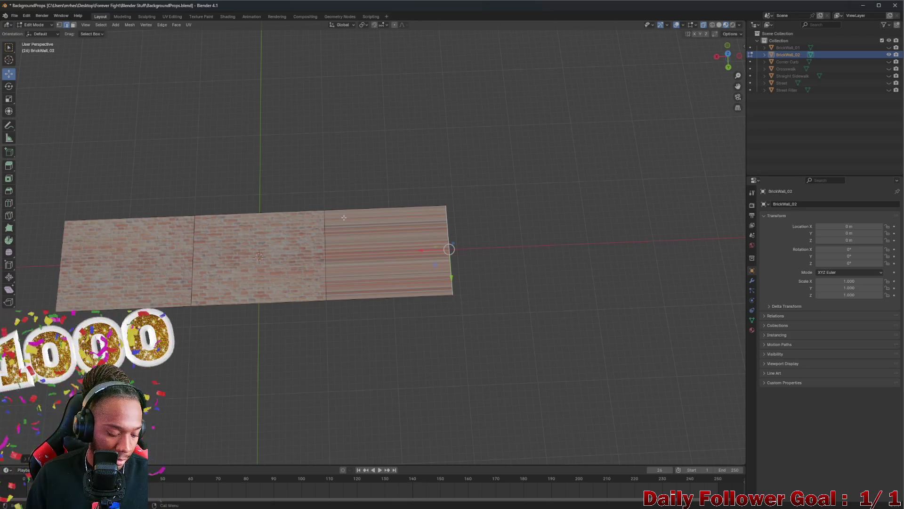
pyautogui.click(364, 244)
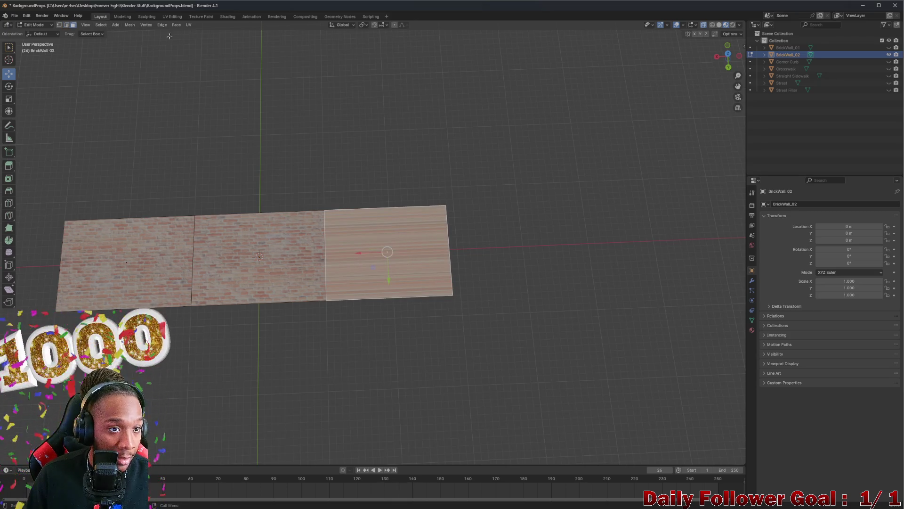
pyautogui.click(167, 20)
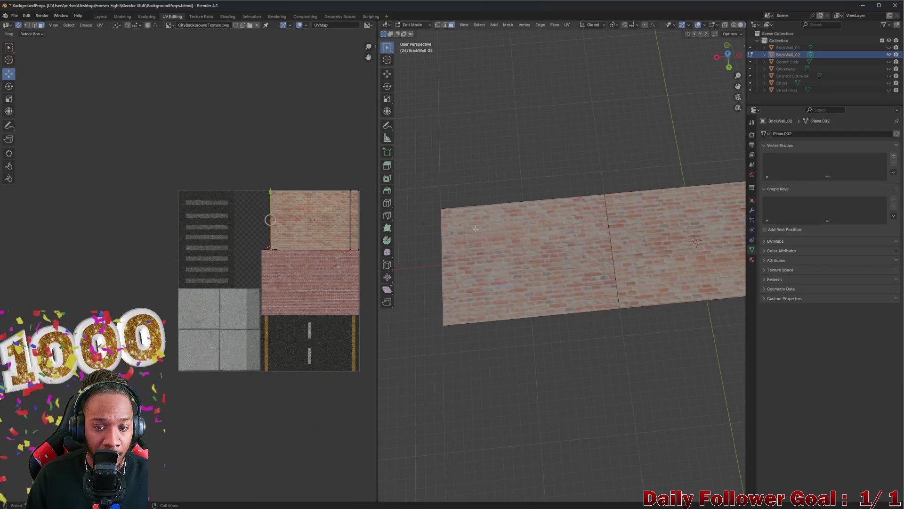
# - Unwrap the new section's faces and move the resulting UV island into place
pyautogui.moveTo(512, 199); pyautogui.dragTo(573, 188)
pyautogui.rightClick(624, 238)
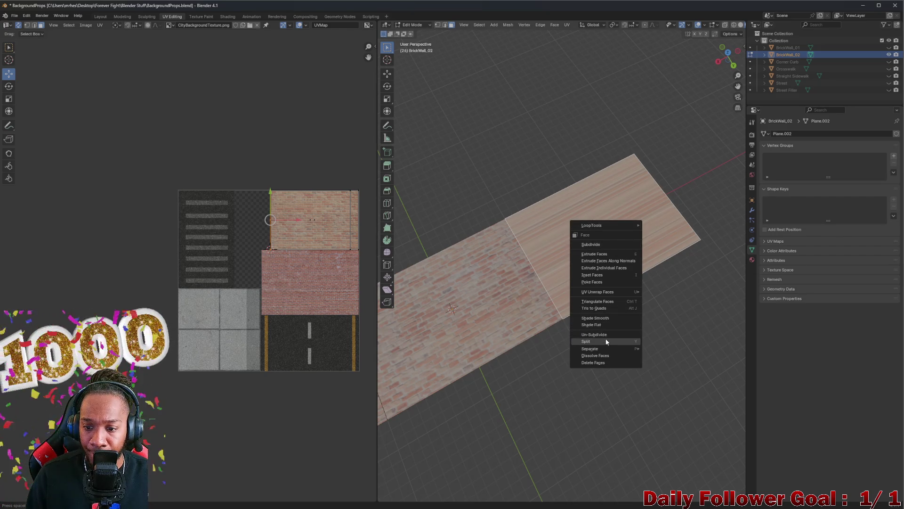
pyautogui.moveTo(609, 293)
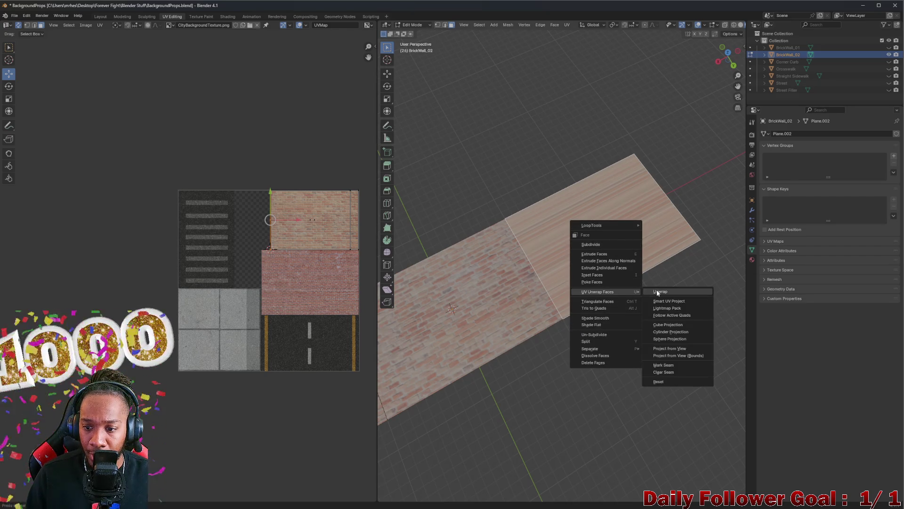
pyautogui.click(657, 292)
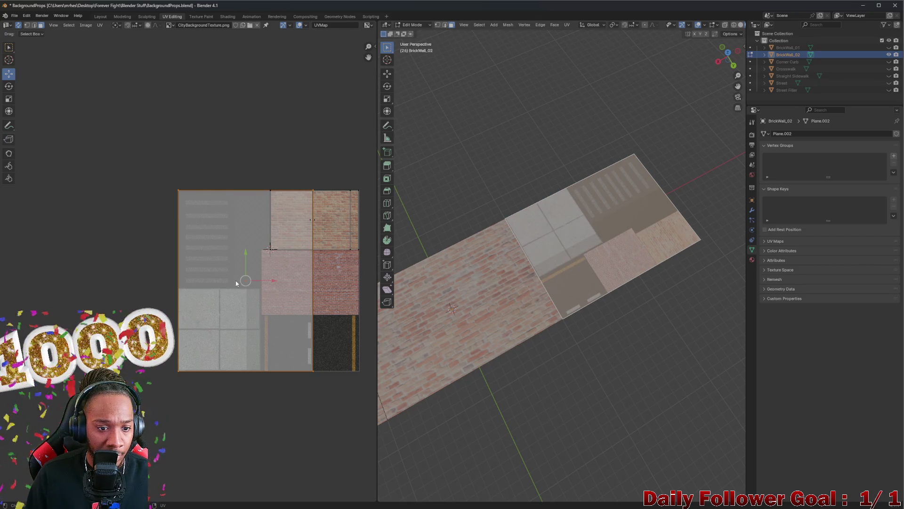
pyautogui.press('g')
pyautogui.click(309, 275)
pyautogui.moveTo(565, 245)
pyautogui.mouseDown()
pyautogui.moveTo(613, 212)
pyautogui.moveTo(671, 245)
pyautogui.moveTo(603, 222)
pyautogui.moveTo(569, 259)
pyautogui.mouseUp()
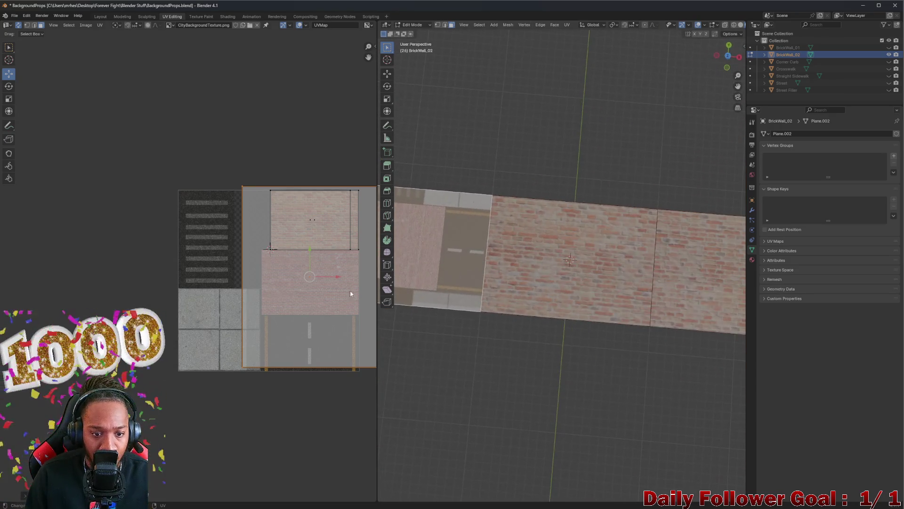
pyautogui.press('g')
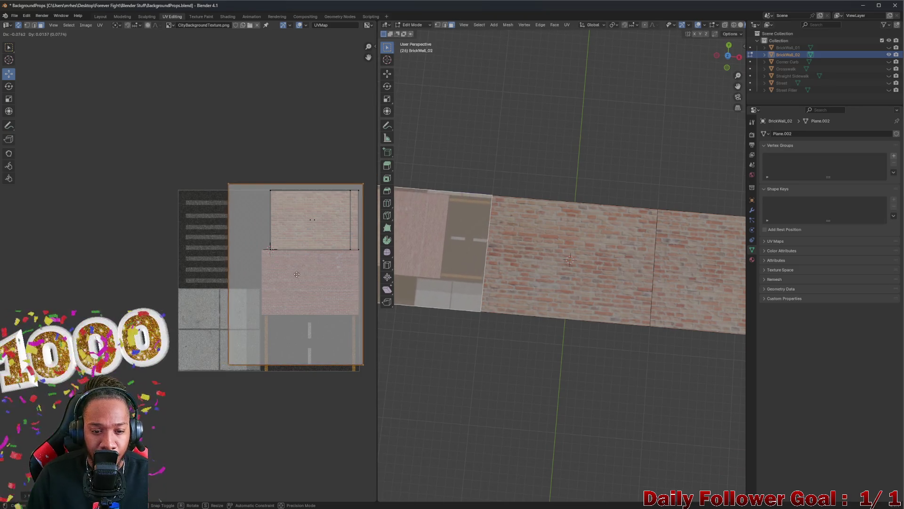
pyautogui.click(293, 277)
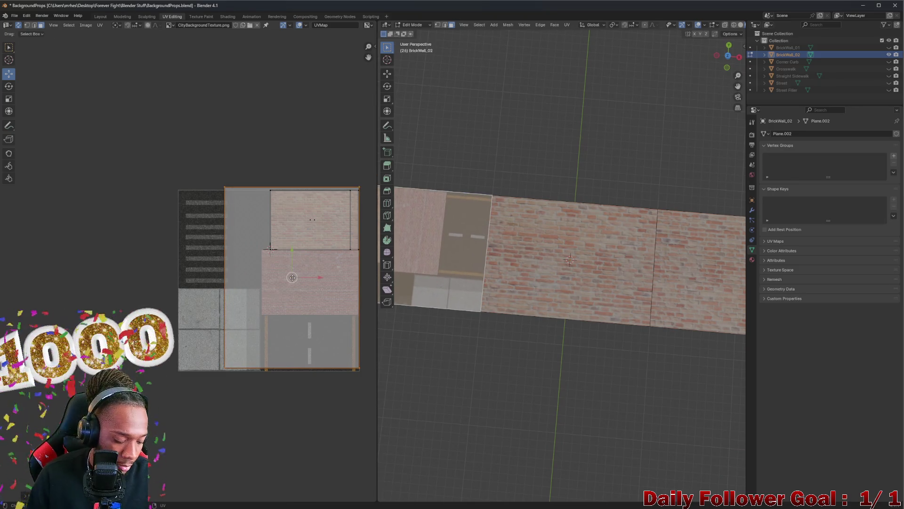
# - Rotate the UV island -90° and drag it onto the brick area of the texture
pyautogui.press('r')
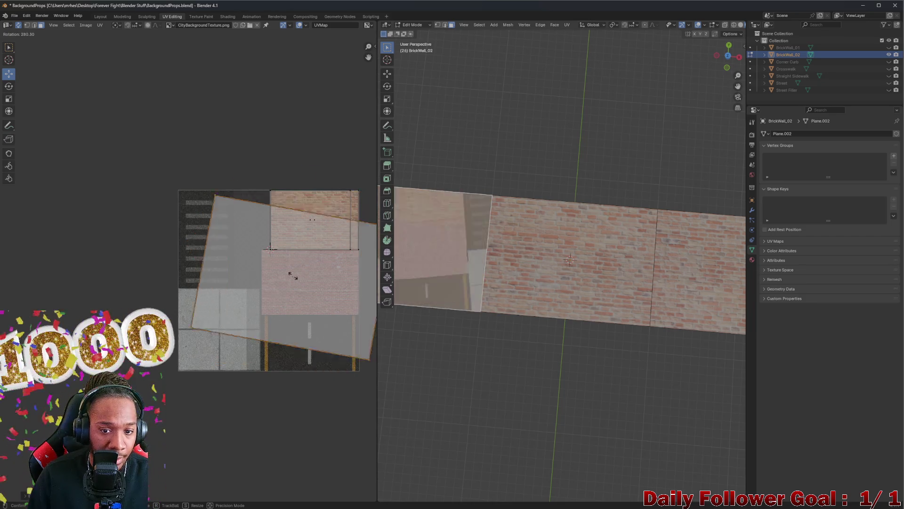
pyautogui.write('90')
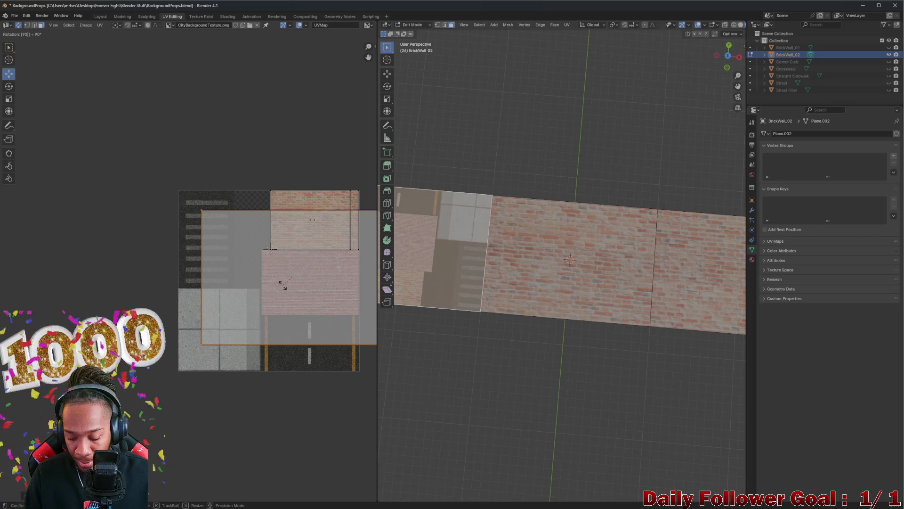
pyautogui.press('-')
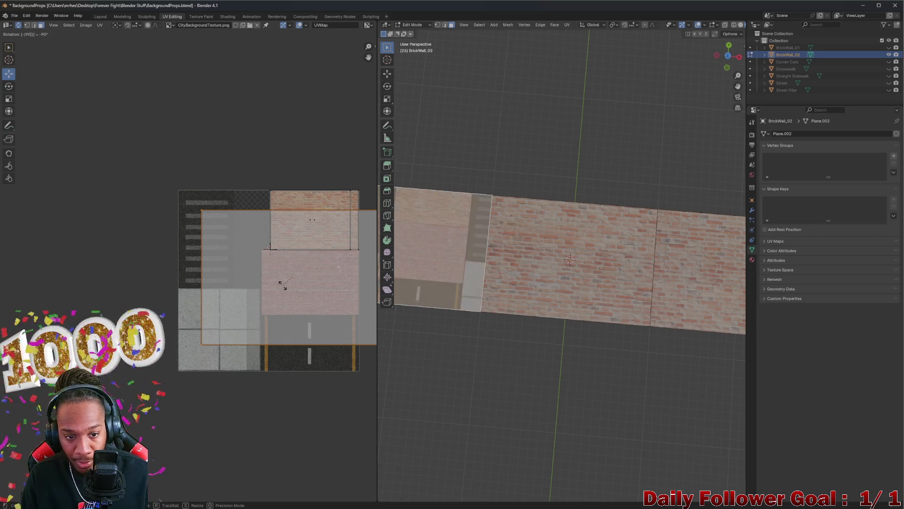
pyautogui.press('Return')
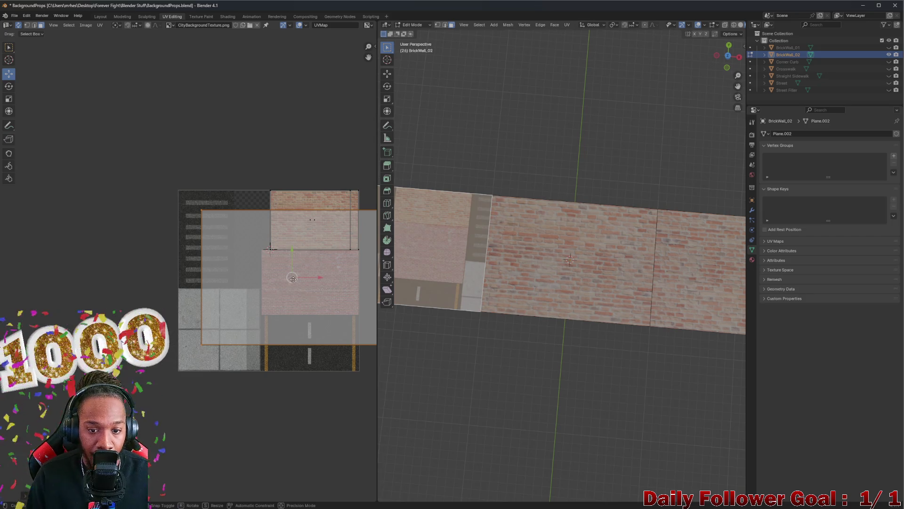
pyautogui.press('g')
pyautogui.click(329, 307)
pyautogui.moveTo(477, 300); pyautogui.dragTo(479, 295)
pyautogui.moveTo(330, 307)
pyautogui.mouseDown()
pyautogui.moveTo(163, 306)
pyautogui.moveTo(267, 309)
pyautogui.moveTo(283, 241)
pyautogui.mouseUp()
# - Select the left wall face and its UV island in the UV editor
pyautogui.scroll(1, 282, 241)
pyautogui.hscroll(3, 250, 202)
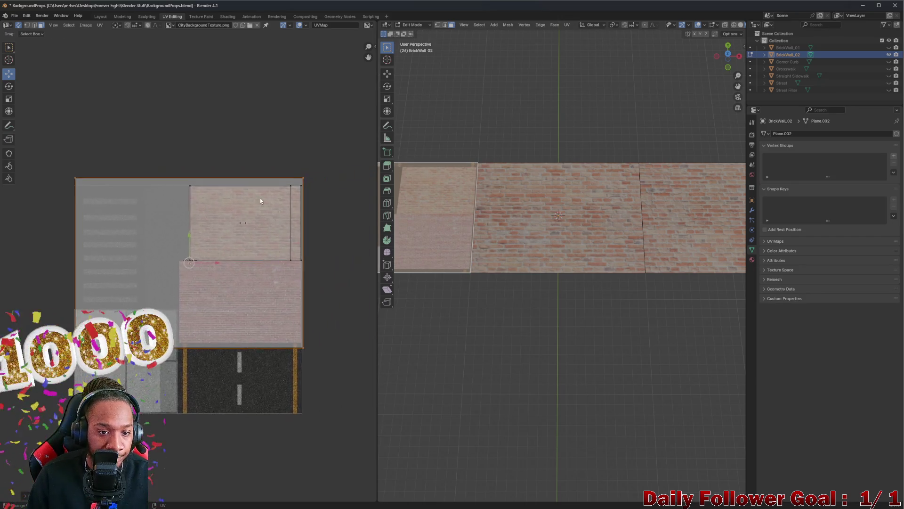
pyautogui.scroll(4, 289, 181)
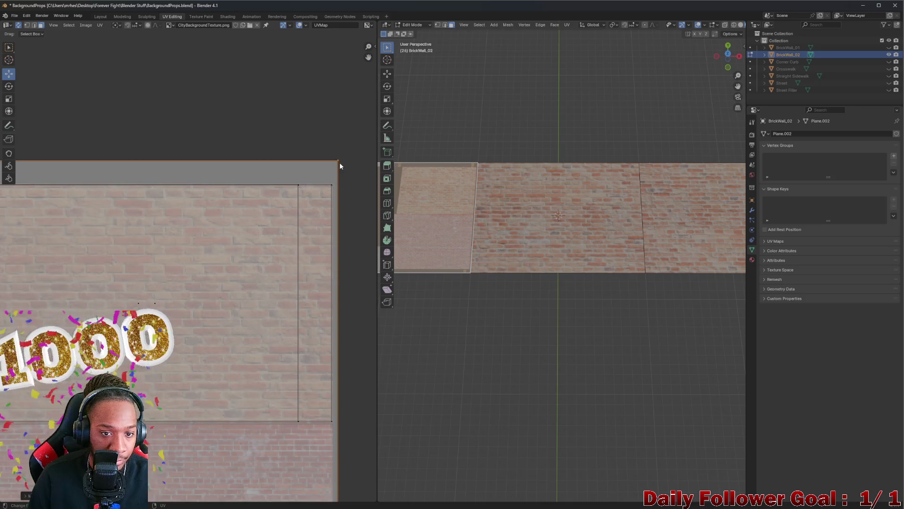
pyautogui.click(338, 163)
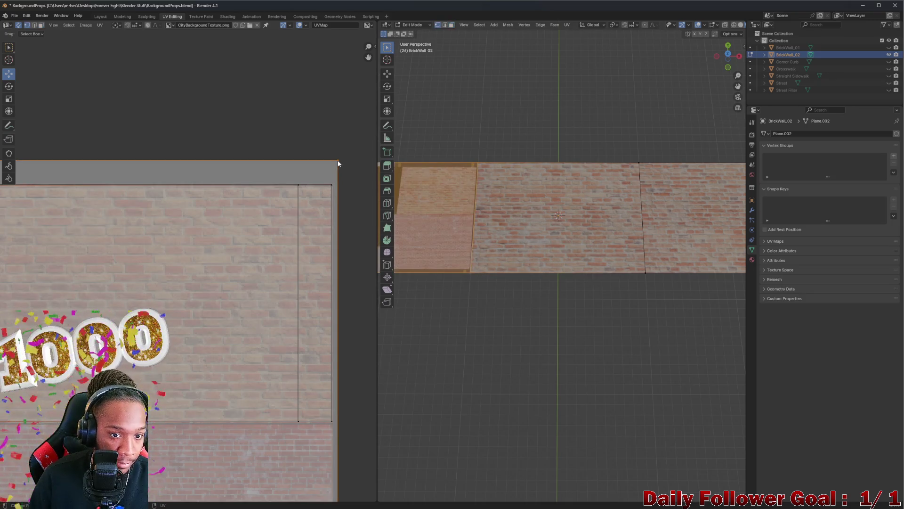
pyautogui.click(333, 162)
pyautogui.scroll(-3, 288, 221)
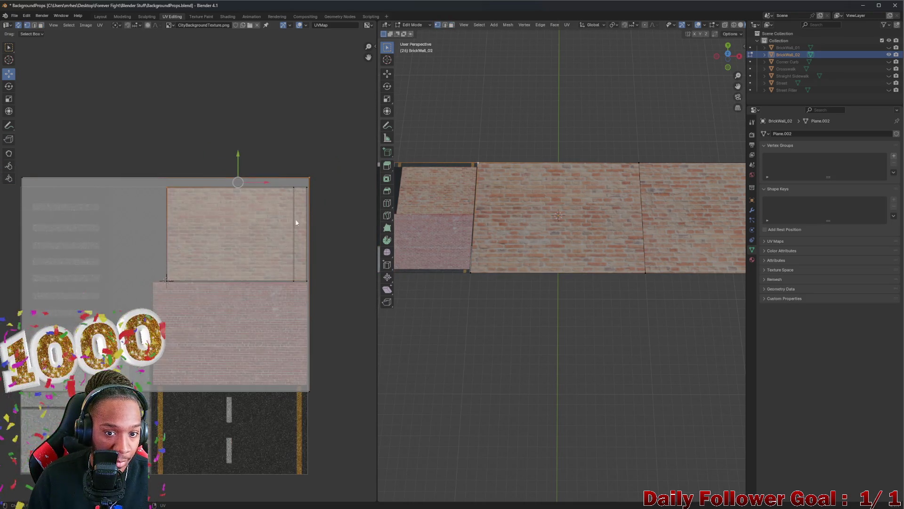
pyautogui.moveTo(400, 194); pyautogui.dragTo(515, 221)
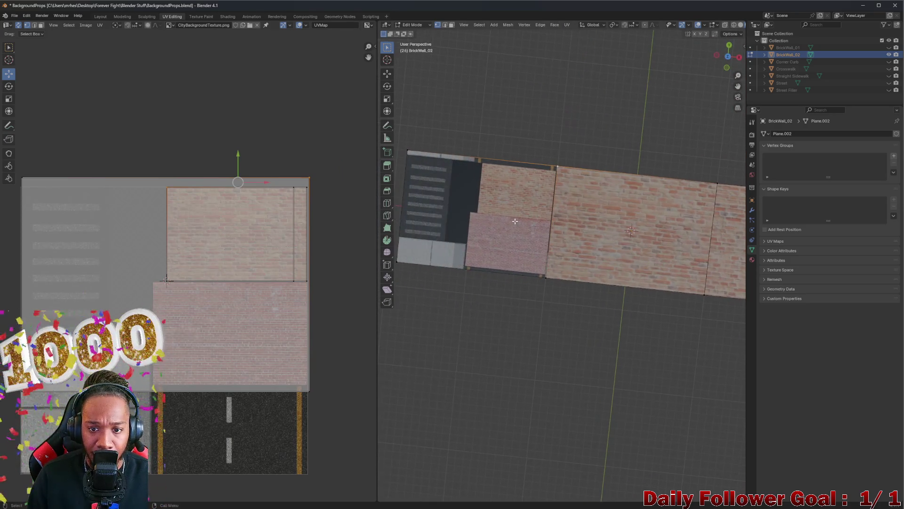
# - Select the whole left wall section with L and split its faces off
pyautogui.press('l')
pyautogui.rightClick(455, 238)
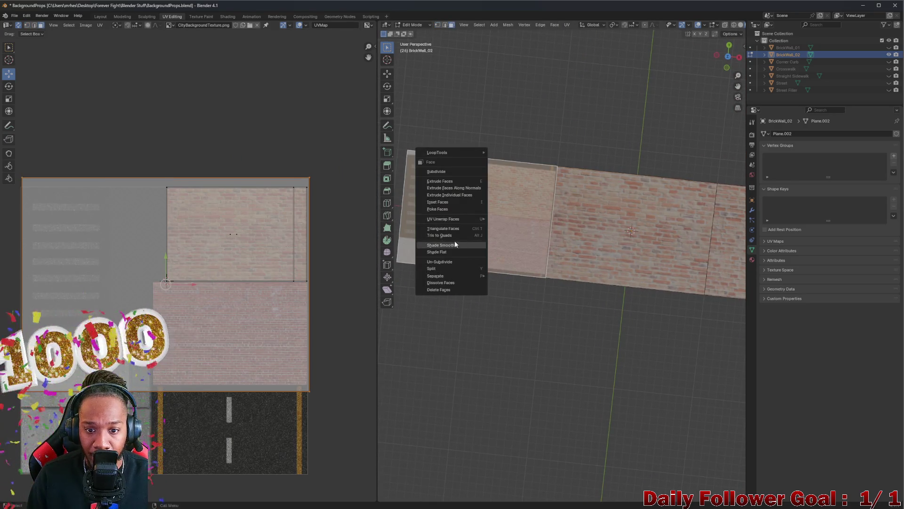
pyautogui.click(447, 267)
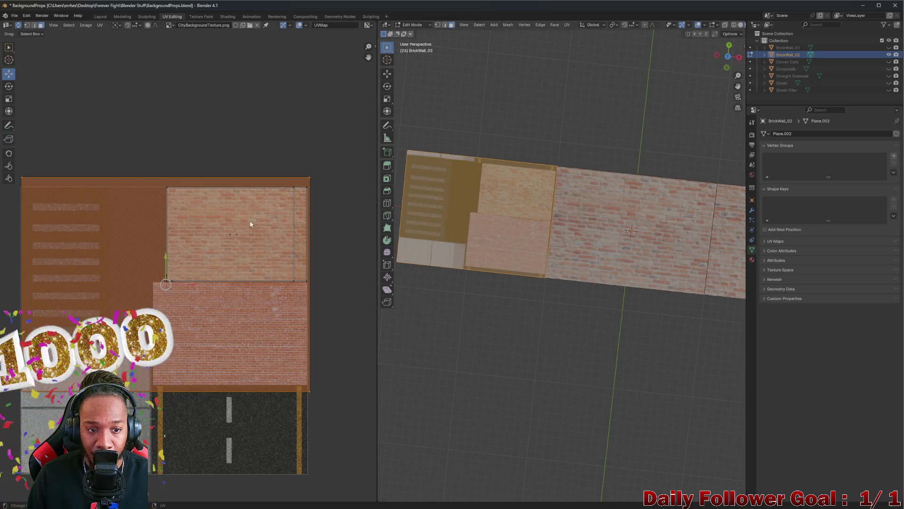
pyautogui.click(317, 203)
pyautogui.moveTo(309, 178); pyautogui.dragTo(305, 189)
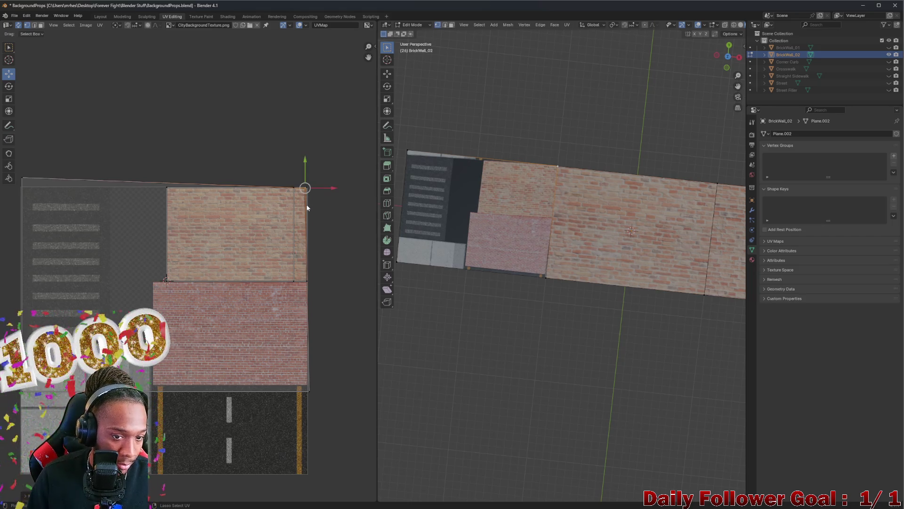
pyautogui.hotkey('ctrl', 'z')
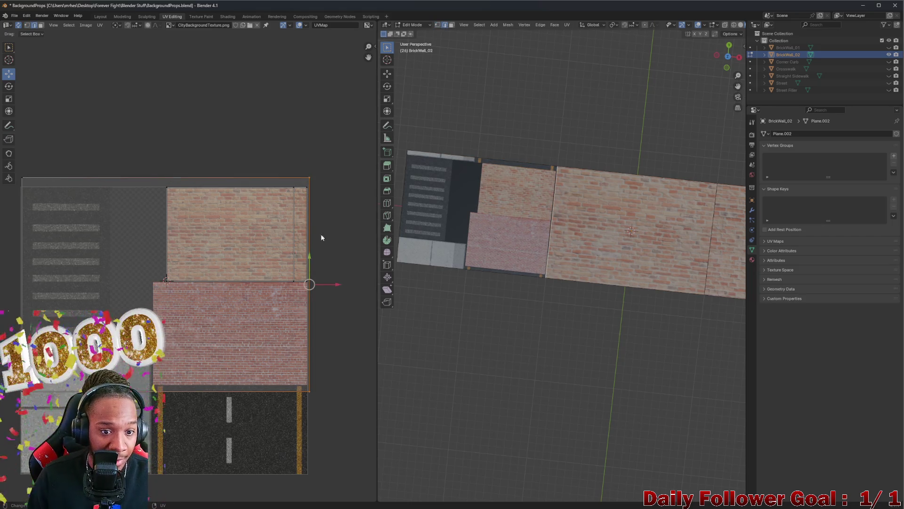
# - Shift the right UV edge and island over the brick, lower the top edge, then leave Edit Mode
pyautogui.press('g')
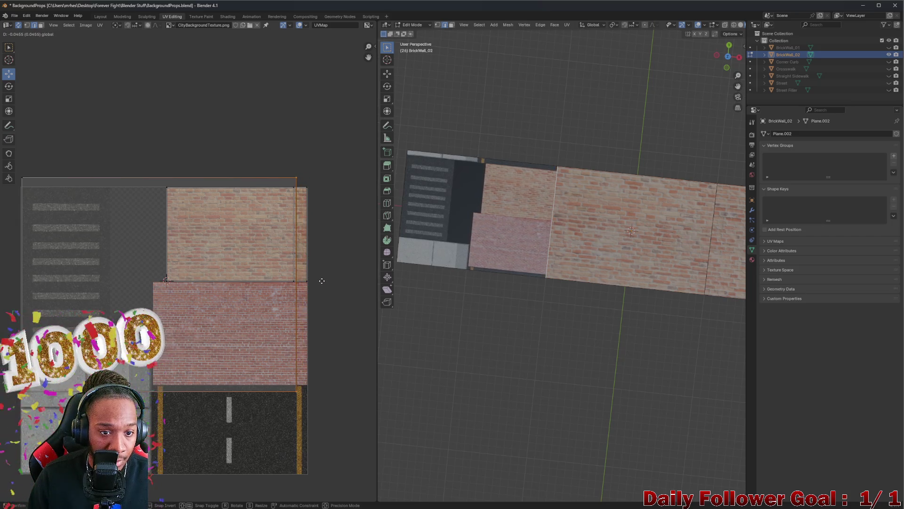
pyautogui.click(324, 281)
pyautogui.press('g')
pyautogui.click(189, 253)
pyautogui.press('g')
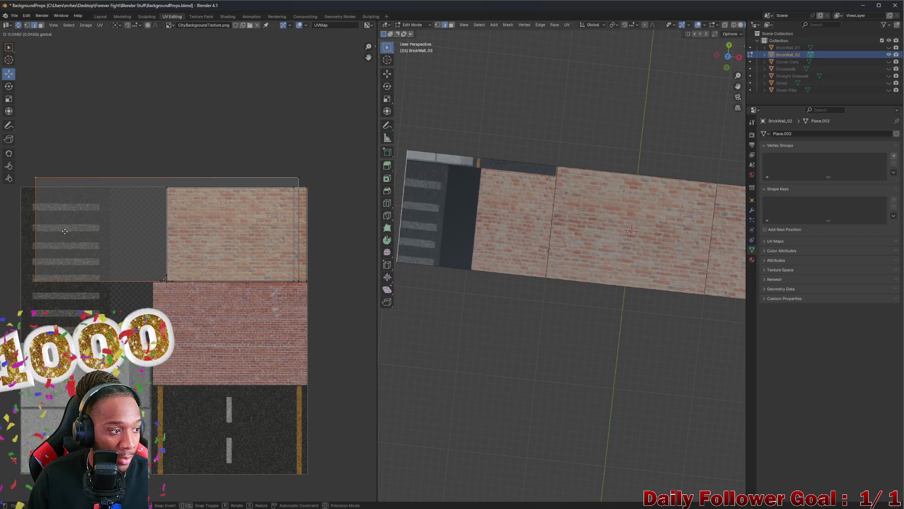
pyautogui.click(194, 242)
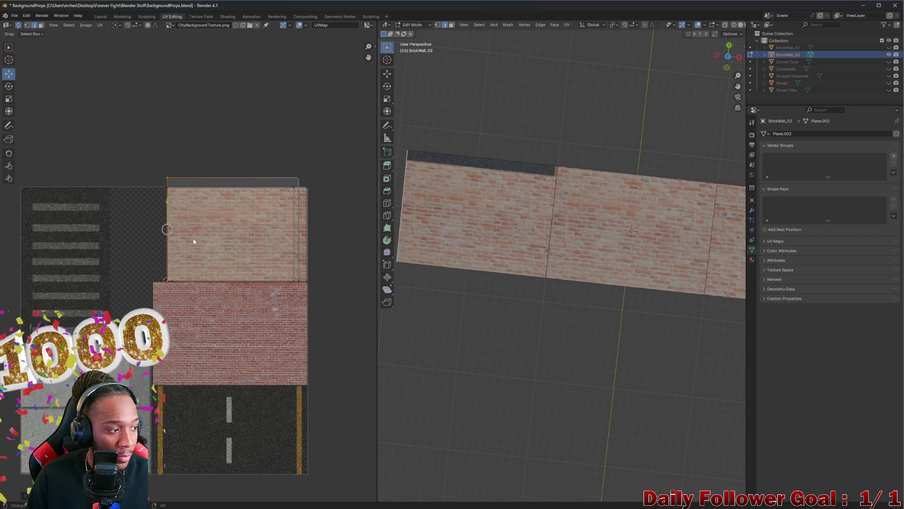
pyautogui.click(224, 177)
pyautogui.moveTo(233, 175); pyautogui.dragTo(238, 173)
pyautogui.scroll(2, 507, 125)
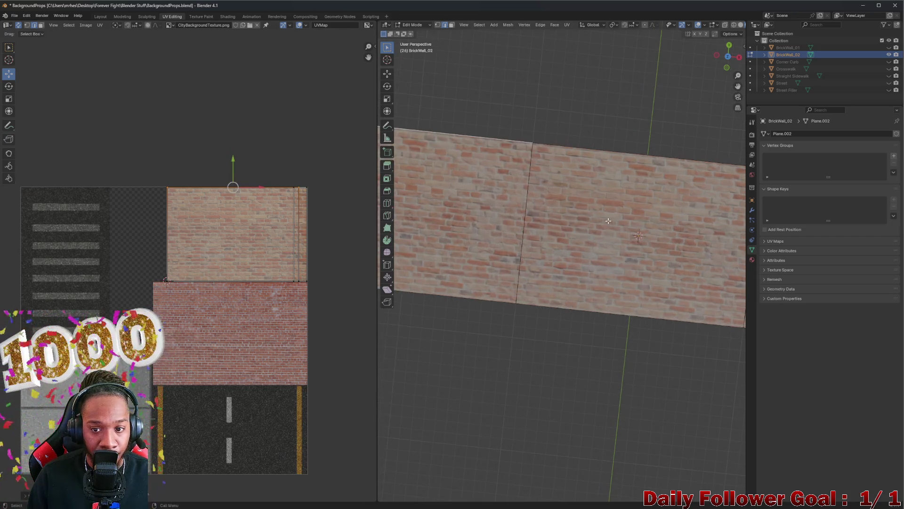
pyautogui.press('Tab')
pyautogui.moveTo(547, 143)
pyautogui.mouseDown()
pyautogui.moveTo(611, 136)
pyautogui.moveTo(702, 155)
pyautogui.moveTo(675, 181)
pyautogui.moveTo(598, 169)
pyautogui.mouseUp()
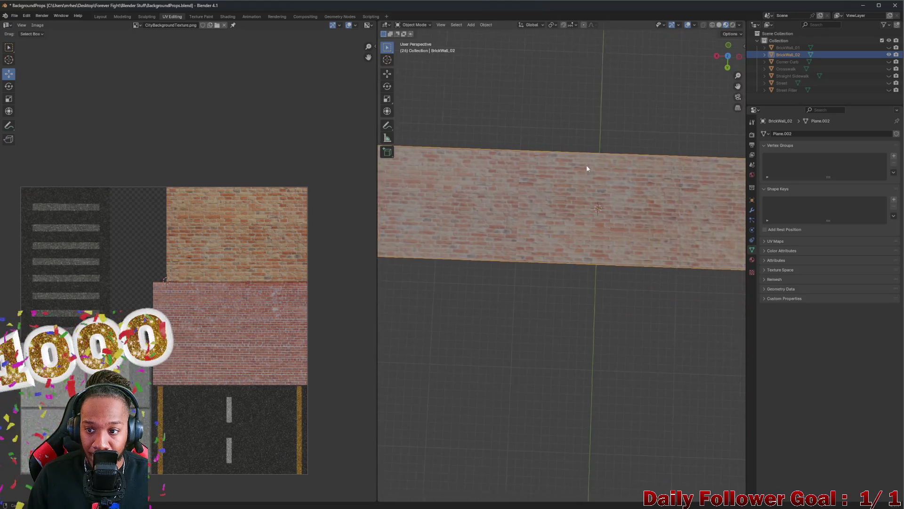
# - Unhide BrickWall_01 and the remaining street prop objects in the Outliner
pyautogui.scroll(4, 653, 201)
pyautogui.scroll(-3, 655, 207)
pyautogui.moveTo(660, 212)
pyautogui.mouseDown()
pyautogui.moveTo(484, 199)
pyautogui.moveTo(539, 227)
pyautogui.moveTo(543, 250)
pyautogui.moveTo(543, 241)
pyautogui.moveTo(571, 239)
pyautogui.moveTo(541, 220)
pyautogui.moveTo(574, 238)
pyautogui.mouseUp()
pyautogui.scroll(-5, 400, 268)
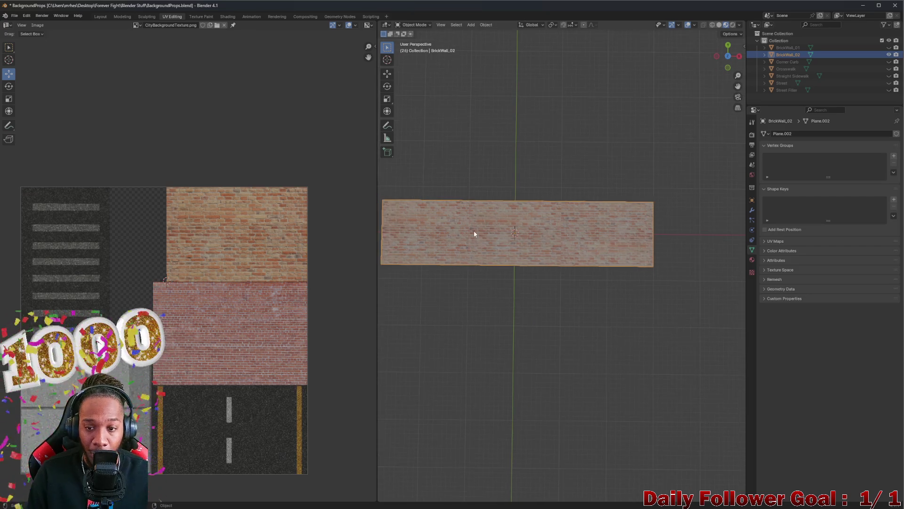
pyautogui.scroll(-2, 525, 212)
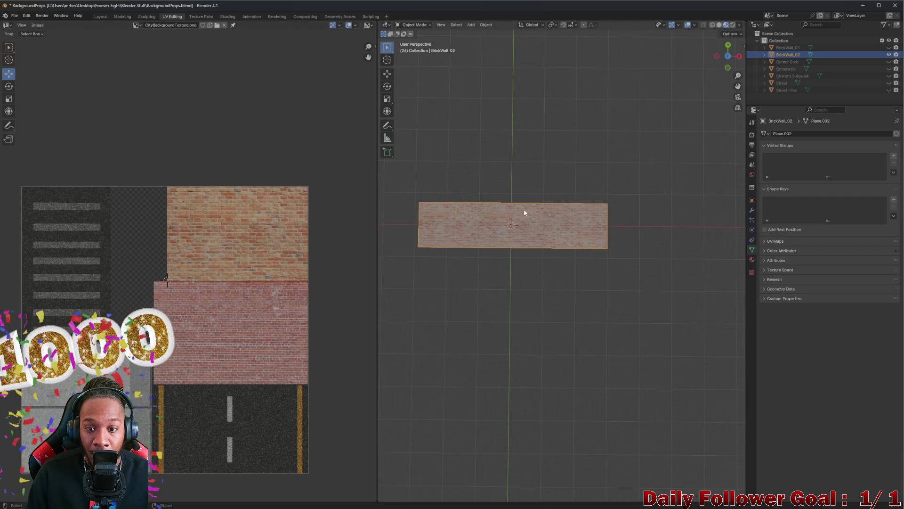
pyautogui.click(563, 172)
pyautogui.moveTo(889, 47); pyautogui.dragTo(890, 90)
# - Select BrickWall_01 through Street Filler in the Outliner and save the file
pyautogui.scroll(-2, 558, 114)
pyautogui.click(787, 48)
pyautogui.keyDown('shift'); pyautogui.click(784, 90); pyautogui.keyUp('shift')
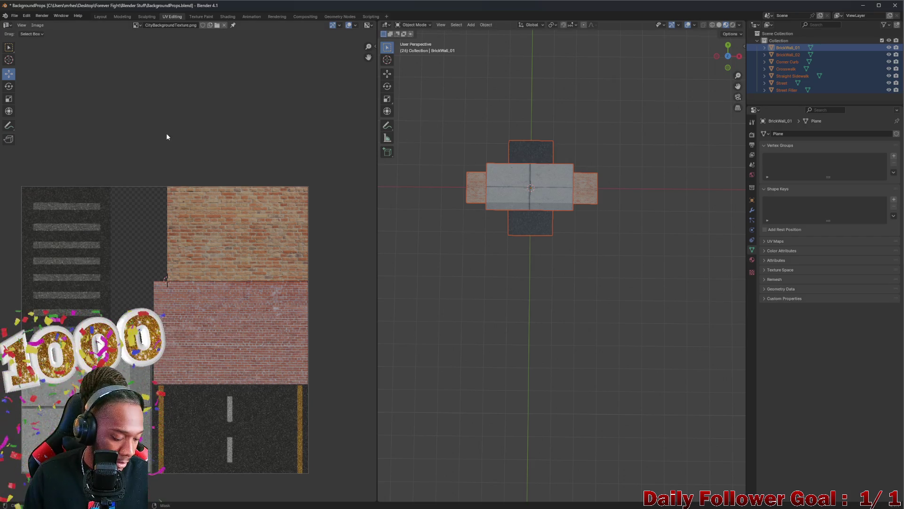
pyautogui.hotkey('ctrl', 's')
# - Export the selected props as FBX to BackgroundProps.fbx, then bring up the Unity project
pyautogui.click(14, 15)
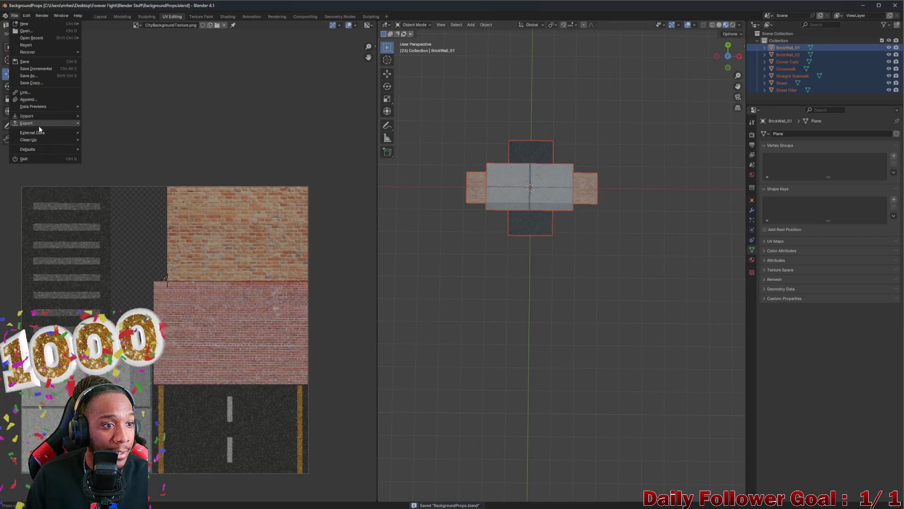
pyautogui.moveTo(39, 123)
pyautogui.click(102, 193)
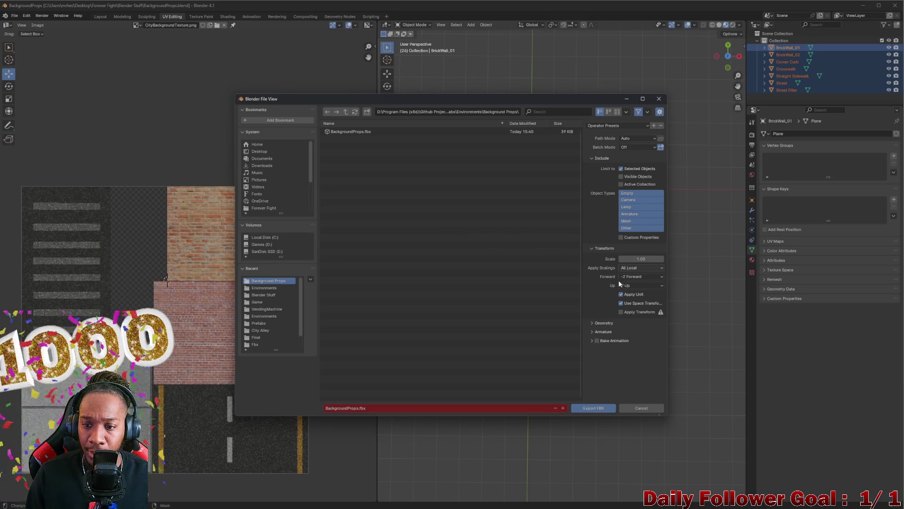
pyautogui.click(592, 408)
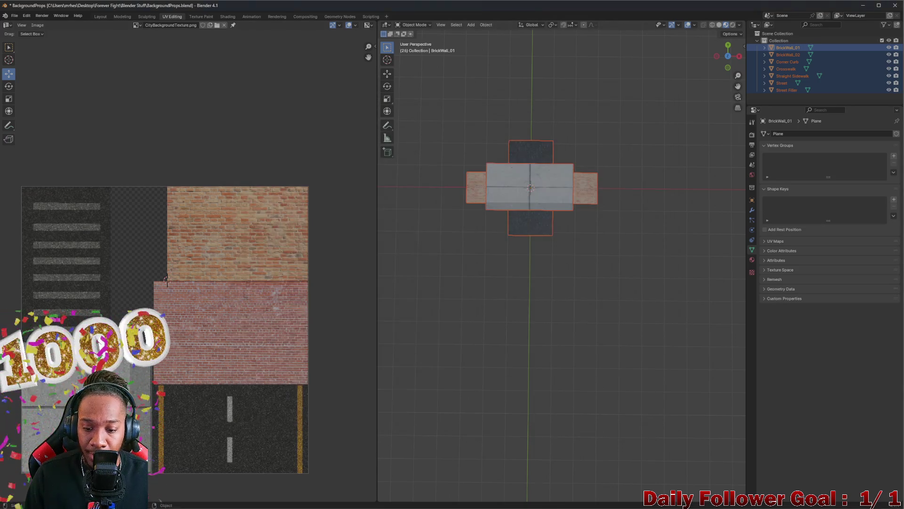
pyautogui.moveTo(608, 500)
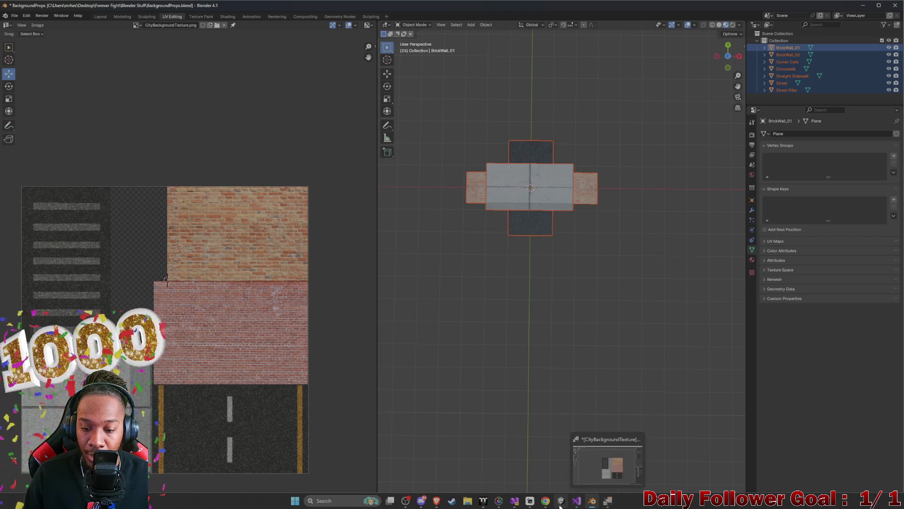
pyautogui.click(560, 501)
# - Slide BrickWall_02 further along the street and nudge it along X to -24.59
pyautogui.moveTo(371, 256)
pyautogui.mouseDown()
pyautogui.moveTo(358, 323)
pyautogui.moveTo(312, 338)
pyautogui.moveTo(436, 284)
pyautogui.moveTo(430, 222)
pyautogui.moveTo(343, 178)
pyautogui.mouseUp()
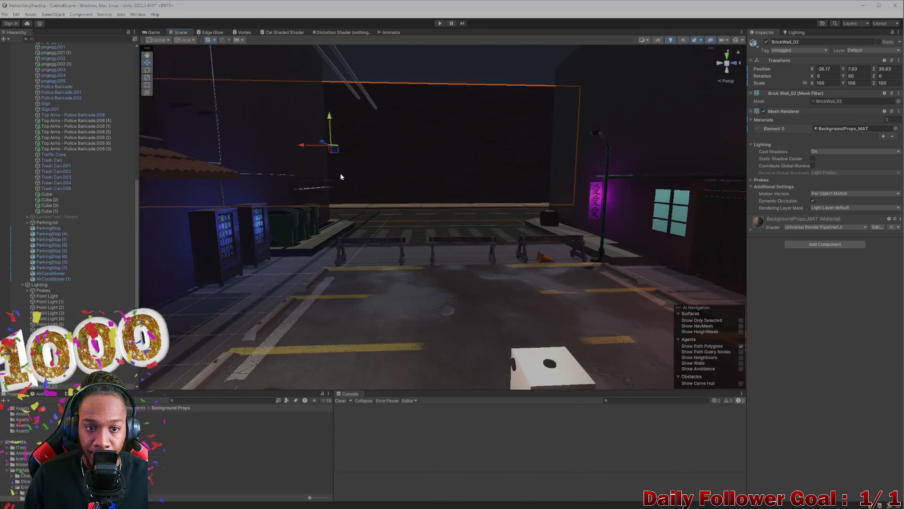
pyautogui.moveTo(306, 150)
pyautogui.mouseDown()
pyautogui.moveTo(423, 158)
pyautogui.moveTo(409, 156)
pyautogui.mouseUp()
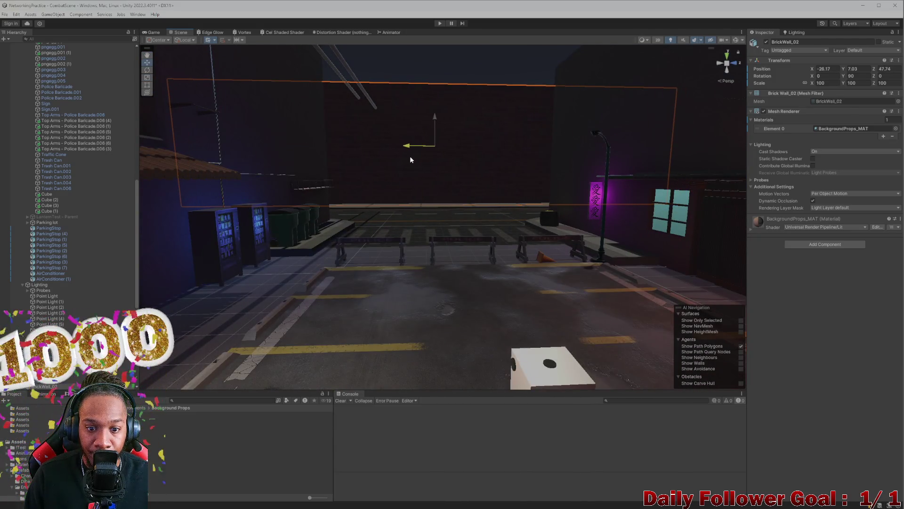
pyautogui.scroll(3, 385, 256)
pyautogui.moveTo(385, 258)
pyautogui.mouseDown()
pyautogui.moveTo(303, 254)
pyautogui.moveTo(444, 236)
pyautogui.moveTo(559, 258)
pyautogui.moveTo(632, 251)
pyautogui.moveTo(361, 236)
pyautogui.moveTo(369, 256)
pyautogui.moveTo(400, 227)
pyautogui.moveTo(405, 264)
pyautogui.moveTo(356, 285)
pyautogui.moveTo(394, 333)
pyautogui.moveTo(487, 309)
pyautogui.moveTo(384, 329)
pyautogui.moveTo(373, 169)
pyautogui.moveTo(346, 226)
pyautogui.moveTo(358, 218)
pyautogui.moveTo(334, 235)
pyautogui.moveTo(385, 209)
pyautogui.mouseUp()
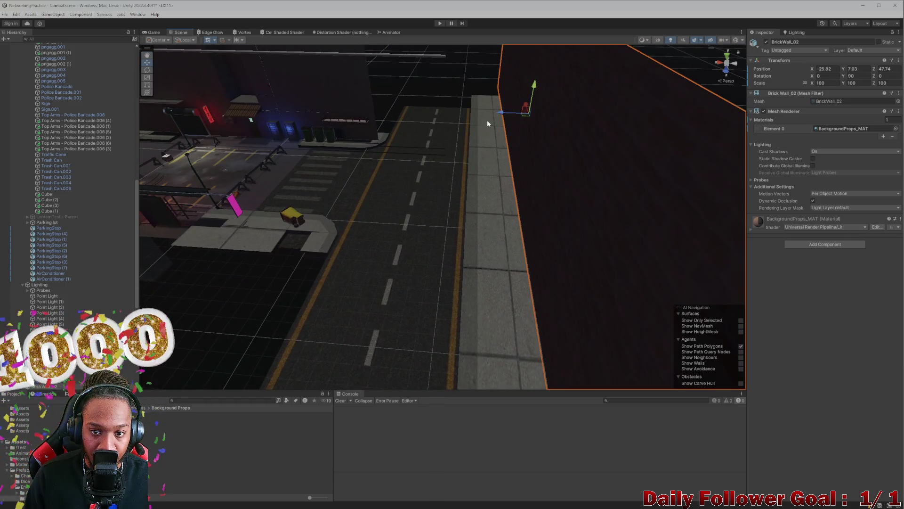
pyautogui.moveTo(499, 112)
pyautogui.mouseDown()
pyautogui.moveTo(484, 114)
pyautogui.moveTo(456, 196)
pyautogui.moveTo(436, 222)
pyautogui.moveTo(545, 238)
pyautogui.moveTo(218, 313)
pyautogui.moveTo(301, 238)
pyautogui.moveTo(500, 324)
pyautogui.moveTo(544, 269)
pyautogui.moveTo(521, 259)
pyautogui.moveTo(561, 275)
pyautogui.moveTo(460, 253)
pyautogui.moveTo(462, 289)
pyautogui.moveTo(501, 313)
pyautogui.moveTo(488, 317)
pyautogui.mouseUp()
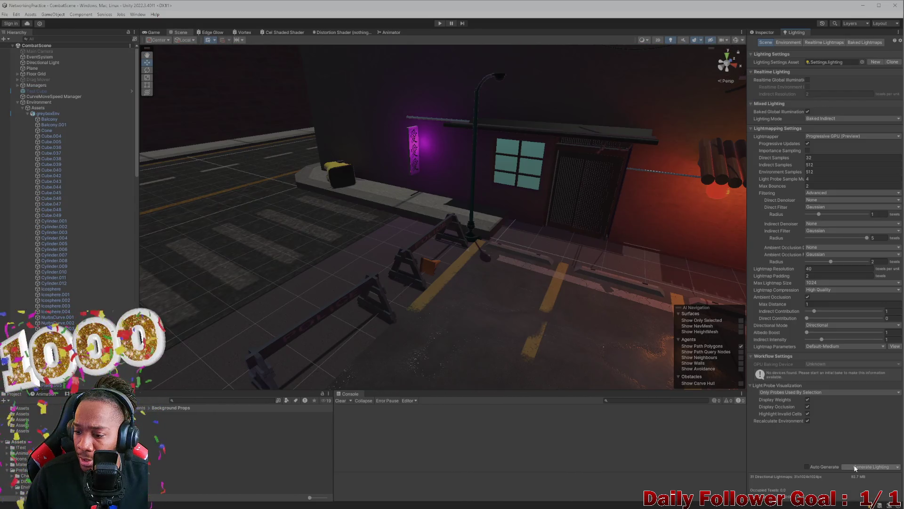
# - Generate Lighting to bake 7 directional lightmaps (16.7 MB), then select an A-frame barrier
pyautogui.click(855, 466)
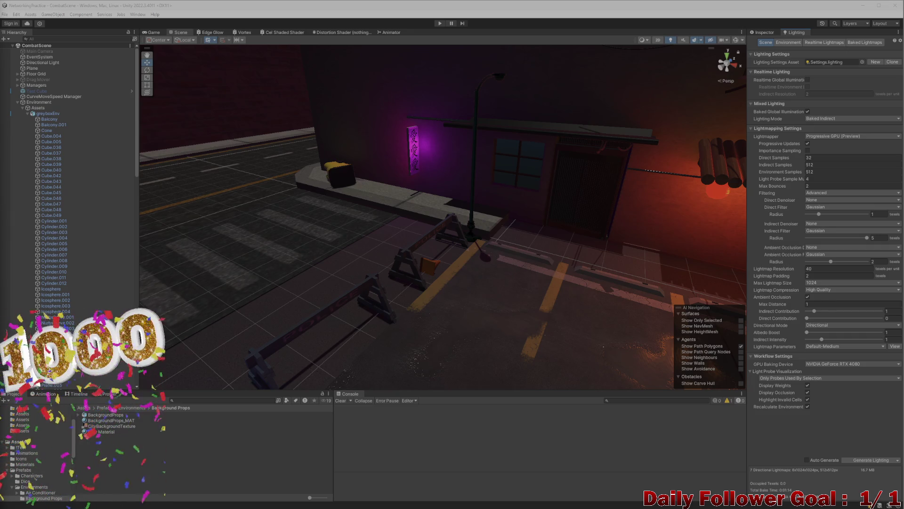
pyautogui.click(349, 299)
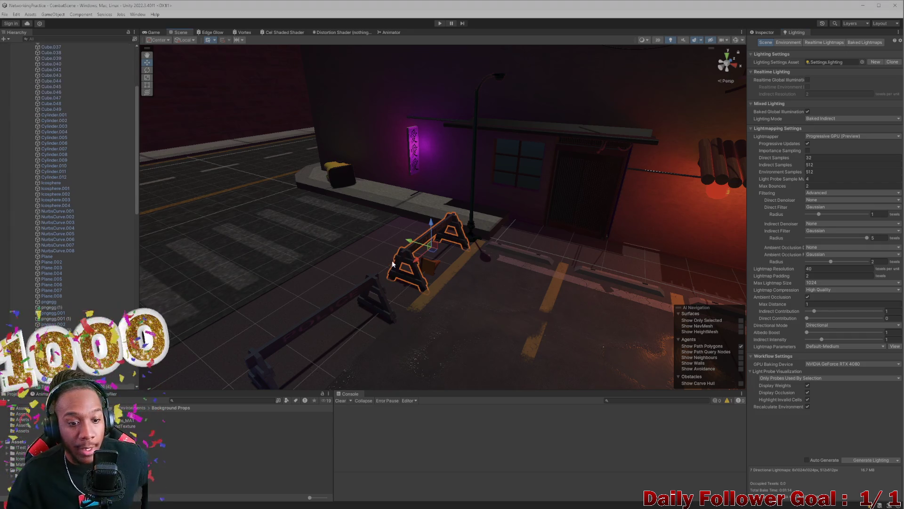
# - Select the red brick wall BrickWall_02 and show its properties in the Inspector
pyautogui.scroll(-5, 499, 306)
pyautogui.moveTo(513, 304)
pyautogui.mouseDown()
pyautogui.moveTo(406, 310)
pyautogui.moveTo(457, 294)
pyautogui.moveTo(509, 303)
pyautogui.moveTo(425, 284)
pyautogui.moveTo(454, 283)
pyautogui.moveTo(466, 264)
pyautogui.moveTo(536, 277)
pyautogui.moveTo(98, 281)
pyautogui.moveTo(93, 265)
pyautogui.moveTo(289, 268)
pyautogui.moveTo(498, 294)
pyautogui.moveTo(433, 268)
pyautogui.moveTo(430, 276)
pyautogui.moveTo(525, 283)
pyautogui.moveTo(521, 298)
pyautogui.moveTo(535, 298)
pyautogui.moveTo(481, 284)
pyautogui.moveTo(462, 268)
pyautogui.moveTo(452, 277)
pyautogui.moveTo(65, 264)
pyautogui.moveTo(528, 284)
pyautogui.moveTo(448, 263)
pyautogui.moveTo(558, 264)
pyautogui.moveTo(405, 280)
pyautogui.moveTo(393, 216)
pyautogui.moveTo(430, 254)
pyautogui.moveTo(464, 231)
pyautogui.mouseUp()
pyautogui.click(464, 232)
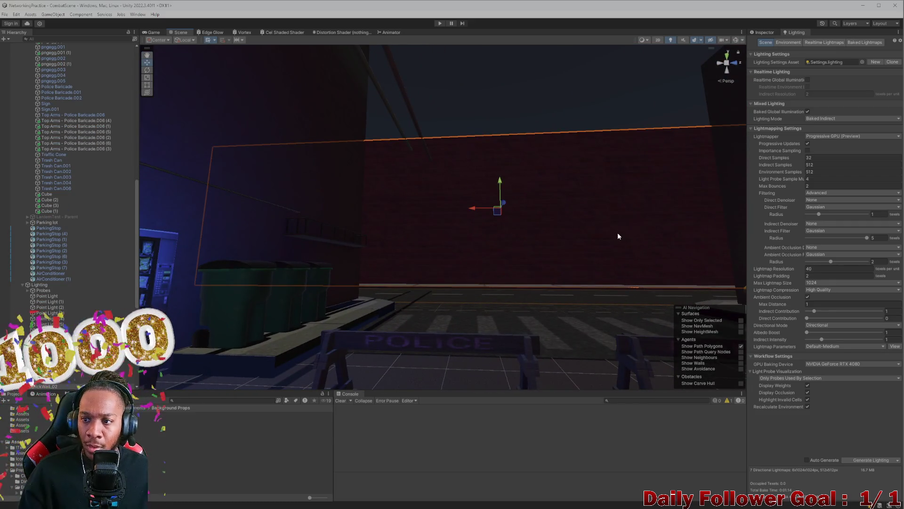
pyautogui.click(759, 33)
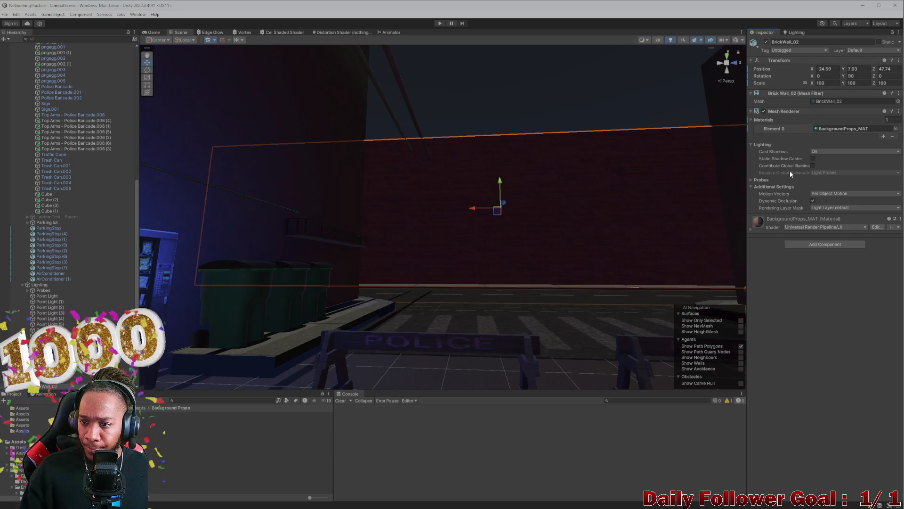
pyautogui.scroll(-5, 548, 164)
pyautogui.scroll(5, 621, 171)
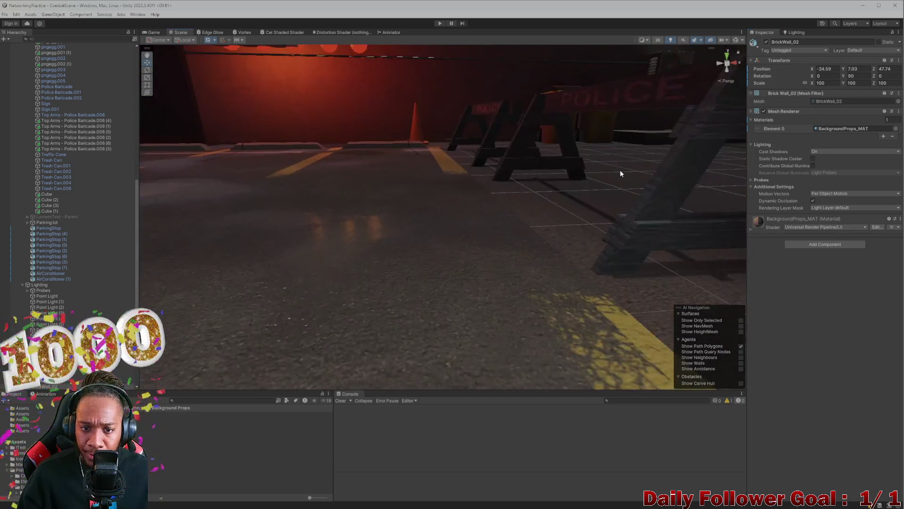
# - Check BrickWall_01, then set BrickWall_02's Cast Shadows to Off
pyautogui.scroll(-10, 621, 171)
pyautogui.scroll(10, 611, 188)
pyautogui.click(578, 105)
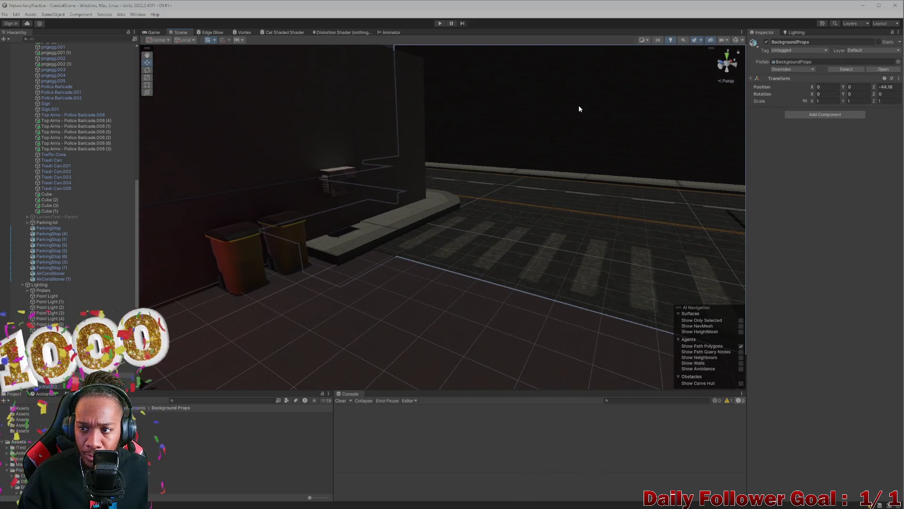
pyautogui.click(578, 106)
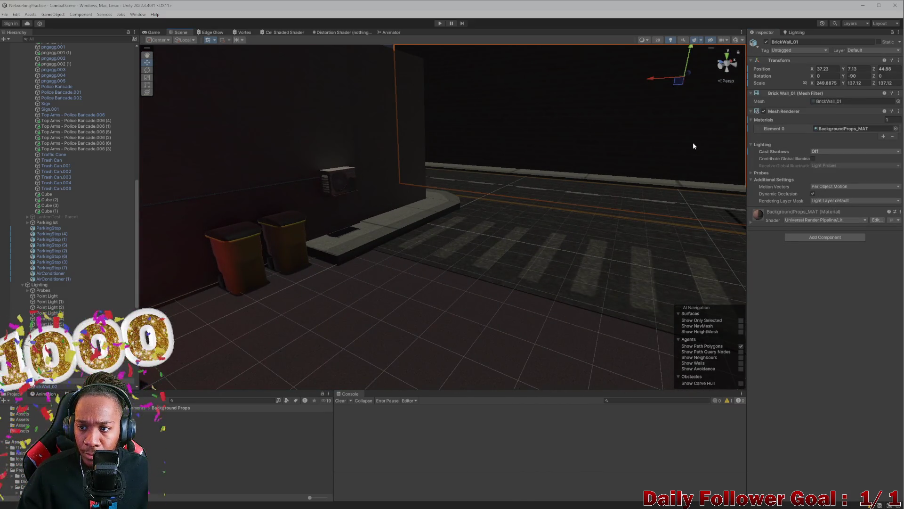
pyautogui.moveTo(659, 163)
pyautogui.mouseDown()
pyautogui.moveTo(461, 218)
pyautogui.moveTo(438, 196)
pyautogui.moveTo(333, 178)
pyautogui.moveTo(406, 195)
pyautogui.mouseUp()
pyautogui.click(473, 157)
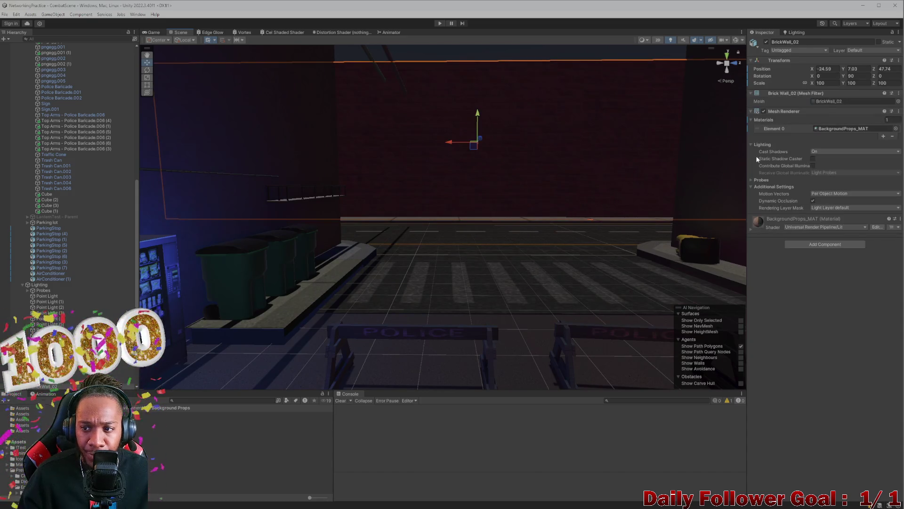
pyautogui.click(811, 153)
pyautogui.click(821, 159)
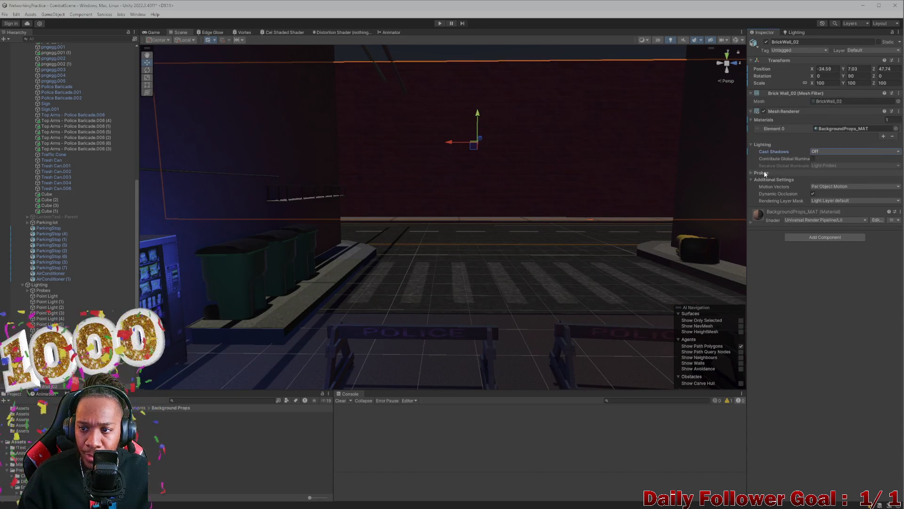
# - Select BrickWall_01 and briefly expand then collapse its probe settings
pyautogui.moveTo(441, 259)
pyautogui.mouseDown()
pyautogui.moveTo(484, 252)
pyautogui.moveTo(581, 273)
pyautogui.moveTo(592, 121)
pyautogui.mouseUp()
pyautogui.click(595, 112)
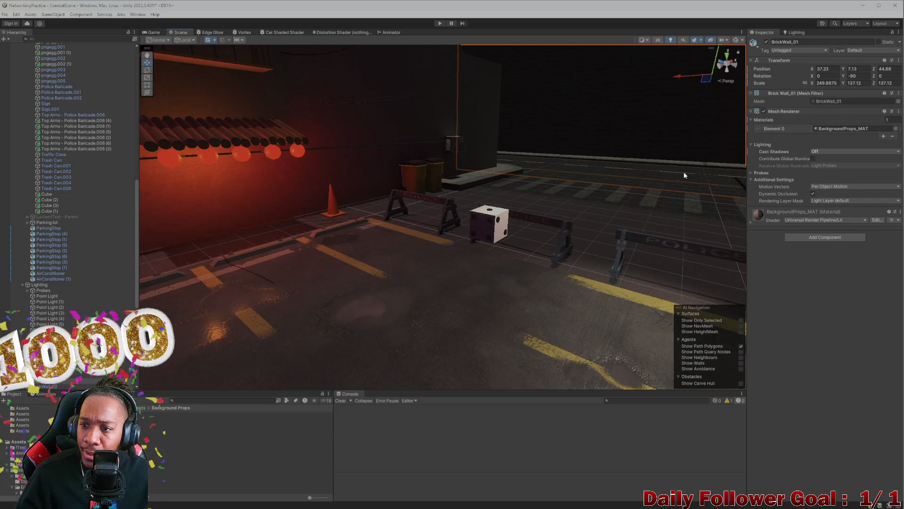
pyautogui.click(753, 174)
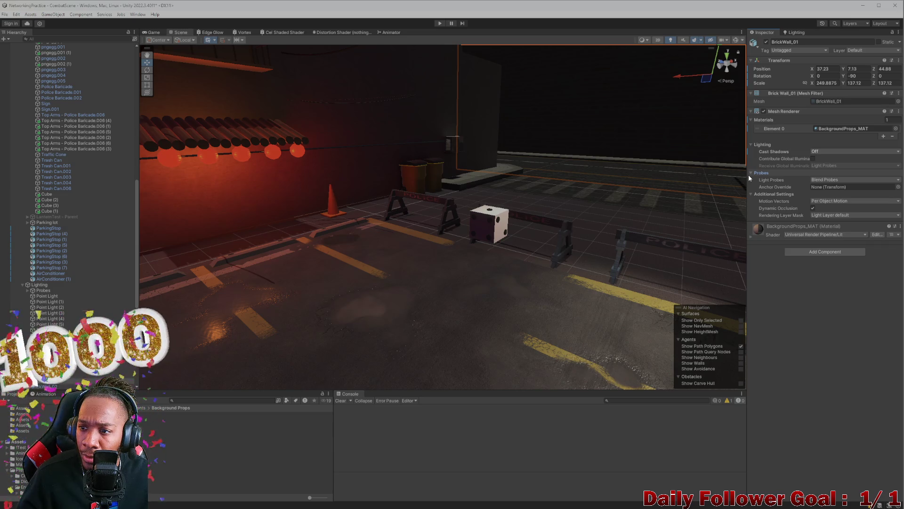
pyautogui.click(749, 174)
pyautogui.moveTo(741, 176)
pyautogui.mouseDown()
pyautogui.moveTo(494, 210)
pyautogui.moveTo(460, 199)
pyautogui.moveTo(404, 141)
pyautogui.moveTo(448, 179)
pyautogui.moveTo(475, 187)
pyautogui.moveTo(459, 195)
pyautogui.moveTo(574, 167)
pyautogui.moveTo(634, 163)
pyautogui.moveTo(647, 173)
pyautogui.moveTo(555, 183)
pyautogui.moveTo(595, 182)
pyautogui.moveTo(612, 171)
pyautogui.moveTo(614, 150)
pyautogui.mouseUp()
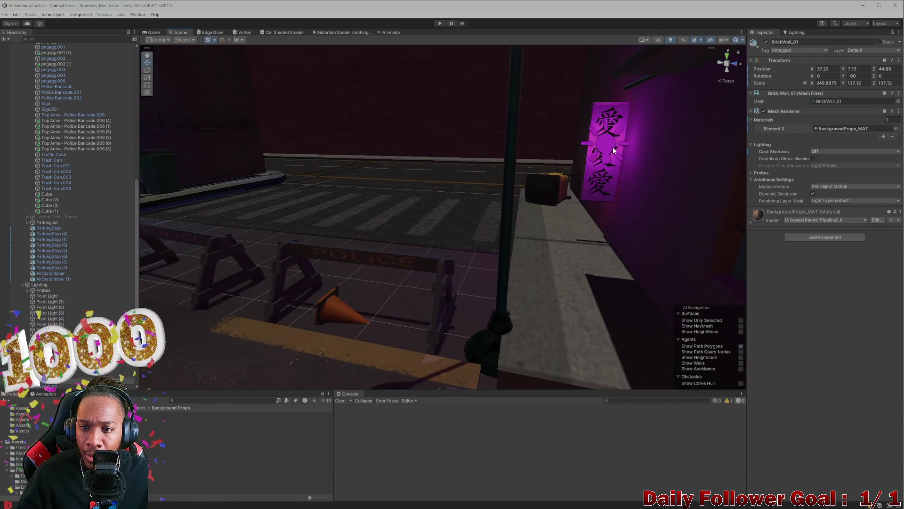
# - Nudge the purple neon sign's point light slightly sideways and lower it
pyautogui.click(613, 149)
pyautogui.click(612, 140)
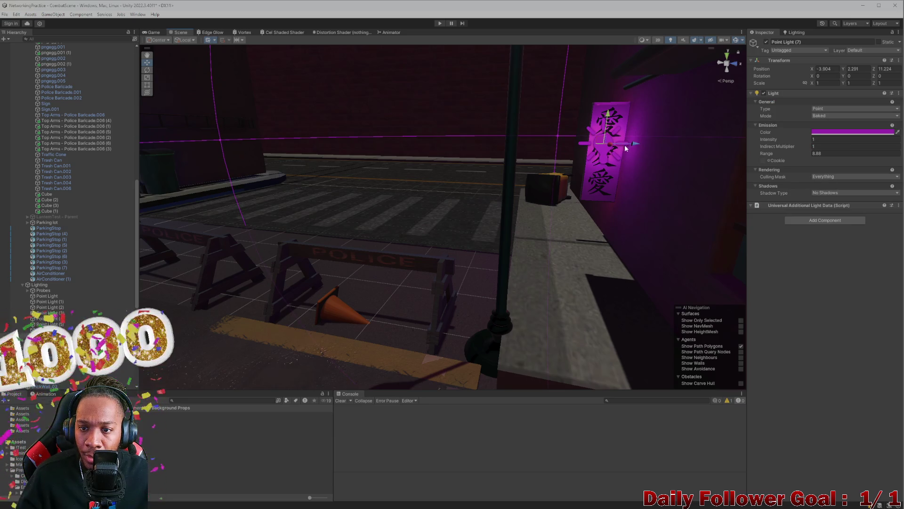
pyautogui.moveTo(633, 145); pyautogui.dragTo(635, 146)
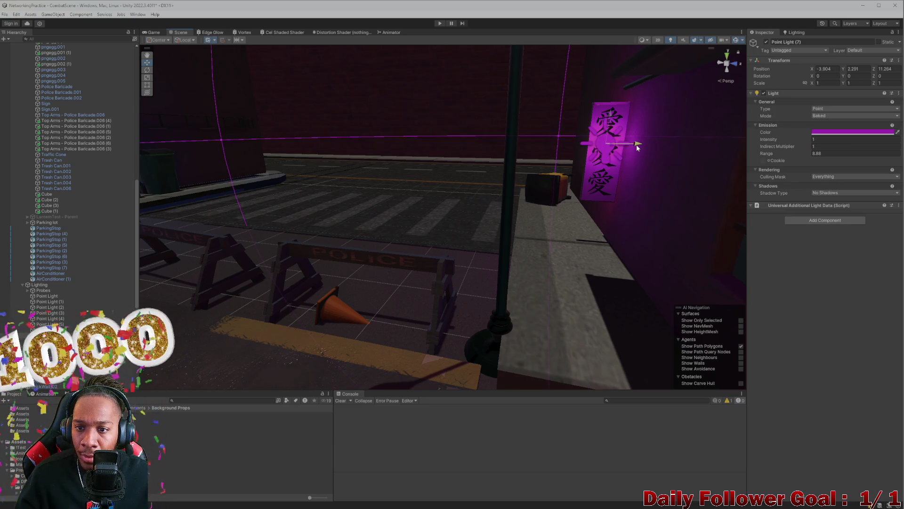
pyautogui.moveTo(610, 126)
pyautogui.mouseDown()
pyautogui.moveTo(585, 172)
pyautogui.moveTo(363, 196)
pyautogui.moveTo(430, 217)
pyautogui.moveTo(373, 201)
pyautogui.moveTo(406, 175)
pyautogui.moveTo(441, 165)
pyautogui.moveTo(384, 197)
pyautogui.mouseUp()
pyautogui.scroll(3, 617, 154)
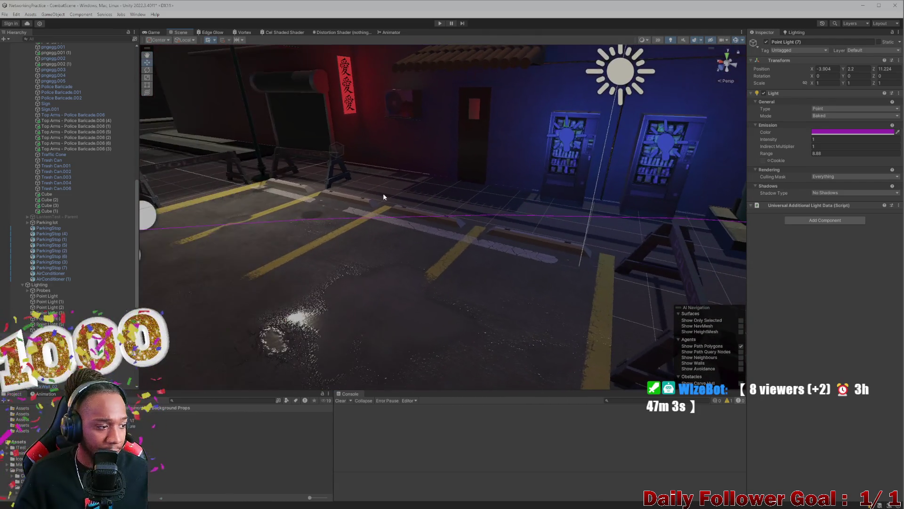
# - Undo the accidental move of sign pngegg.005, then slide the pink point light left to Z 7.37
pyautogui.moveTo(275, 214)
pyautogui.mouseDown()
pyautogui.moveTo(254, 216)
pyautogui.moveTo(296, 135)
pyautogui.moveTo(424, 169)
pyautogui.moveTo(481, 169)
pyautogui.moveTo(442, 181)
pyautogui.moveTo(473, 128)
pyautogui.moveTo(520, 217)
pyautogui.moveTo(631, 226)
pyautogui.moveTo(402, 186)
pyautogui.moveTo(510, 176)
pyautogui.moveTo(522, 134)
pyautogui.moveTo(243, 130)
pyautogui.mouseUp()
pyautogui.moveTo(547, 173)
pyautogui.mouseDown()
pyautogui.moveTo(306, 152)
pyautogui.moveTo(340, 146)
pyautogui.moveTo(375, 161)
pyautogui.moveTo(521, 97)
pyautogui.mouseUp()
pyautogui.moveTo(541, 156)
pyautogui.mouseDown()
pyautogui.moveTo(353, 226)
pyautogui.moveTo(427, 208)
pyautogui.moveTo(463, 180)
pyautogui.mouseUp()
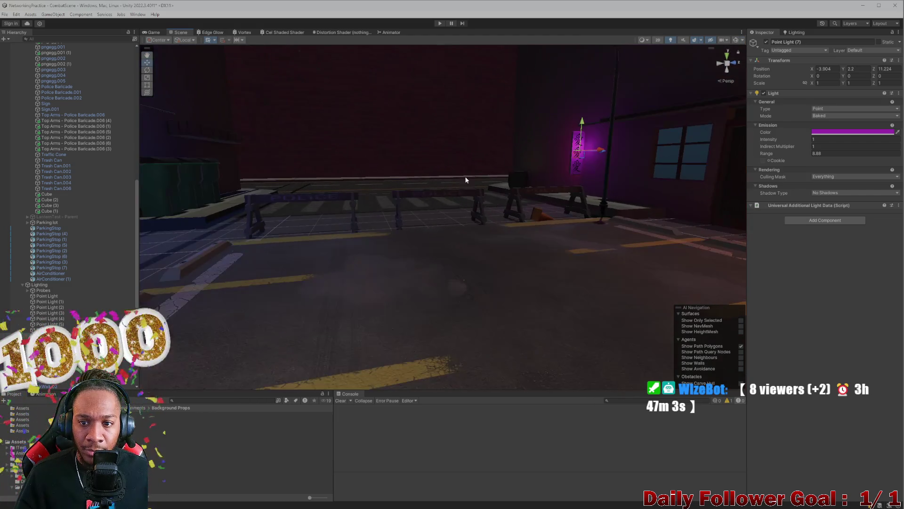
pyautogui.click(476, 167)
pyautogui.moveTo(444, 221)
pyautogui.mouseDown()
pyautogui.moveTo(400, 194)
pyautogui.moveTo(509, 213)
pyautogui.moveTo(233, 186)
pyautogui.moveTo(263, 182)
pyautogui.moveTo(499, 218)
pyautogui.moveTo(526, 133)
pyautogui.mouseUp()
pyautogui.click(478, 116)
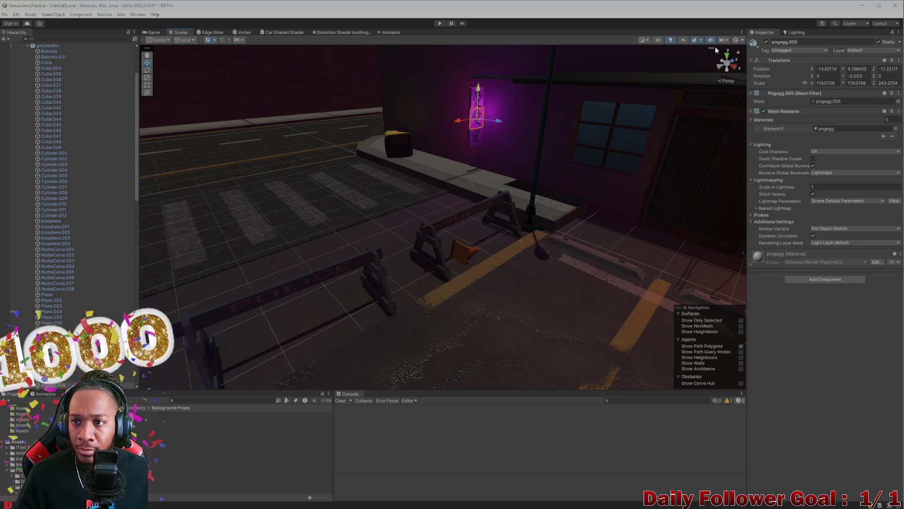
pyautogui.moveTo(461, 123); pyautogui.dragTo(372, 135)
pyautogui.hotkey('ctrl', 'z')
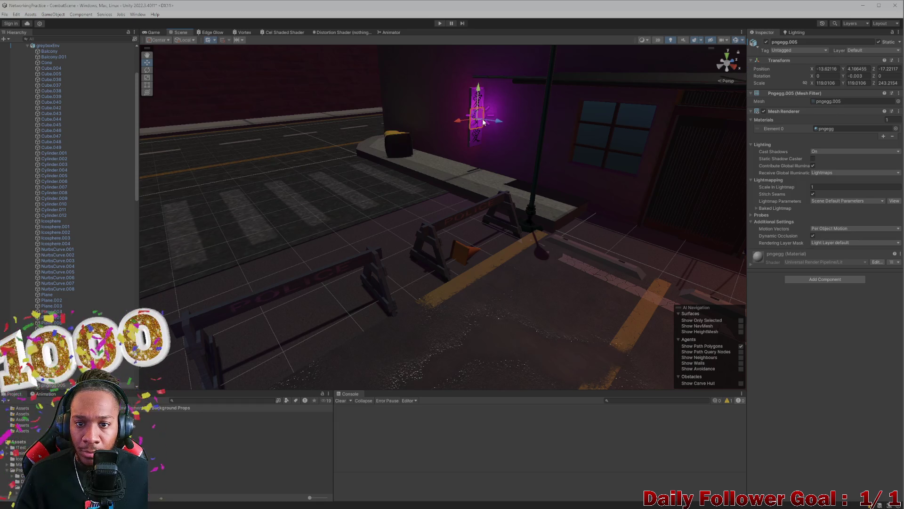
pyautogui.click(481, 116)
pyautogui.moveTo(497, 117); pyautogui.dragTo(390, 133)
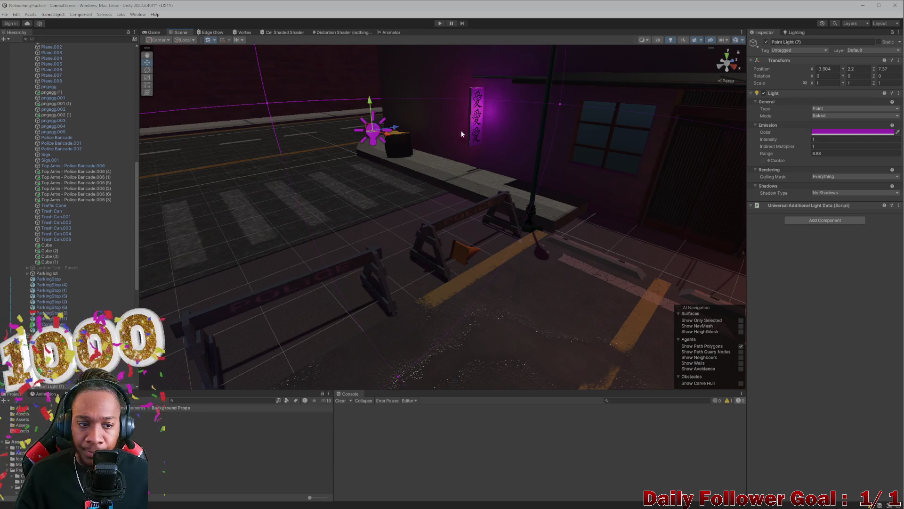
pyautogui.click(366, 143)
pyautogui.moveTo(366, 143)
pyautogui.mouseDown()
pyautogui.moveTo(455, 146)
pyautogui.moveTo(488, 129)
pyautogui.moveTo(633, 221)
pyautogui.moveTo(591, 250)
pyautogui.moveTo(550, 225)
pyautogui.mouseUp()
# - Make the Base Map colour of the sign's Emissive Sign 1 material a darker orange
pyautogui.click(568, 217)
pyautogui.click(569, 217)
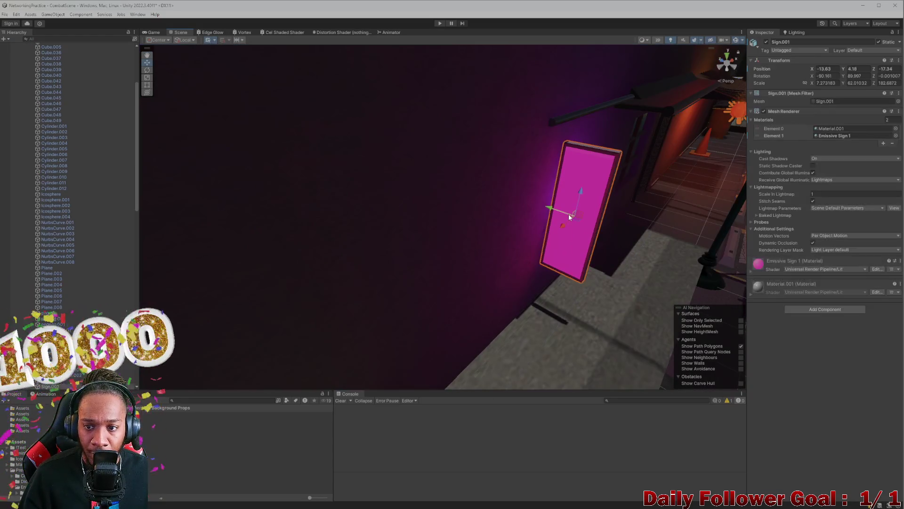
pyautogui.click(757, 268)
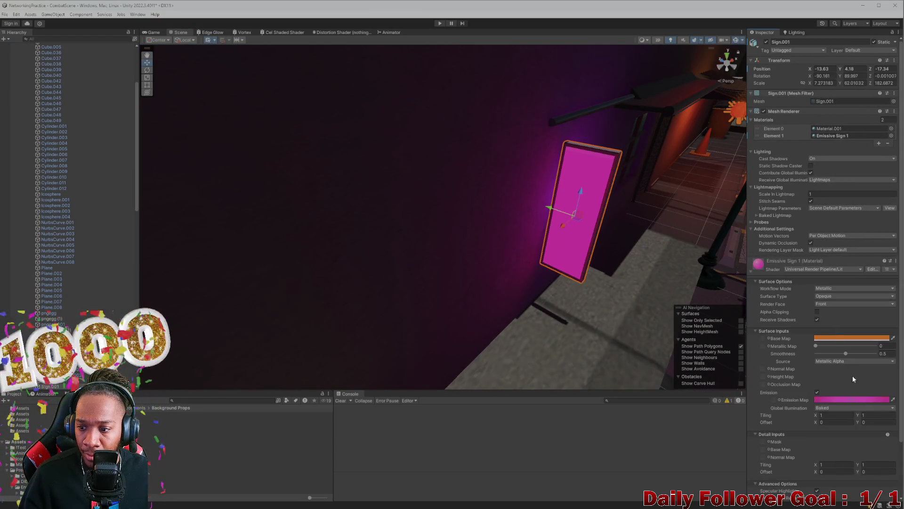
pyautogui.click(845, 338)
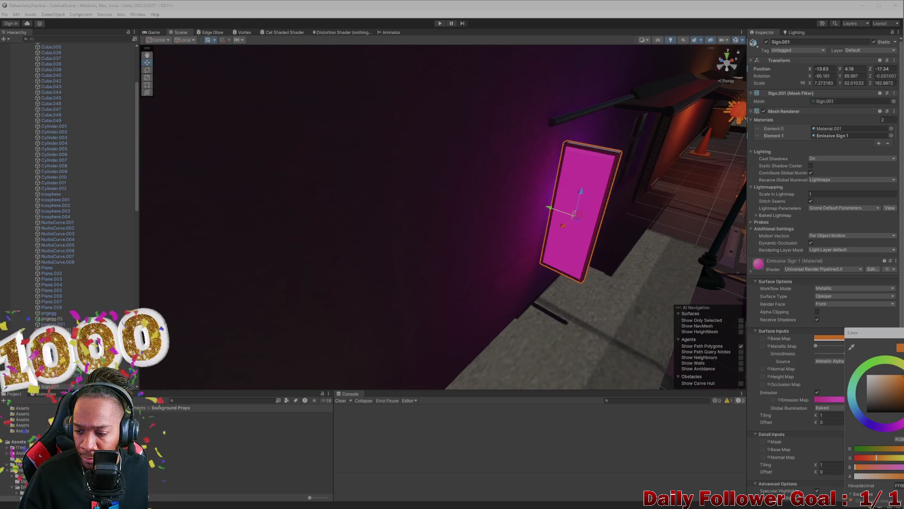
pyautogui.moveTo(900, 388); pyautogui.dragTo(903, 375)
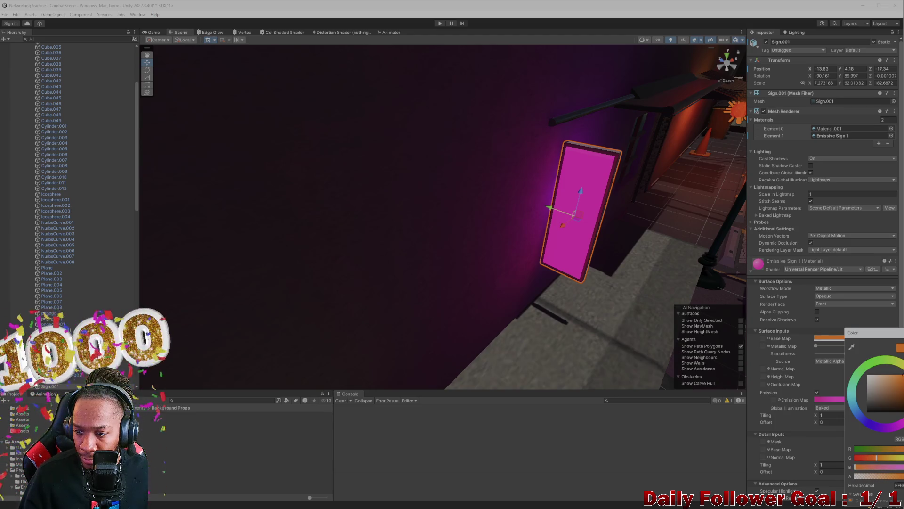
pyautogui.click(793, 340)
pyautogui.moveTo(685, 290)
pyautogui.mouseDown()
pyautogui.moveTo(592, 267)
pyautogui.moveTo(430, 264)
pyautogui.moveTo(380, 243)
pyautogui.moveTo(378, 215)
pyautogui.mouseUp()
pyautogui.moveTo(350, 132)
pyautogui.mouseDown()
pyautogui.moveTo(360, 127)
pyautogui.moveTo(339, 176)
pyautogui.moveTo(229, 201)
pyautogui.moveTo(330, 212)
pyautogui.moveTo(231, 205)
pyautogui.mouseUp()
pyautogui.click(357, 217)
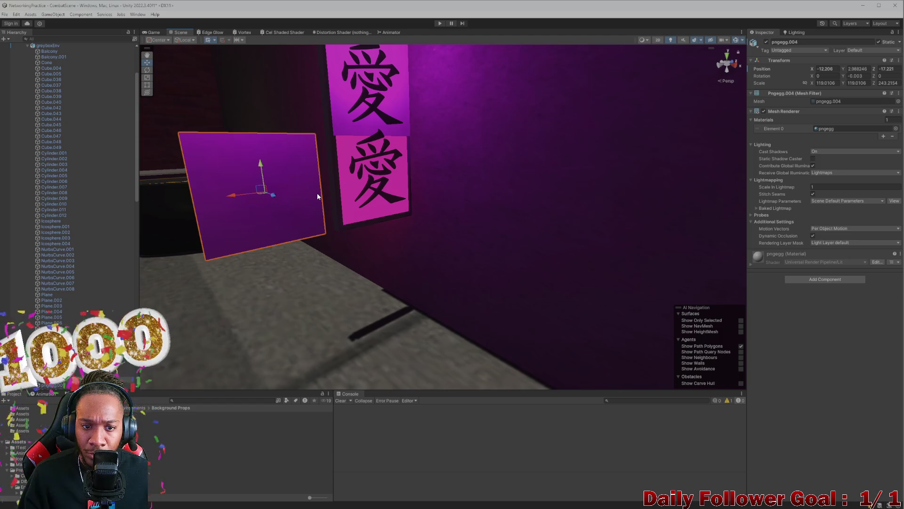
# - Undo the character panel's accidental move, frame it, and inspect its pngegg material
pyautogui.hotkey('ctrl', 'z')
pyautogui.press('f')
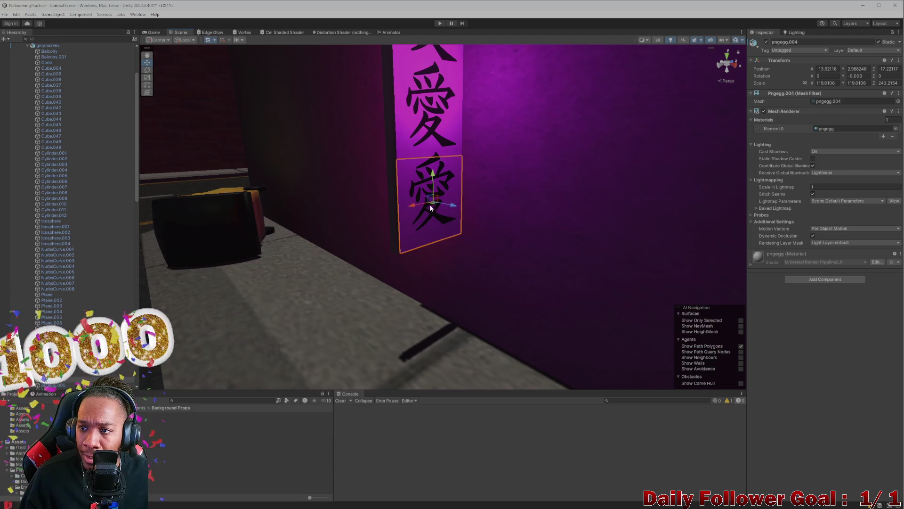
pyautogui.click(838, 102)
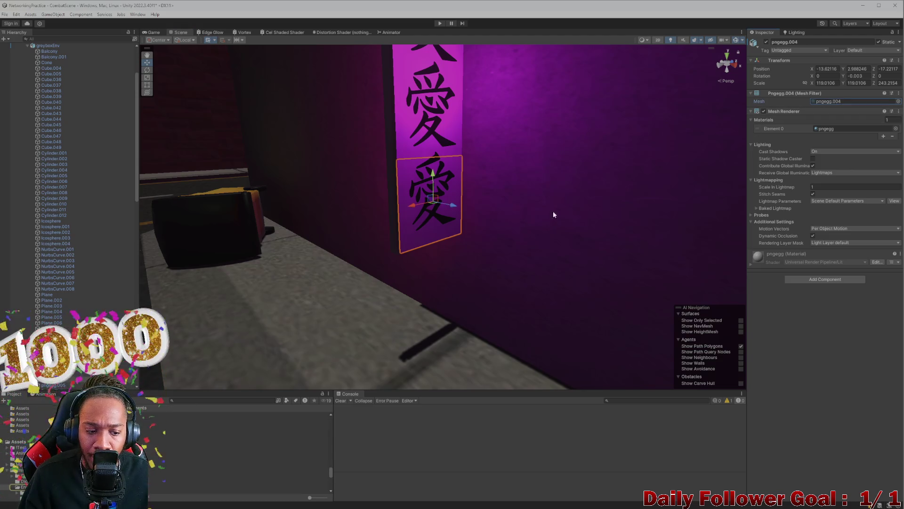
pyautogui.click(827, 130)
pyautogui.doubleClick(827, 128)
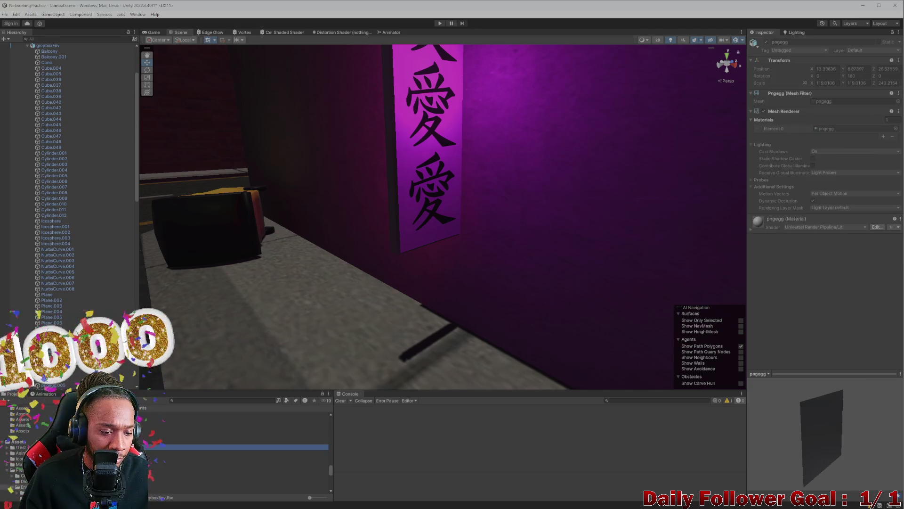
# - Inspect the red sign's parts, selecting its bottom character panel and test-moving it
pyautogui.click(397, 216)
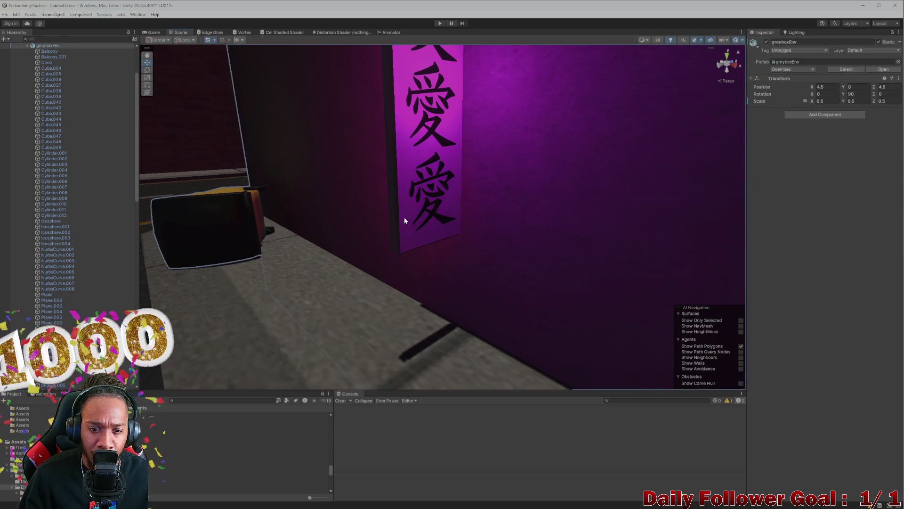
pyautogui.moveTo(386, 258)
pyautogui.mouseDown()
pyautogui.moveTo(626, 263)
pyautogui.moveTo(660, 287)
pyautogui.moveTo(562, 258)
pyautogui.mouseUp()
pyautogui.scroll(3, 530, 256)
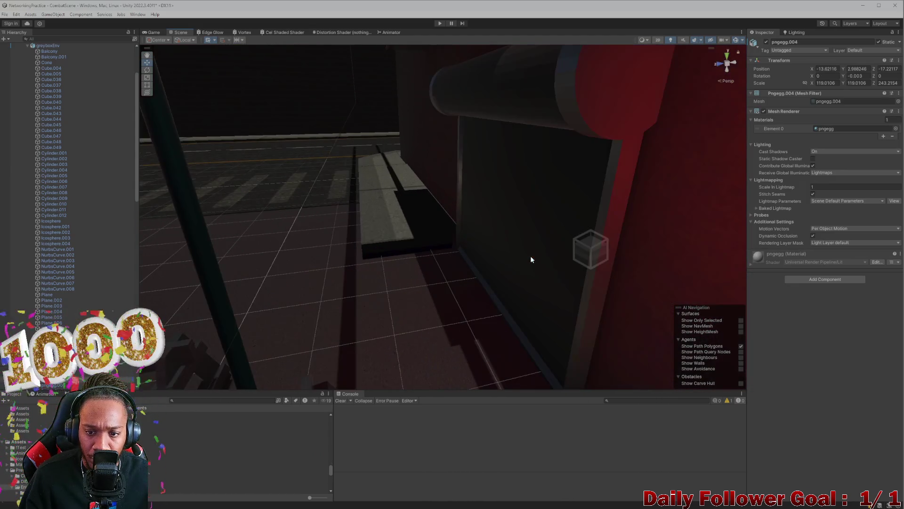
pyautogui.scroll(-5, 525, 253)
pyautogui.click(412, 262)
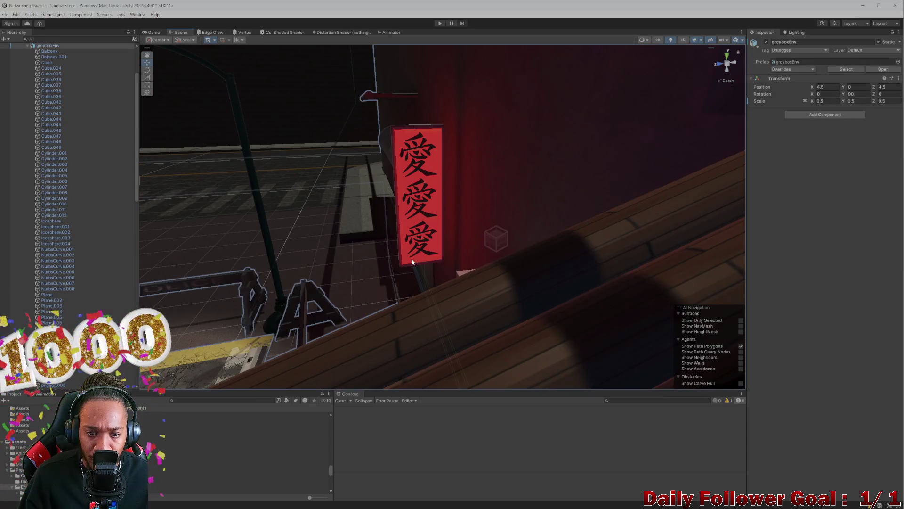
pyautogui.click(411, 259)
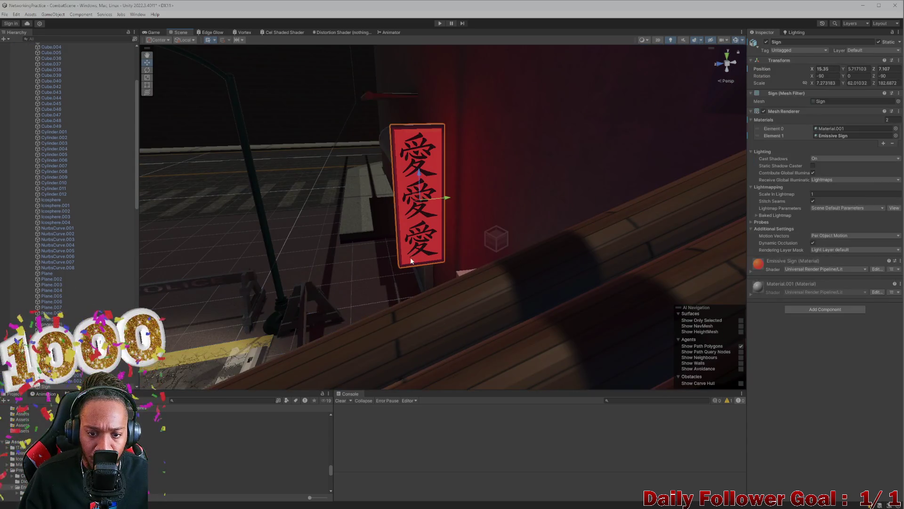
pyautogui.click(421, 250)
pyautogui.click(421, 250)
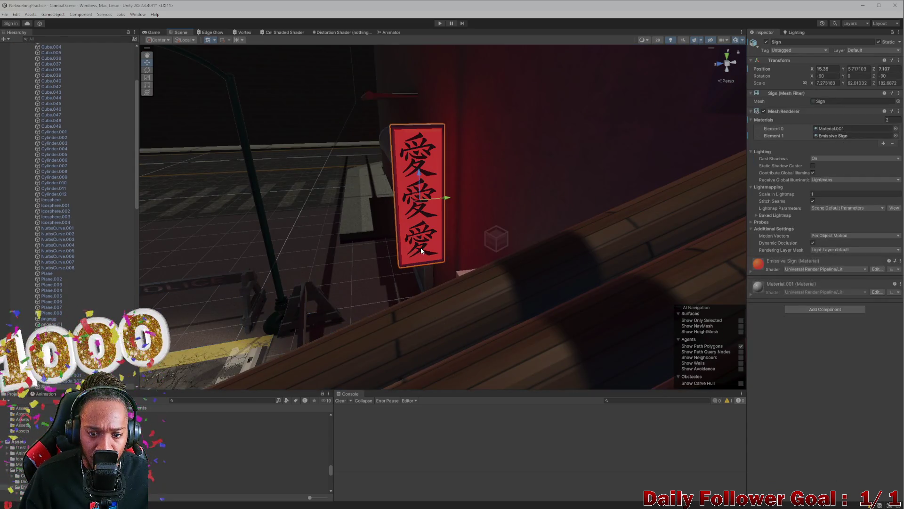
pyautogui.moveTo(421, 248)
pyautogui.mouseDown()
pyautogui.moveTo(372, 245)
pyautogui.moveTo(354, 256)
pyautogui.moveTo(414, 235)
pyautogui.mouseUp()
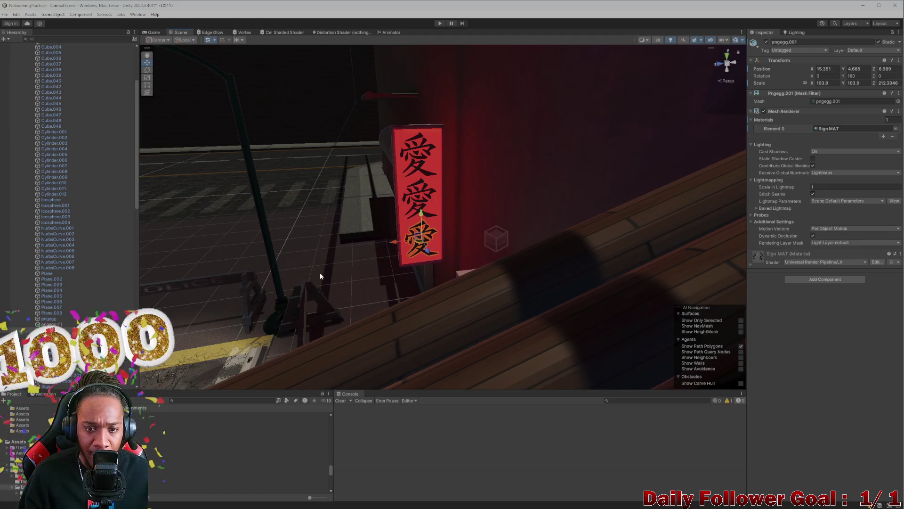
pyautogui.scroll(5, 611, 294)
pyautogui.scroll(-10, 492, 262)
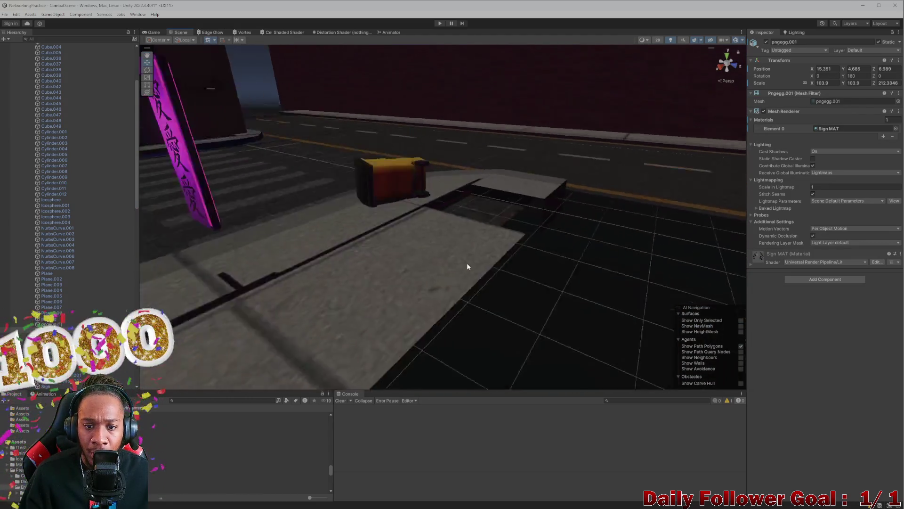
pyautogui.scroll(5, 459, 249)
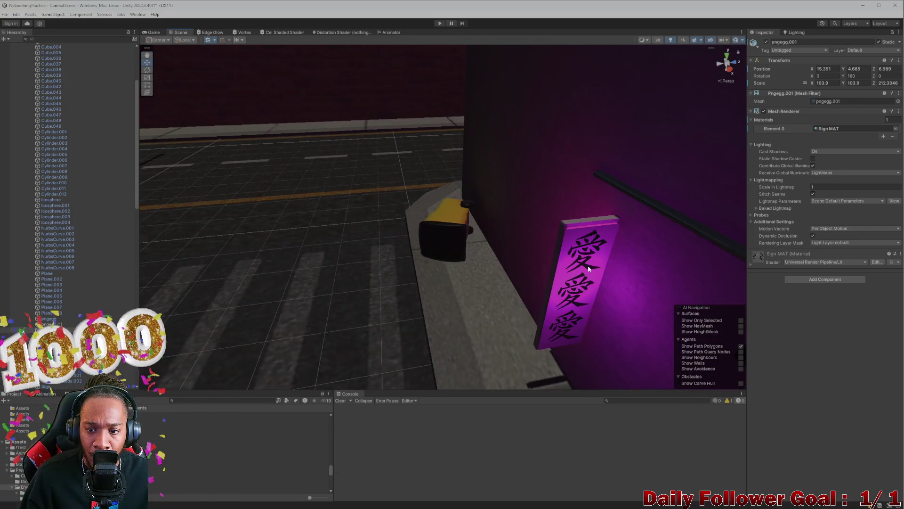
# - Cycle through the red sign's component objects, then select the purple sign Sign.001
pyautogui.click(589, 269)
pyautogui.click(589, 269)
pyautogui.click(580, 279)
pyautogui.moveTo(561, 267)
pyautogui.mouseDown()
pyautogui.moveTo(874, 273)
pyautogui.moveTo(652, 269)
pyautogui.moveTo(655, 281)
pyautogui.moveTo(626, 249)
pyautogui.mouseUp()
pyautogui.click(561, 163)
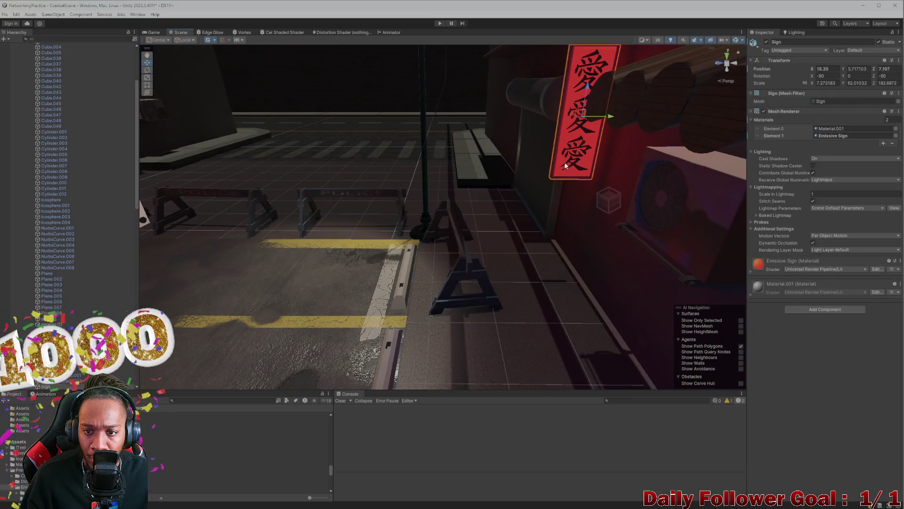
pyautogui.click(564, 164)
pyautogui.click(566, 163)
pyautogui.click(575, 163)
pyautogui.click(583, 162)
pyautogui.click(584, 161)
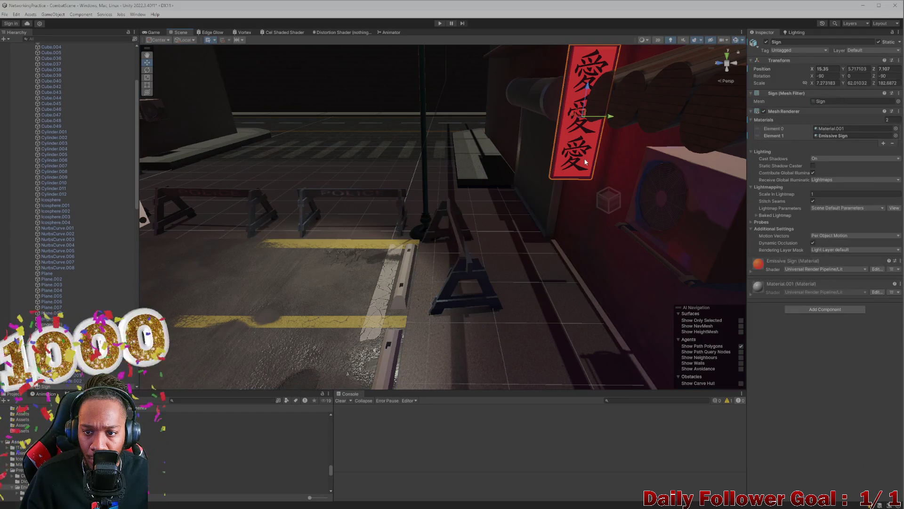
pyautogui.click(356, 190)
pyautogui.moveTo(357, 190)
pyautogui.mouseDown()
pyautogui.moveTo(317, 173)
pyautogui.moveTo(386, 213)
pyautogui.moveTo(437, 272)
pyautogui.moveTo(425, 255)
pyautogui.moveTo(438, 188)
pyautogui.moveTo(424, 202)
pyautogui.moveTo(260, 232)
pyautogui.moveTo(294, 198)
pyautogui.moveTo(369, 193)
pyautogui.mouseUp()
pyautogui.click(389, 176)
# - Frame the purple sign and drag its lower, middle and top character panels off it
pyautogui.press('f')
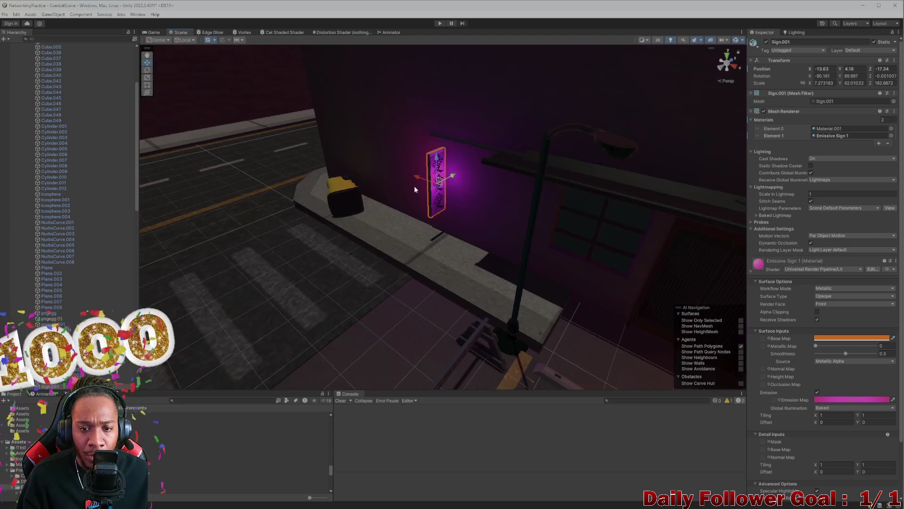
pyautogui.click(431, 201)
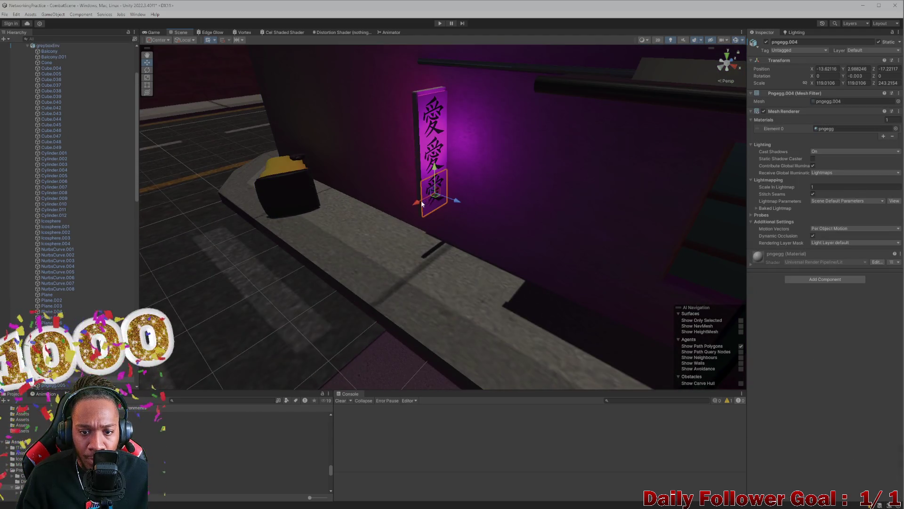
pyautogui.moveTo(422, 200); pyautogui.dragTo(384, 219)
pyautogui.click(423, 171)
pyautogui.click(425, 169)
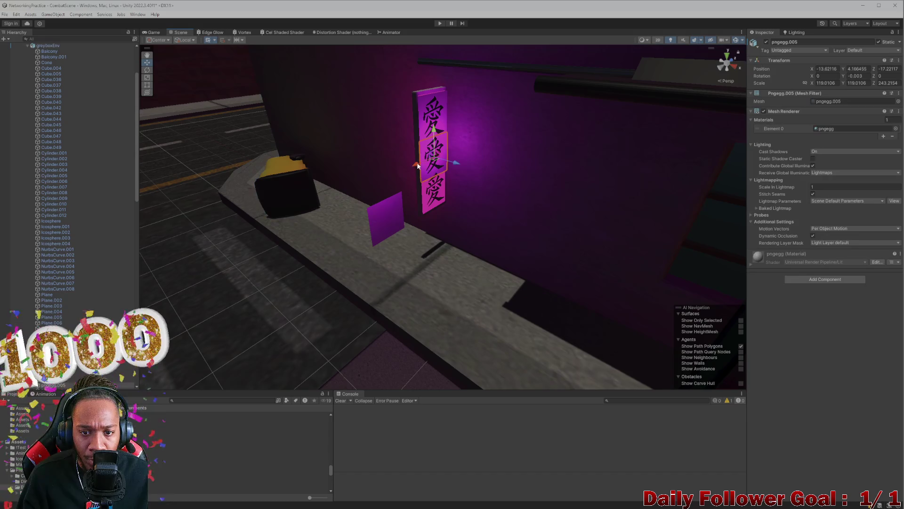
pyautogui.moveTo(417, 162); pyautogui.dragTo(385, 158)
pyautogui.click(425, 129)
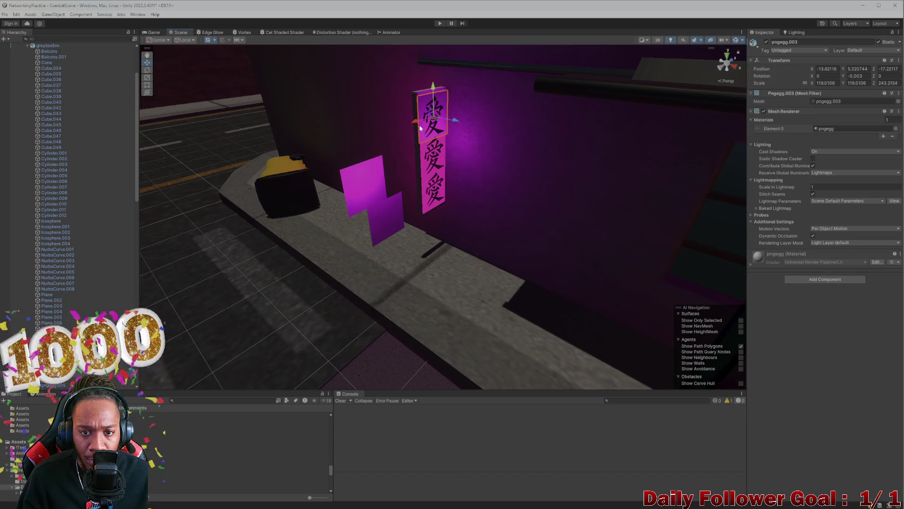
pyautogui.moveTo(423, 126); pyautogui.dragTo(345, 152)
# - Select the three displaced pngegg panels together and delete them
pyautogui.click(366, 186)
pyautogui.click(368, 146)
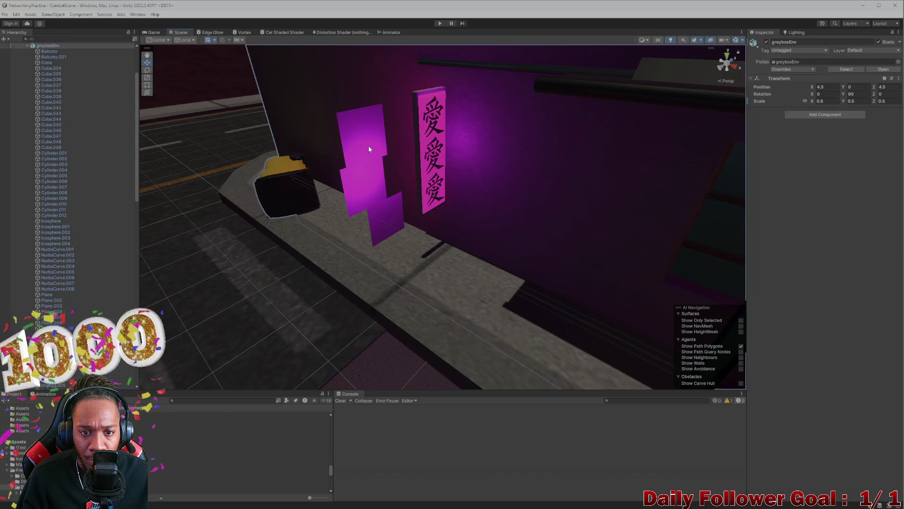
pyautogui.click(369, 149)
pyautogui.keyDown('shift'); pyautogui.click(367, 182); pyautogui.keyUp('shift')
pyautogui.keyDown('shift'); pyautogui.click(384, 211); pyautogui.keyUp('shift')
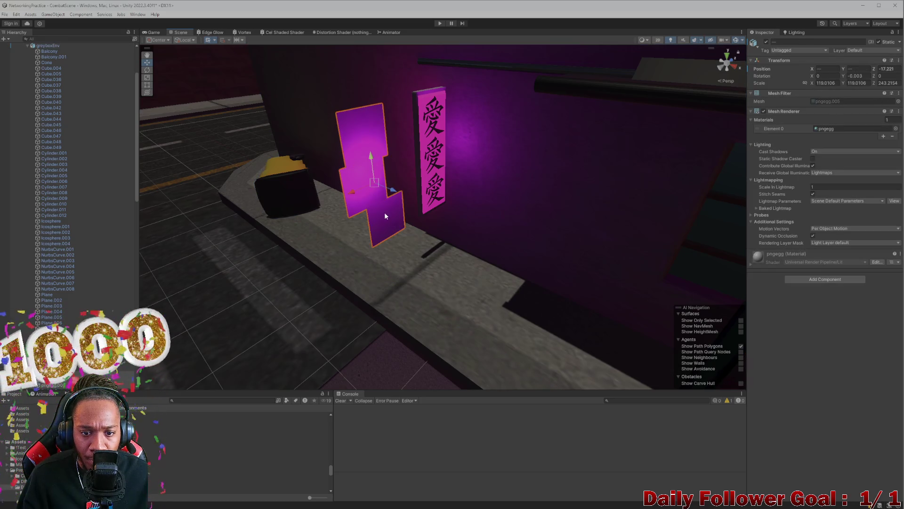
pyautogui.press('x')
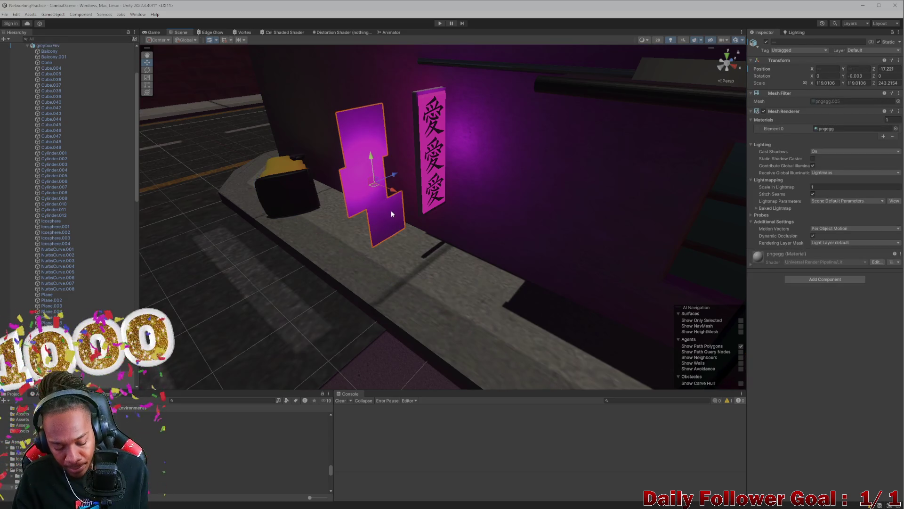
pyautogui.press('Delete')
pyautogui.scroll(5, 420, 174)
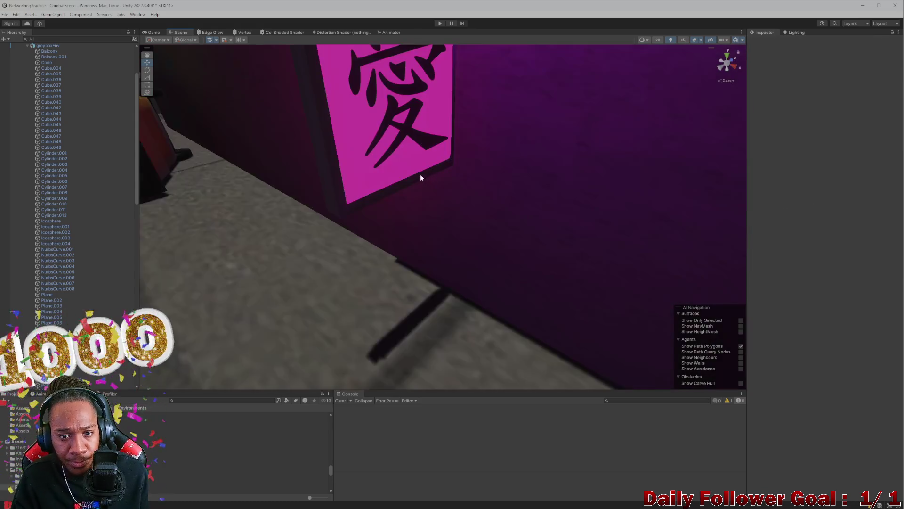
pyautogui.scroll(-5, 421, 187)
pyautogui.scroll(-5, 421, 188)
pyautogui.scroll(5, 425, 204)
pyautogui.moveTo(417, 196)
pyautogui.mouseDown()
pyautogui.moveTo(363, 177)
pyautogui.moveTo(412, 224)
pyautogui.moveTo(505, 255)
pyautogui.moveTo(498, 249)
pyautogui.moveTo(488, 266)
pyautogui.moveTo(469, 256)
pyautogui.moveTo(342, 250)
pyautogui.moveTo(347, 239)
pyautogui.moveTo(374, 228)
pyautogui.moveTo(514, 241)
pyautogui.moveTo(501, 239)
pyautogui.moveTo(549, 257)
pyautogui.moveTo(413, 203)
pyautogui.moveTo(423, 221)
pyautogui.moveTo(479, 219)
pyautogui.moveTo(506, 234)
pyautogui.moveTo(482, 239)
pyautogui.moveTo(460, 204)
pyautogui.moveTo(485, 218)
pyautogui.moveTo(338, 216)
pyautogui.moveTo(375, 259)
pyautogui.moveTo(504, 220)
pyautogui.moveTo(373, 244)
pyautogui.moveTo(270, 231)
pyautogui.moveTo(506, 250)
pyautogui.mouseUp()
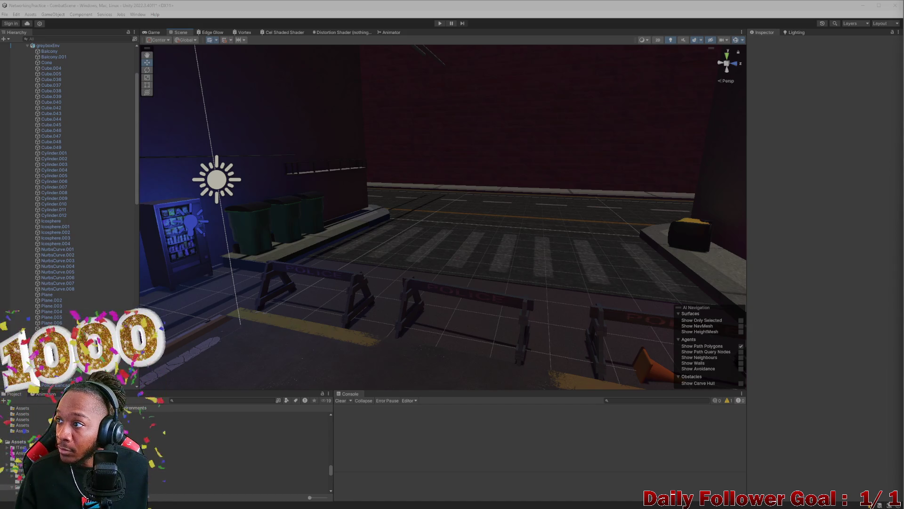
pyautogui.hotkey('alt', 'Tab')
pyautogui.moveTo(566, 5); pyautogui.dragTo(586, 31)
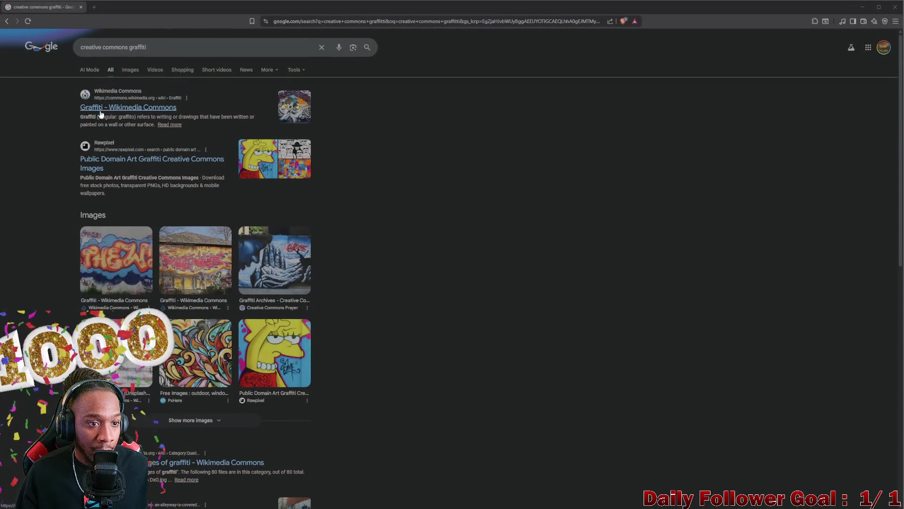
# - Glance through the Wikimedia Commons Graffiti page and return to the Google results
pyautogui.click(143, 111)
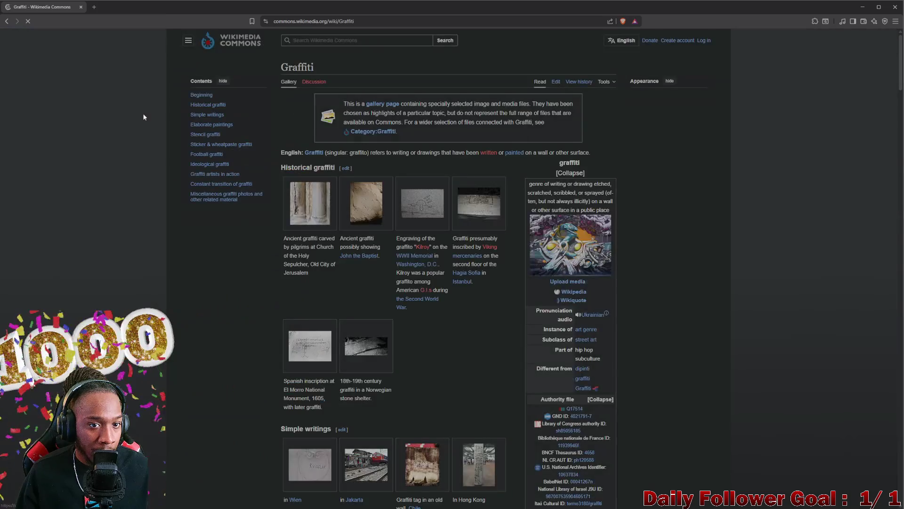
pyautogui.scroll(-3, 328, 218)
pyautogui.scroll(-3, 328, 218)
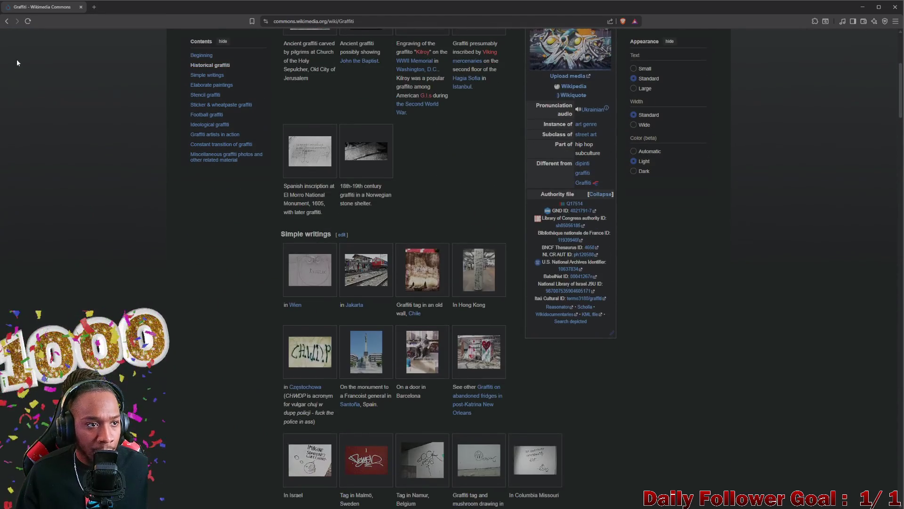
pyautogui.click(7, 22)
# - Scroll through Rawpixel's public domain graffiti images, then go back to the results
pyautogui.click(148, 163)
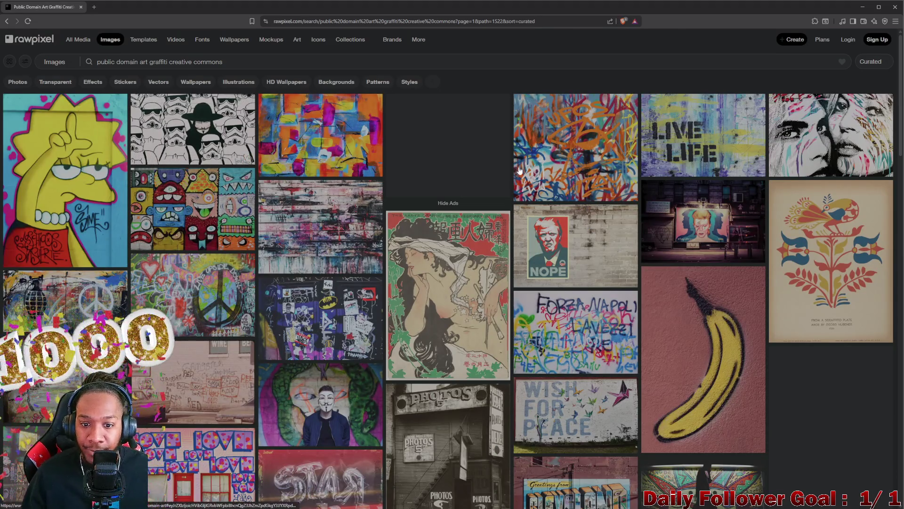
pyautogui.scroll(-5, 493, 227)
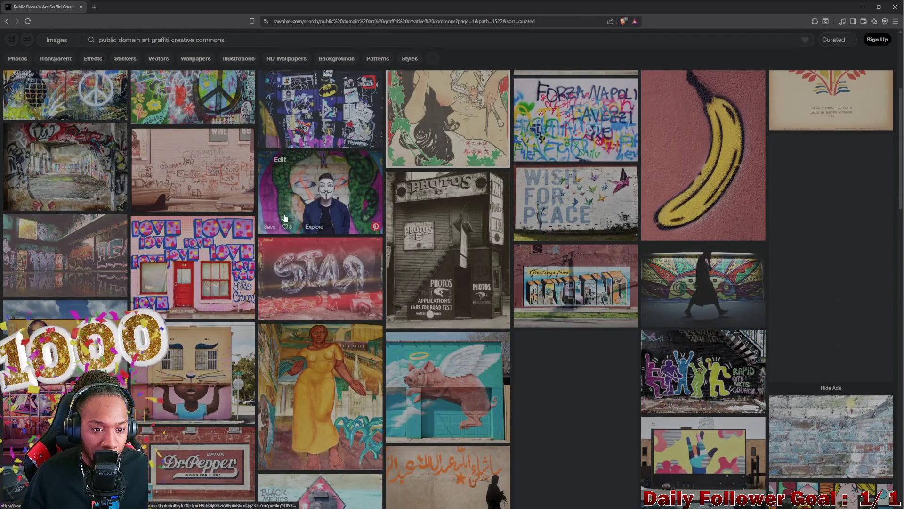
pyautogui.scroll(-4, 288, 218)
pyautogui.scroll(-8, 288, 218)
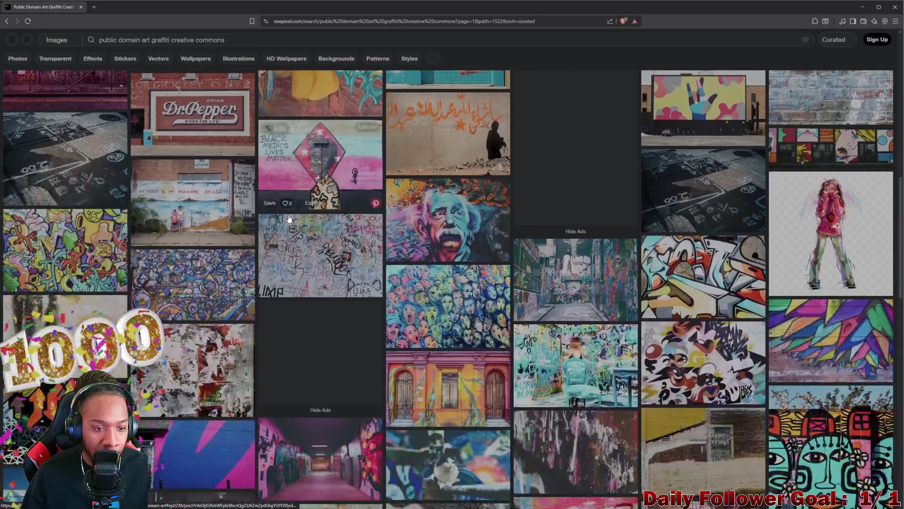
pyautogui.scroll(-5, 407, 240)
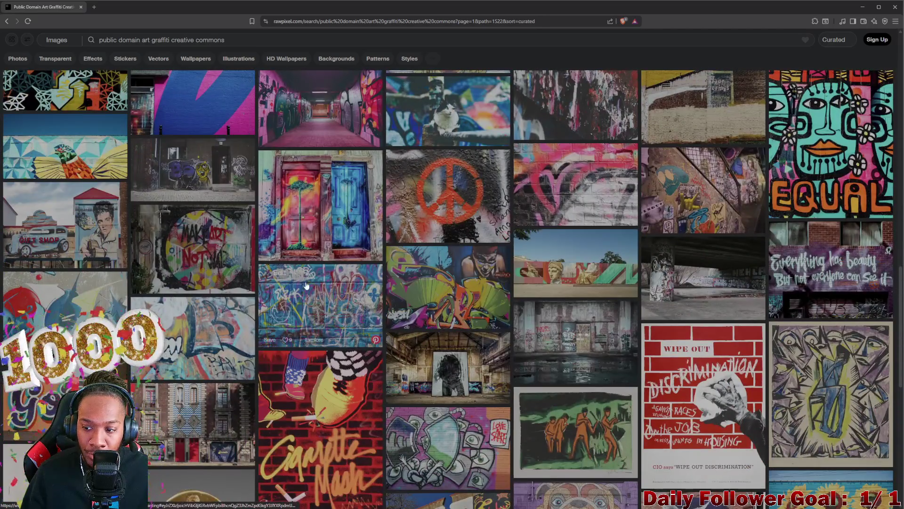
pyautogui.scroll(-6, 67, 212)
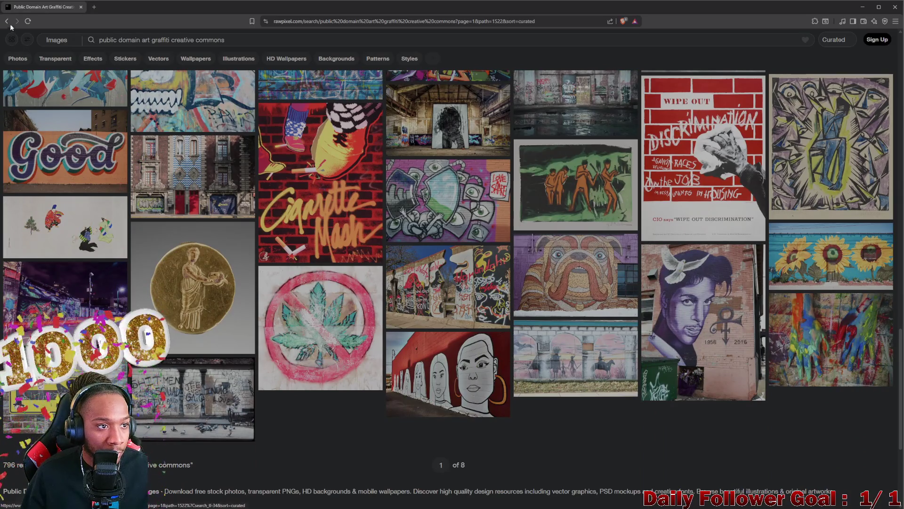
pyautogui.click(8, 22)
# - Browse the Storyboard That free graffiti photos, return, and select 'creative commons' in the query
pyautogui.scroll(-5, 149, 217)
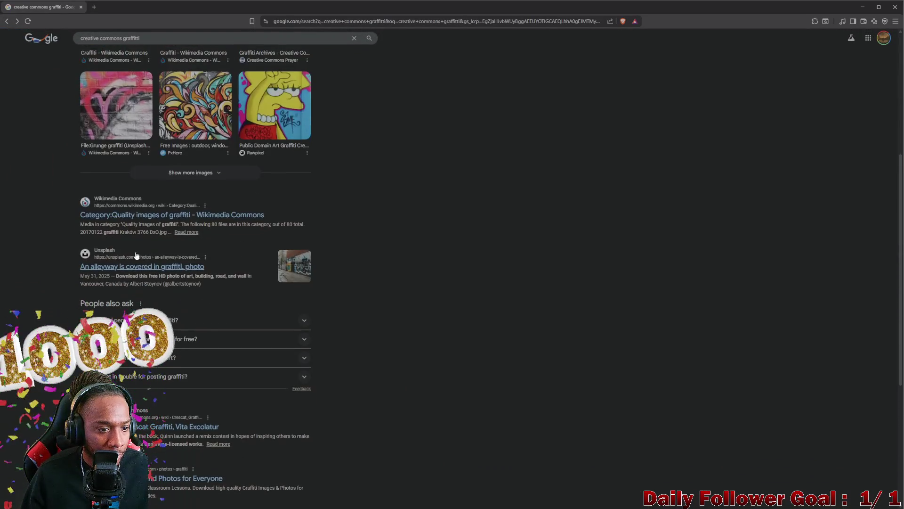
pyautogui.scroll(-3, 147, 243)
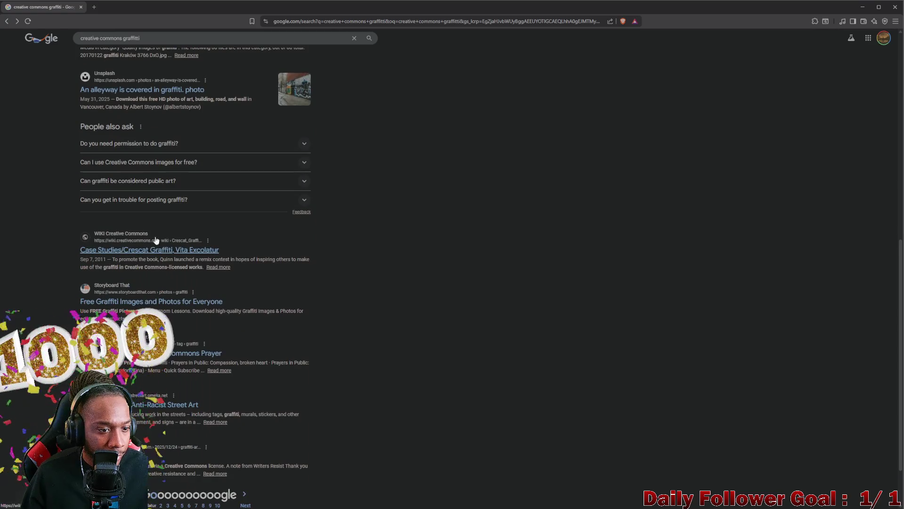
pyautogui.click(155, 301)
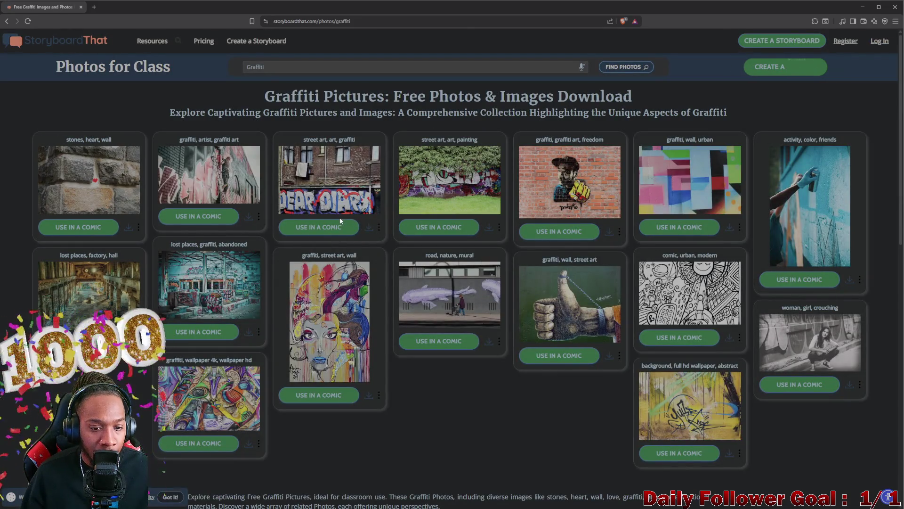
pyautogui.scroll(-2, 340, 220)
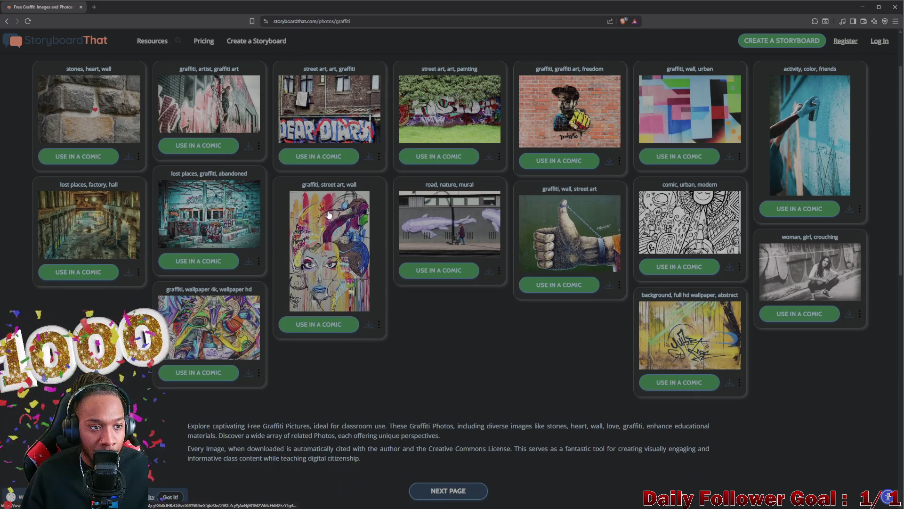
pyautogui.scroll(-1, 562, 277)
pyautogui.scroll(-1, 561, 277)
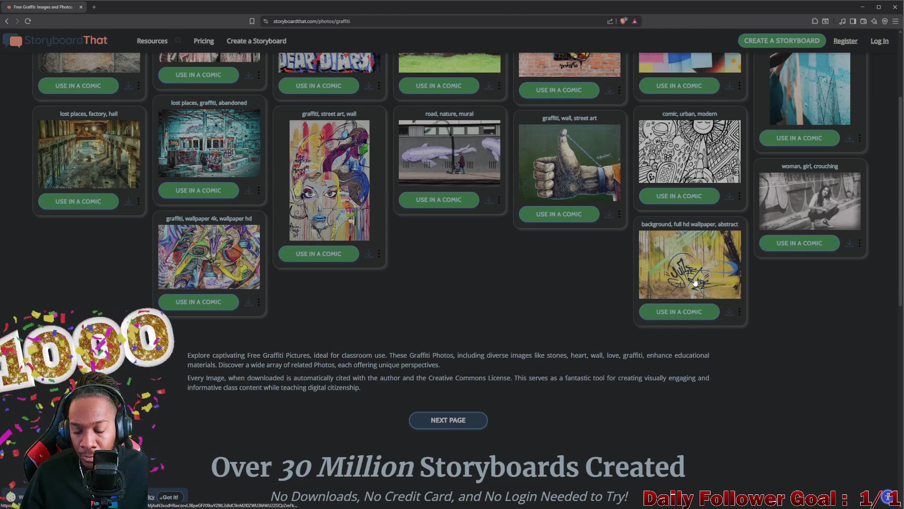
pyautogui.scroll(-4, 562, 268)
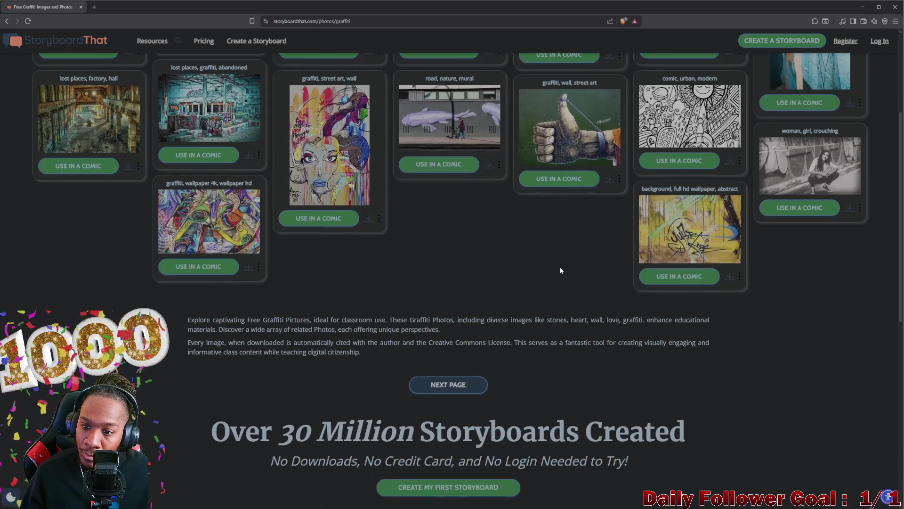
pyautogui.scroll(6, 566, 269)
pyautogui.scroll(2, 558, 271)
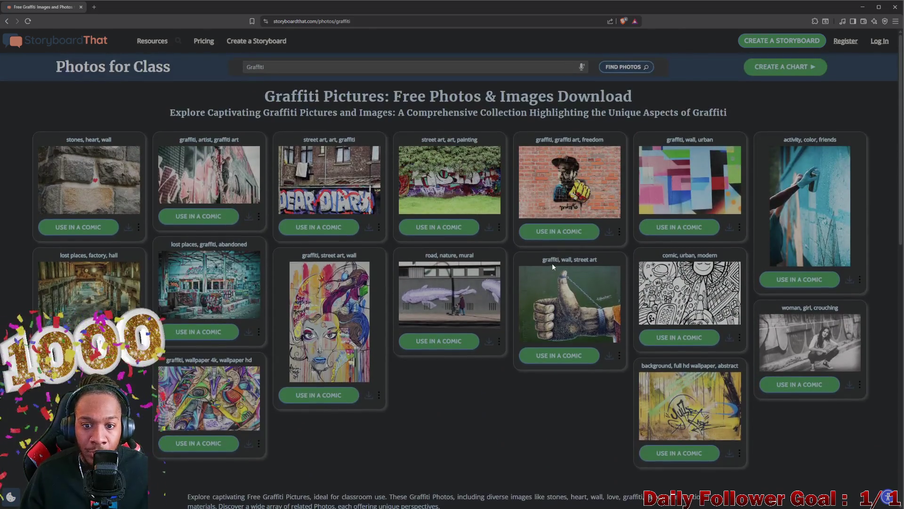
pyautogui.hotkey('alt', 'Left')
pyautogui.moveTo(123, 38); pyautogui.dragTo(61, 43)
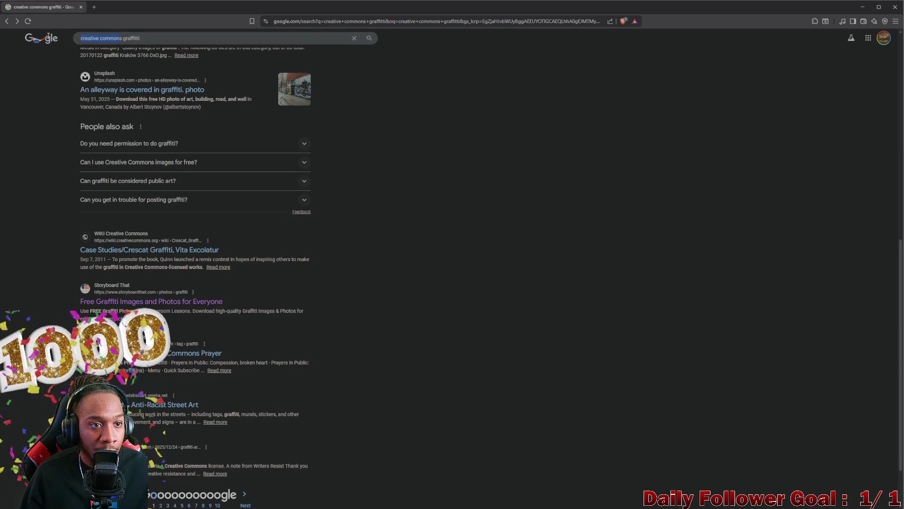
# - Change the search query to 'graffiti png' and run it
pyautogui.write('s')
pyautogui.press('BackSpace')
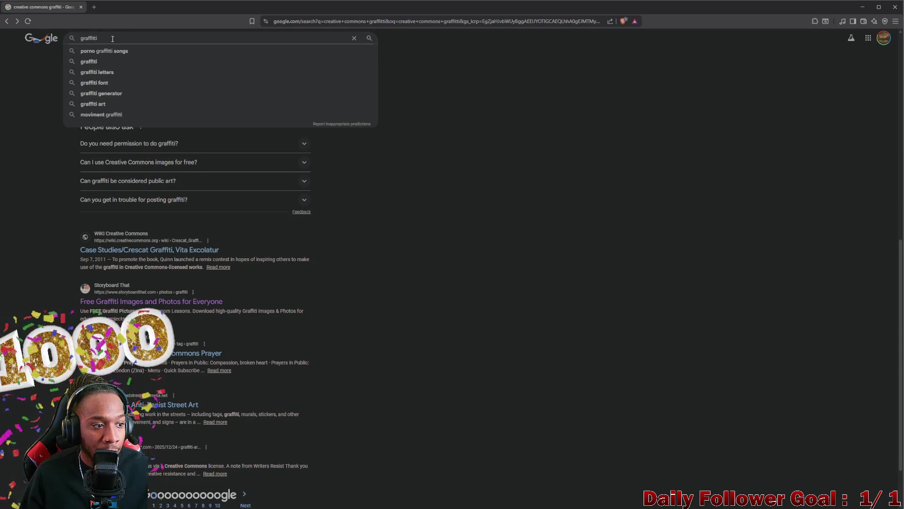
pyautogui.click(117, 41)
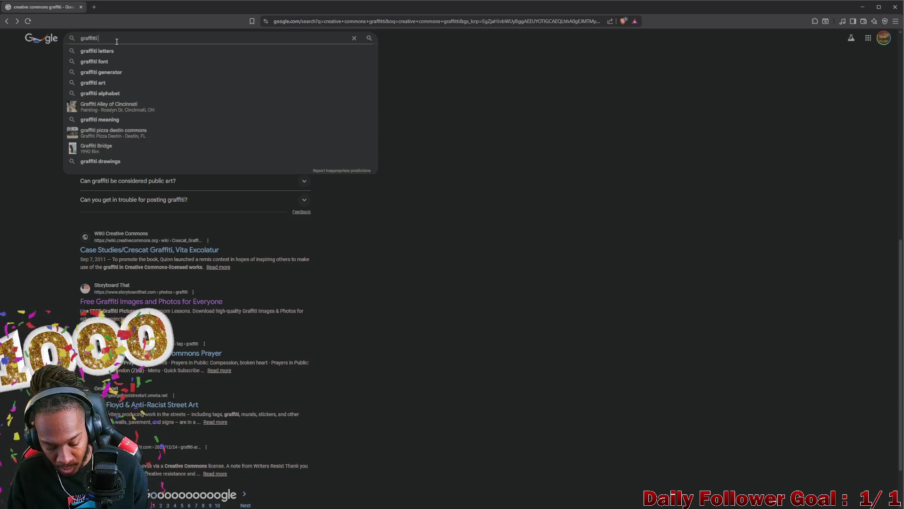
pyautogui.write('png')
pyautogui.press('Return')
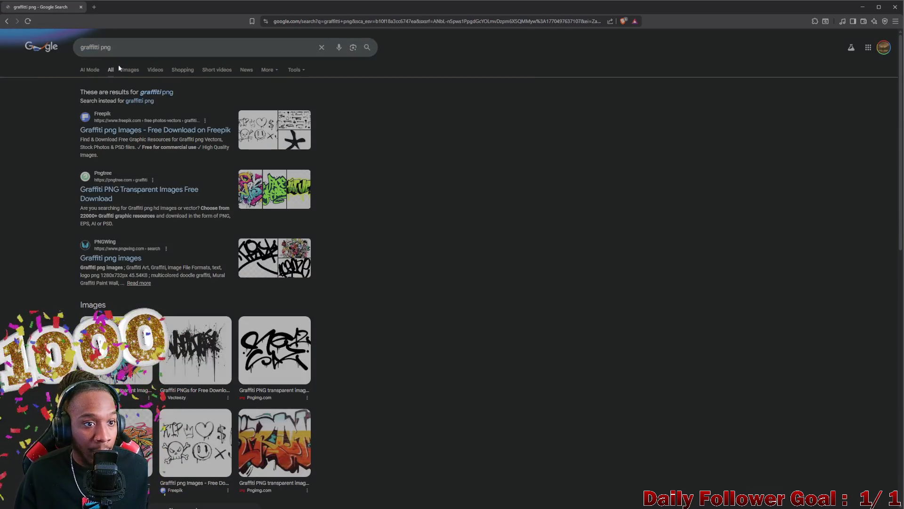
# - Show the image results for graffiti png and scroll through them
pyautogui.click(128, 71)
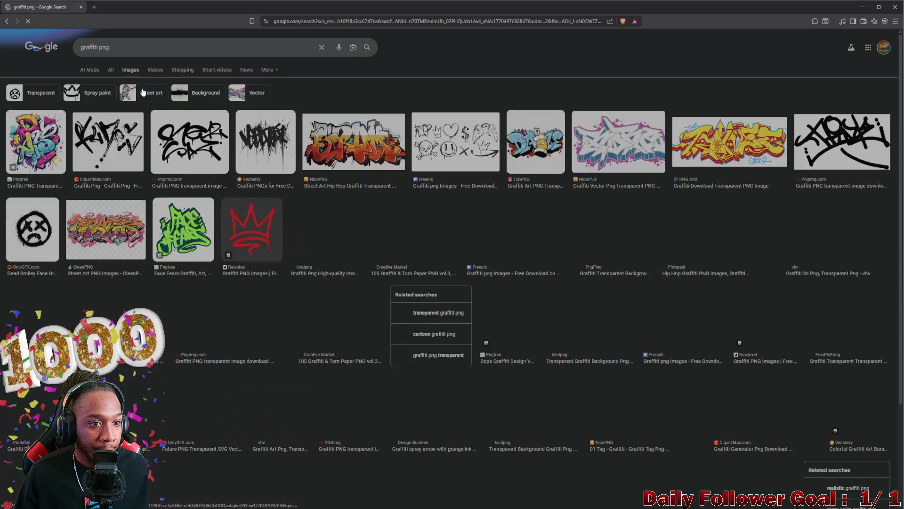
pyautogui.scroll(-1, 170, 142)
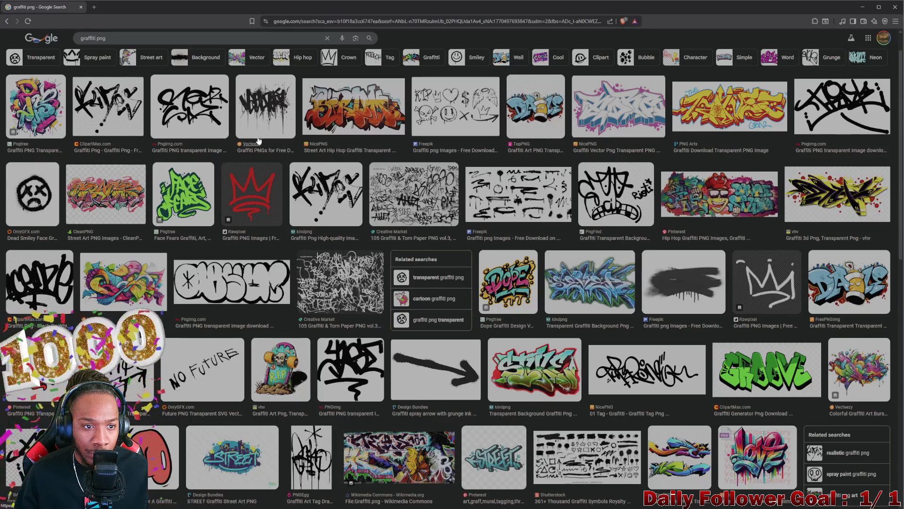
pyautogui.scroll(-2, 202, 117)
pyautogui.scroll(-5, 207, 204)
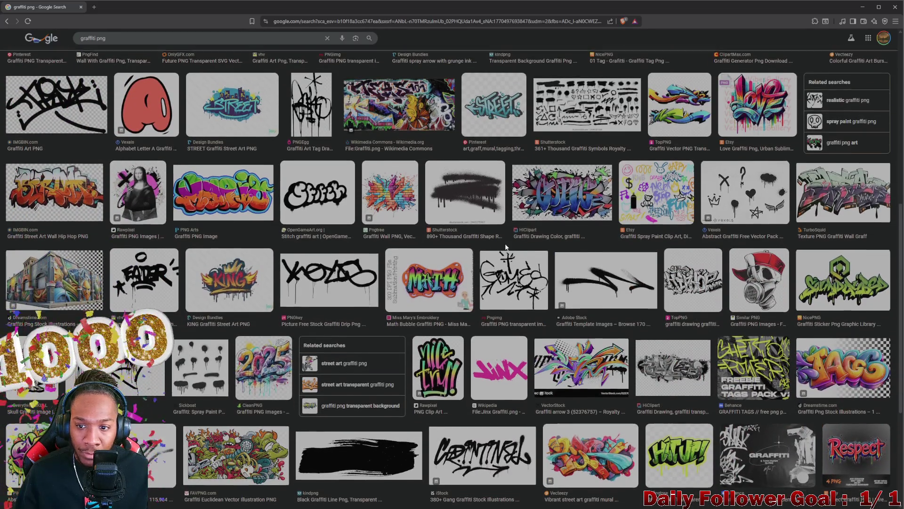
pyautogui.scroll(1, 499, 256)
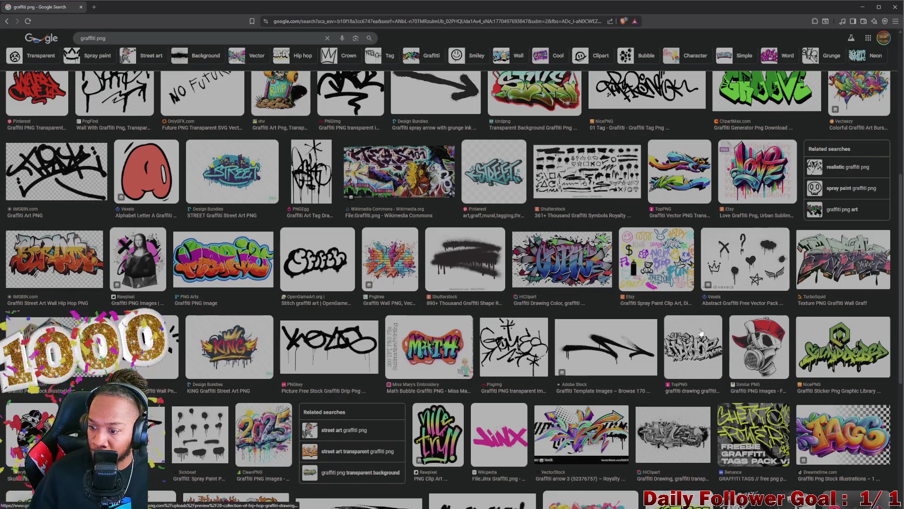
pyautogui.scroll(1, 624, 438)
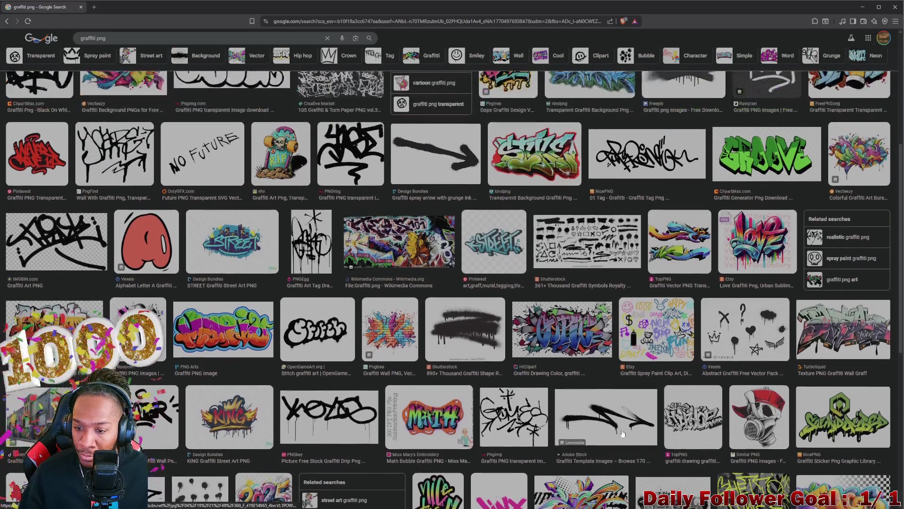
pyautogui.scroll(2, 648, 365)
pyautogui.scroll(2, 648, 365)
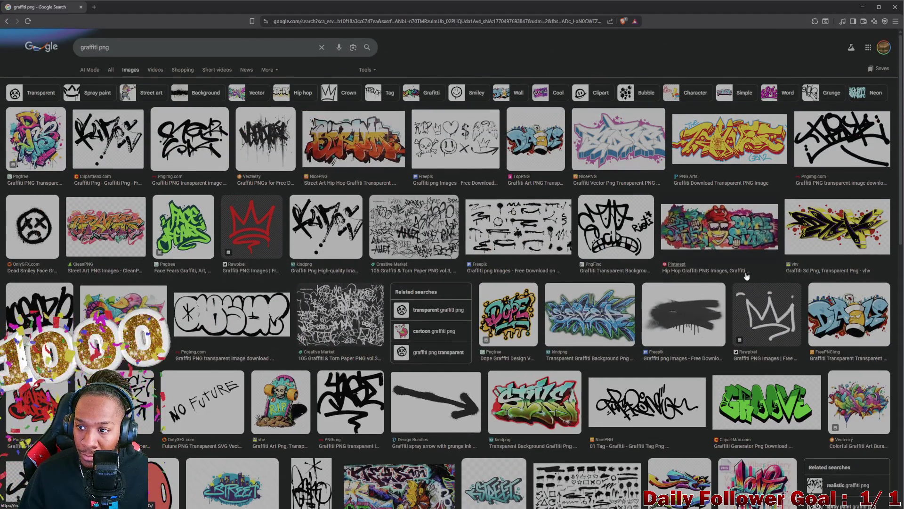
pyautogui.click(858, 13)
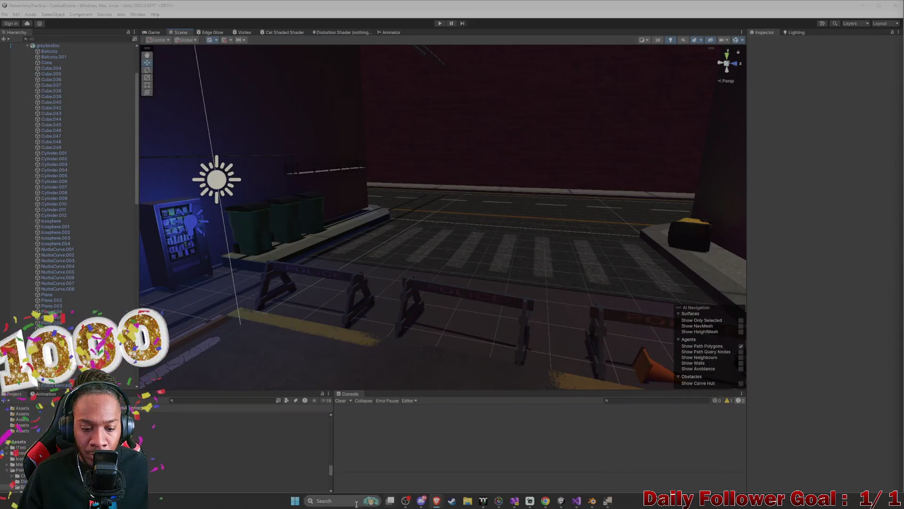
# - Launch GIMP and create a new 256×256 image
pyautogui.click(295, 501)
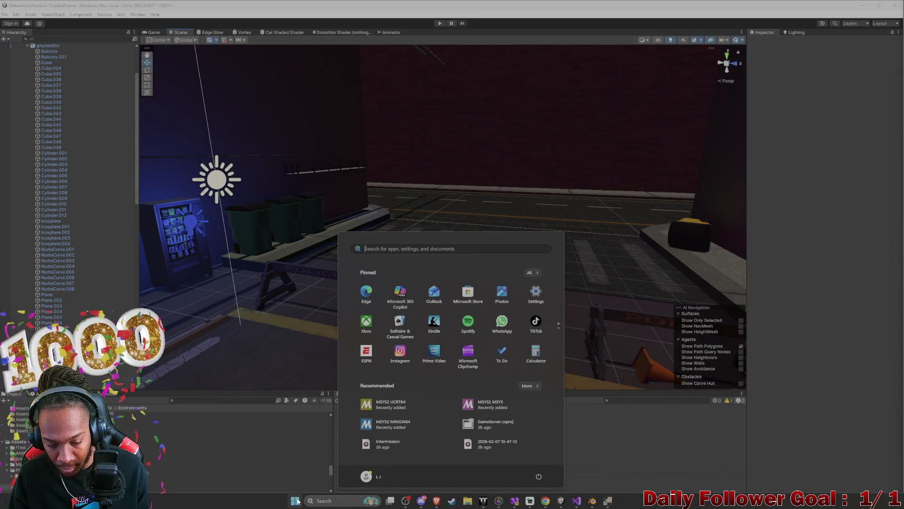
pyautogui.write('gimp')
pyautogui.click(353, 311)
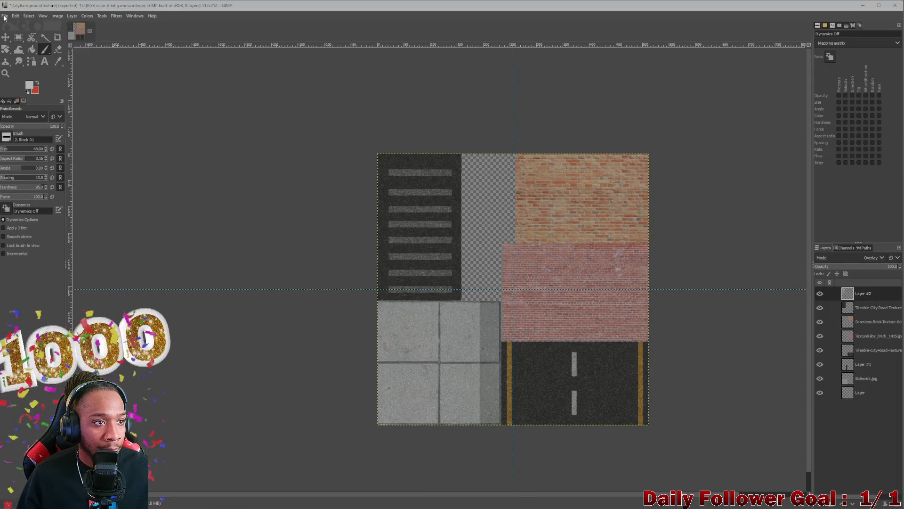
pyautogui.click(4, 17)
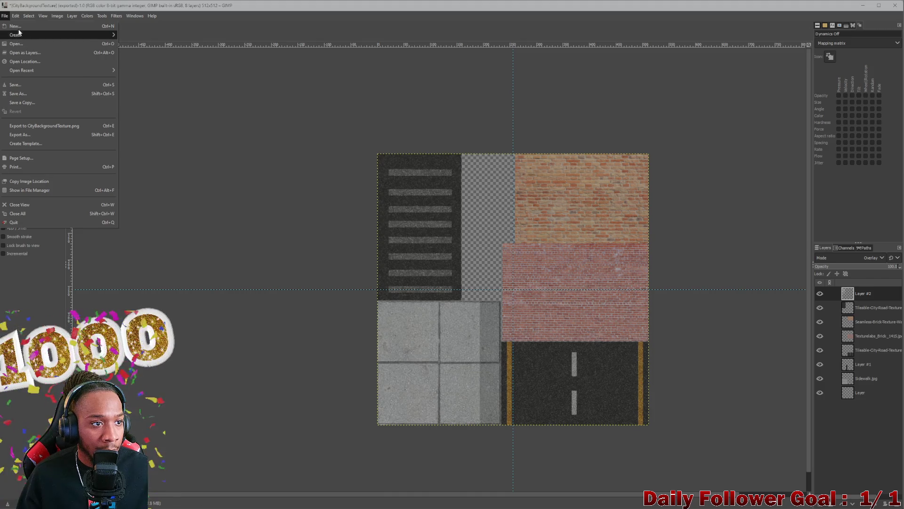
pyautogui.click(17, 26)
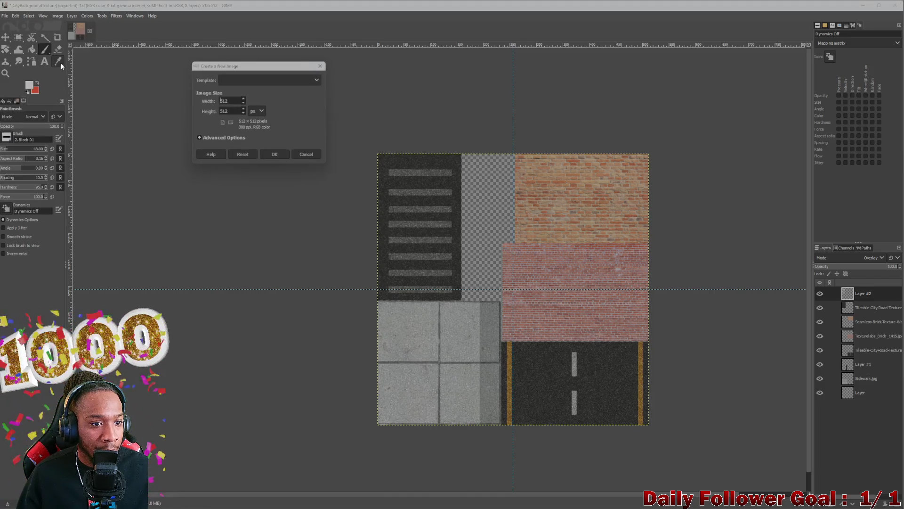
pyautogui.click(239, 113)
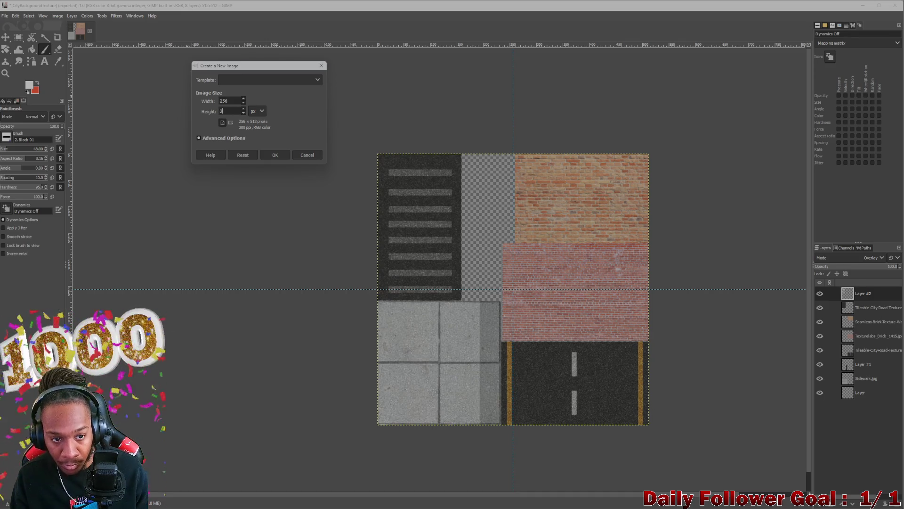
pyautogui.write('56')
pyautogui.press('Return')
# - Add an alpha channel, delete the Background layer, and add a transparent new layer
pyautogui.rightClick(867, 294)
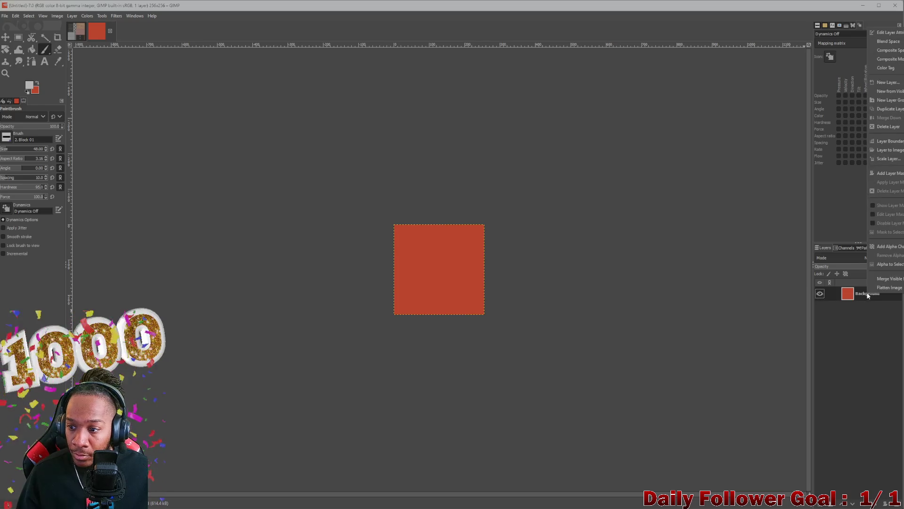
pyautogui.click(887, 246)
pyautogui.moveTo(862, 294)
pyautogui.mouseDown()
pyautogui.moveTo(870, 319)
pyautogui.moveTo(901, 330)
pyautogui.mouseUp()
pyautogui.press('Delete')
pyautogui.hotkey('shift', 'ctrl', 'n')
pyautogui.press('Return')
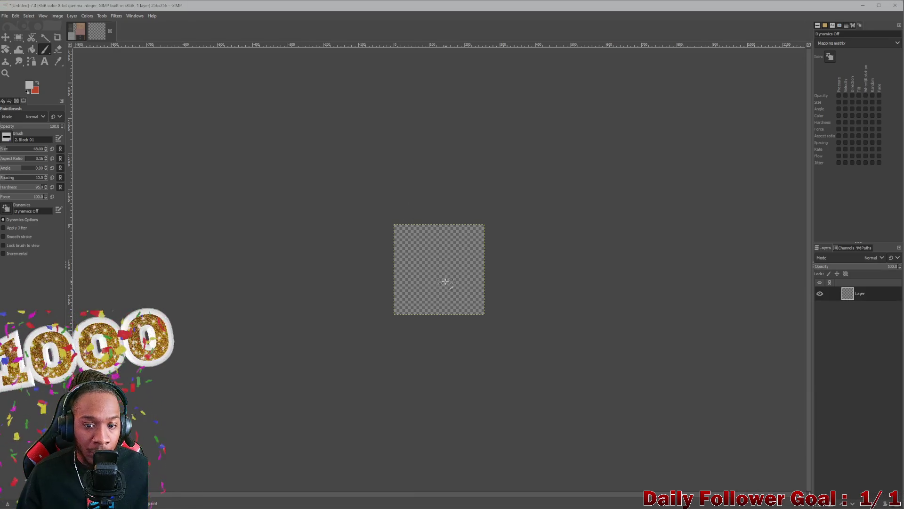
# - Try the Vegetation 02 brush with a test stroke, then undo it
pyautogui.keyDown('ctrl'); pyautogui.scroll(3, 445, 281); pyautogui.keyUp('ctrl')
pyautogui.click(7, 137)
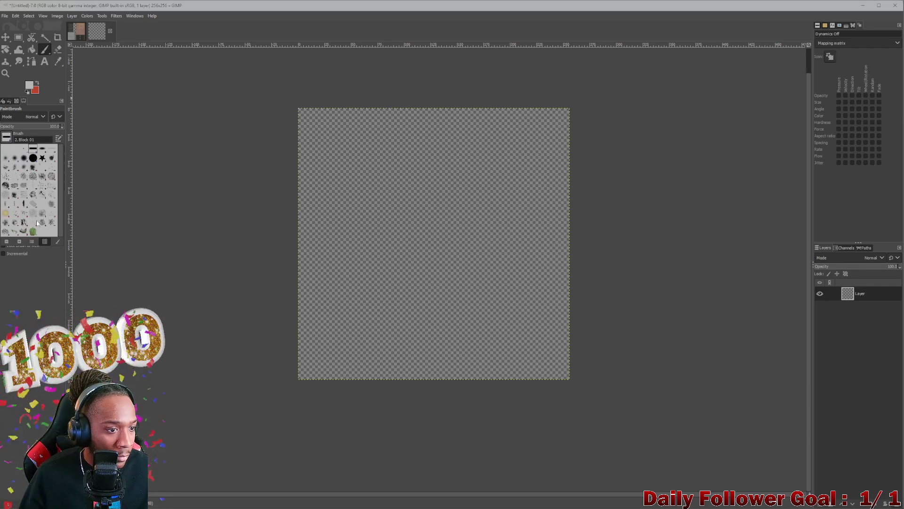
pyautogui.click(3, 232)
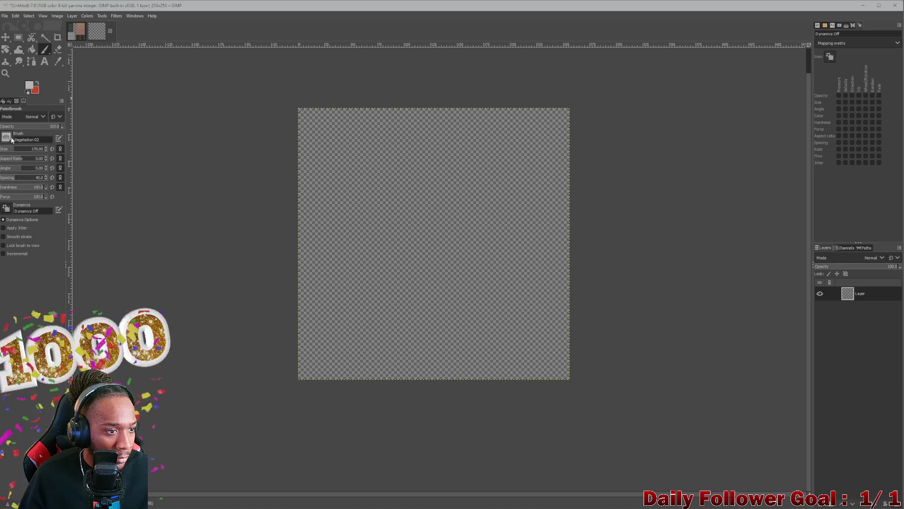
pyautogui.moveTo(285, 232)
pyautogui.mouseDown()
pyautogui.moveTo(386, 216)
pyautogui.moveTo(448, 226)
pyautogui.mouseUp()
pyautogui.hotkey('ctrl', 'z')
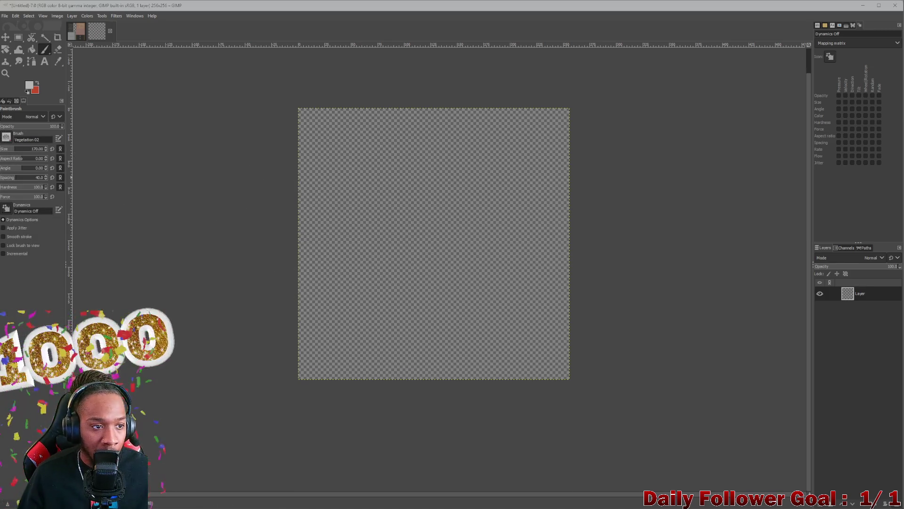
# - Switch the brush to Grunge 01 and stamp one large grunge mark on the canvas
pyautogui.click(6, 138)
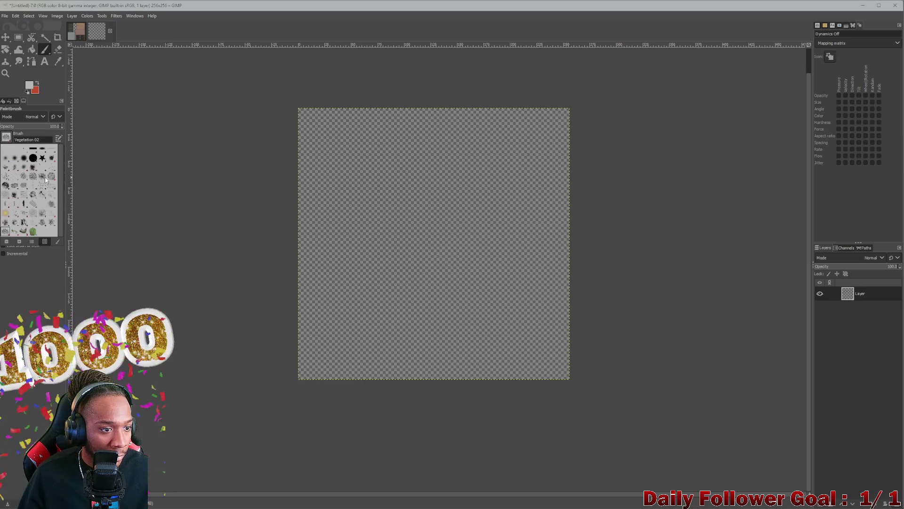
pyautogui.click(34, 140)
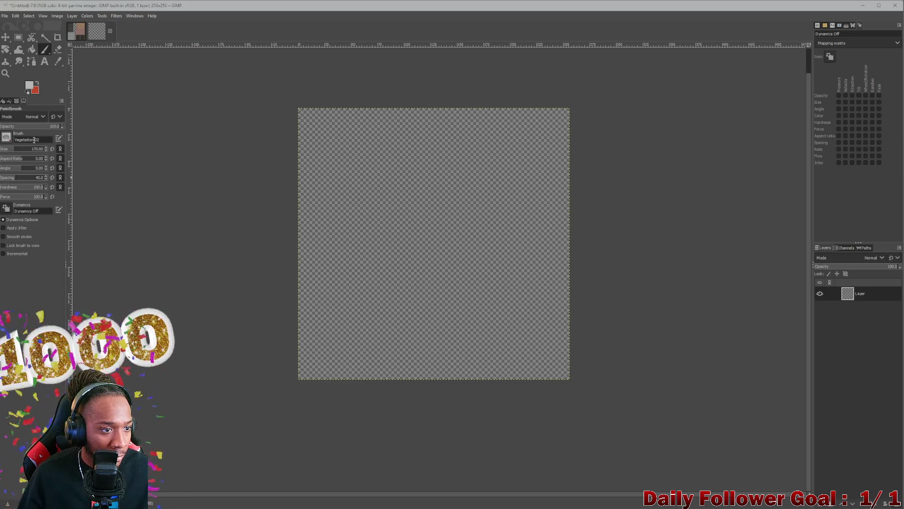
pyautogui.click(10, 139)
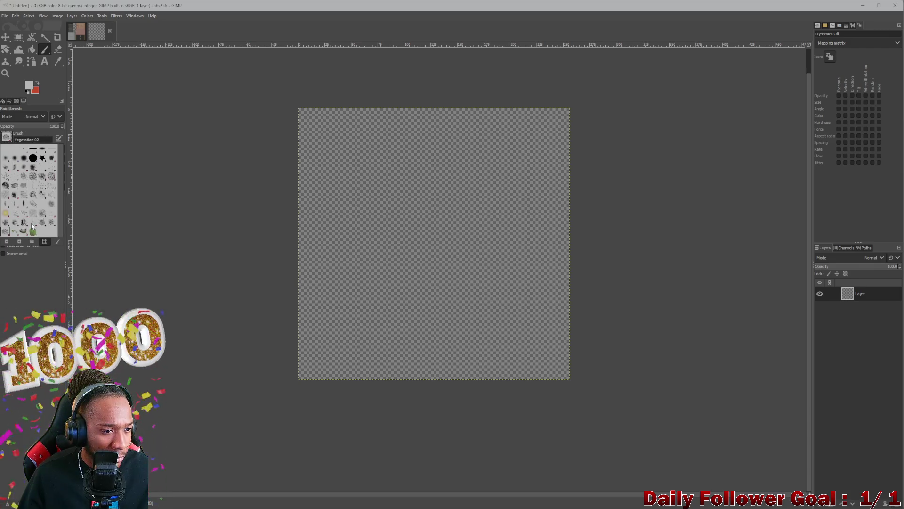
pyautogui.click(17, 198)
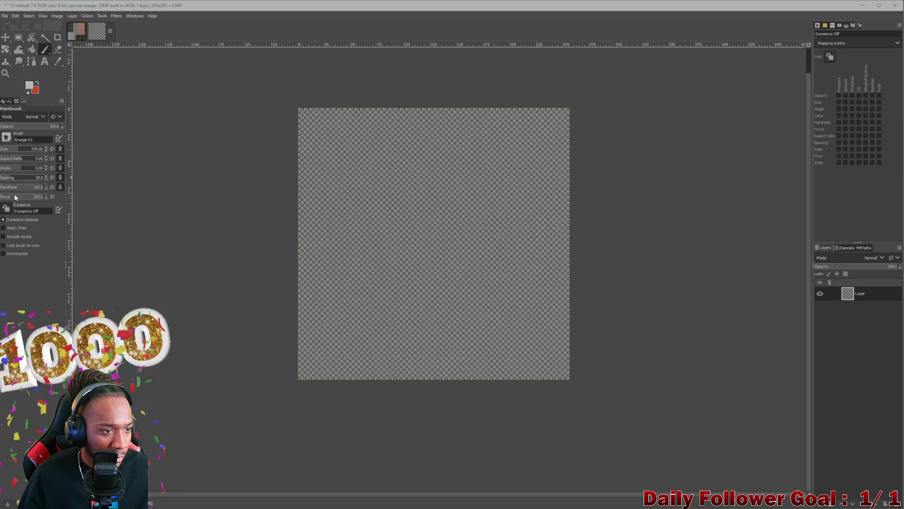
pyautogui.click(339, 235)
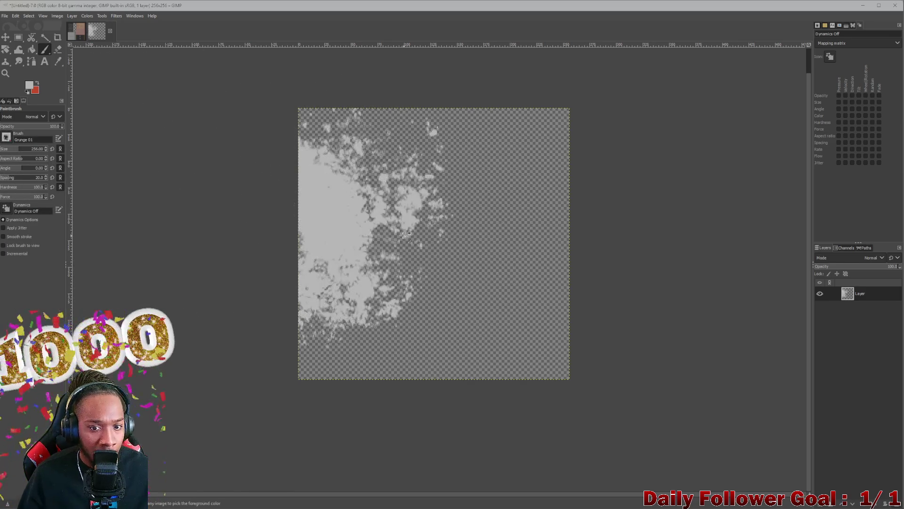
# - Undo the oversized stamp and scribble thin looping light-grey lines with brush size 8
pyautogui.hotkey('ctrl', 'z')
pyautogui.moveTo(7, 150); pyautogui.dragTo(1, 150)
pyautogui.moveTo(327, 254)
pyautogui.mouseDown()
pyautogui.moveTo(478, 277)
pyautogui.moveTo(452, 189)
pyautogui.moveTo(511, 229)
pyautogui.moveTo(468, 306)
pyautogui.moveTo(567, 372)
pyautogui.mouseUp()
pyautogui.hotkey('ctrl', 'z')
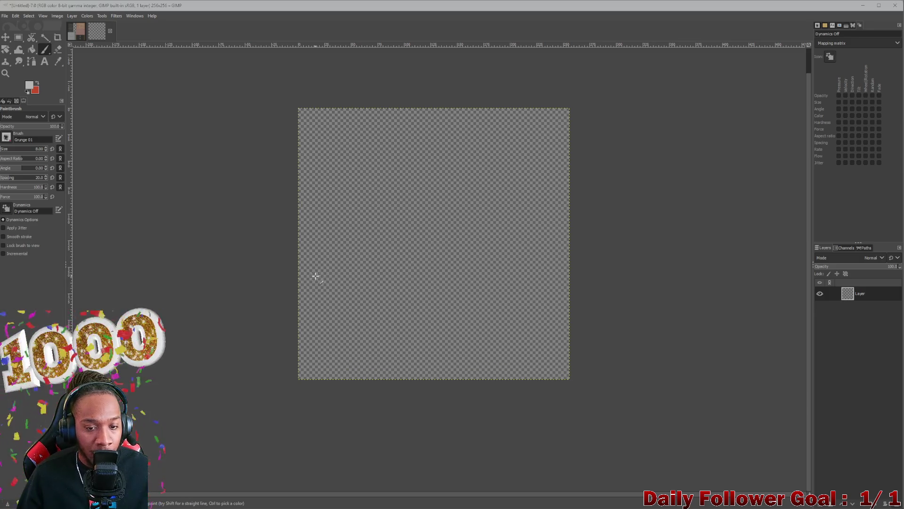
pyautogui.moveTo(319, 261)
pyautogui.mouseDown()
pyautogui.moveTo(389, 299)
pyautogui.moveTo(367, 235)
pyautogui.moveTo(521, 316)
pyautogui.mouseUp()
pyautogui.moveTo(479, 249)
pyautogui.mouseDown()
pyautogui.moveTo(459, 175)
pyautogui.moveTo(501, 295)
pyautogui.moveTo(550, 212)
pyautogui.mouseUp()
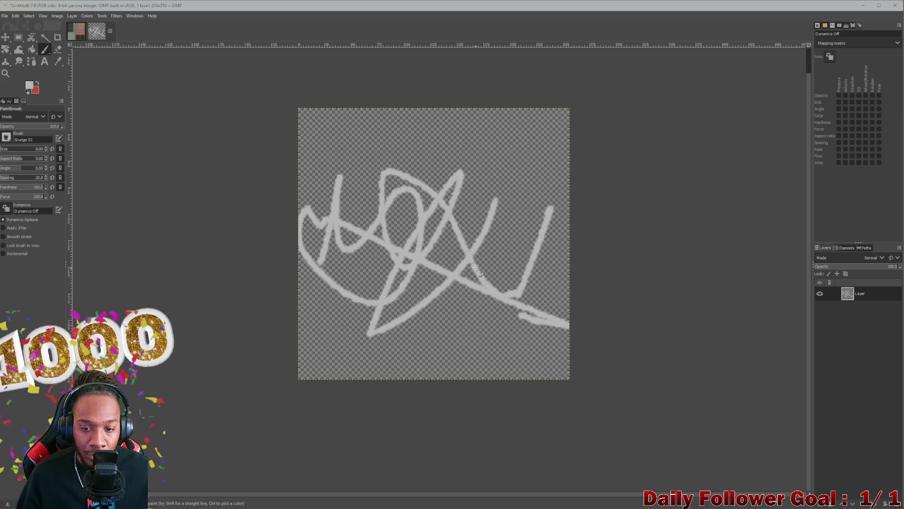
# - Paint a thick grey grunge band along the top with brush size 149
pyautogui.moveTo(6, 150); pyautogui.dragTo(11, 151)
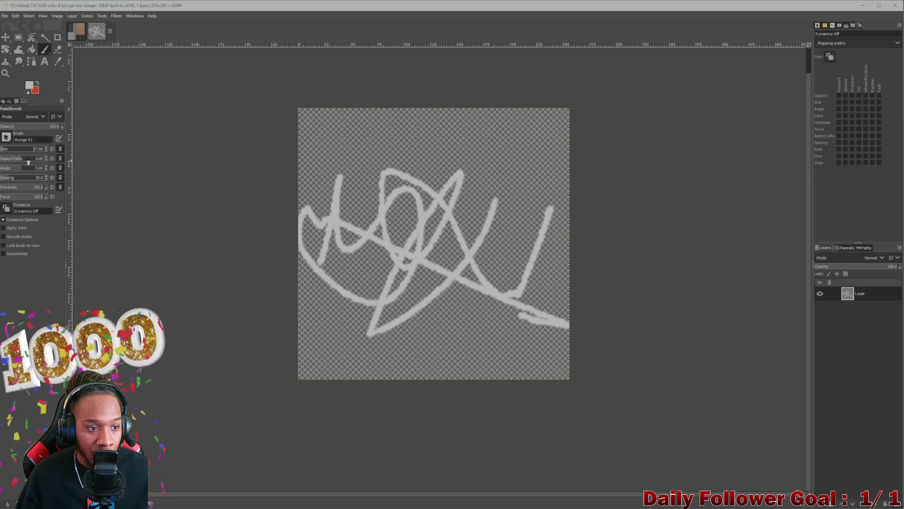
pyautogui.moveTo(357, 197); pyautogui.dragTo(377, 132)
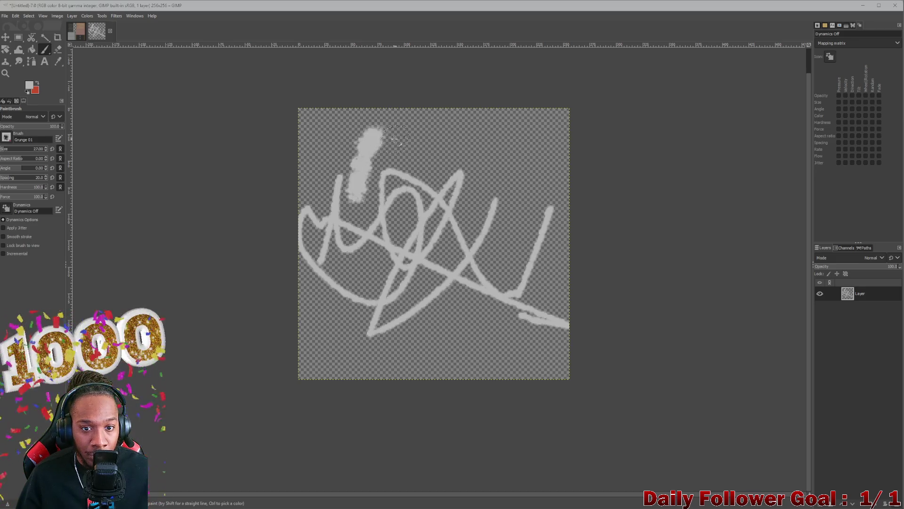
pyautogui.hotkey('ctrl', 'z')
pyautogui.moveTo(370, 186)
pyautogui.mouseDown()
pyautogui.moveTo(349, 146)
pyautogui.moveTo(440, 149)
pyautogui.moveTo(512, 183)
pyautogui.moveTo(518, 196)
pyautogui.mouseUp()
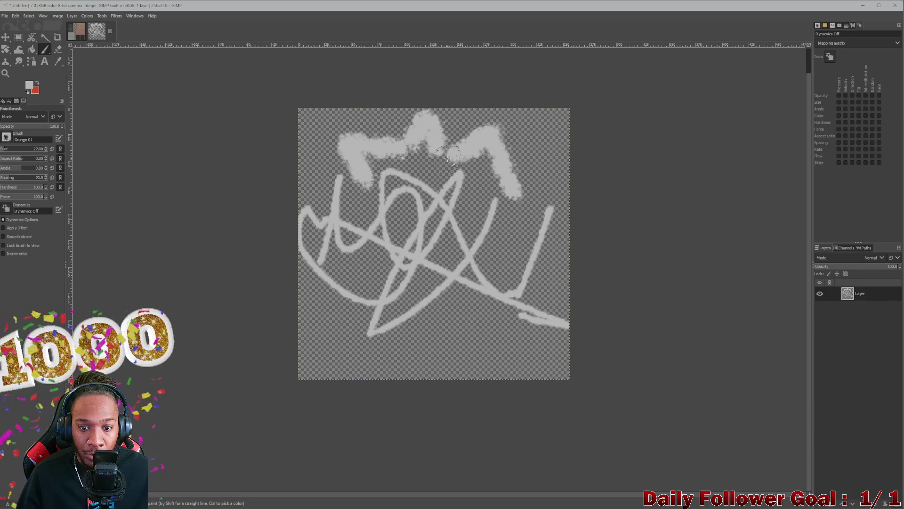
pyautogui.moveTo(433, 144); pyautogui.dragTo(458, 164)
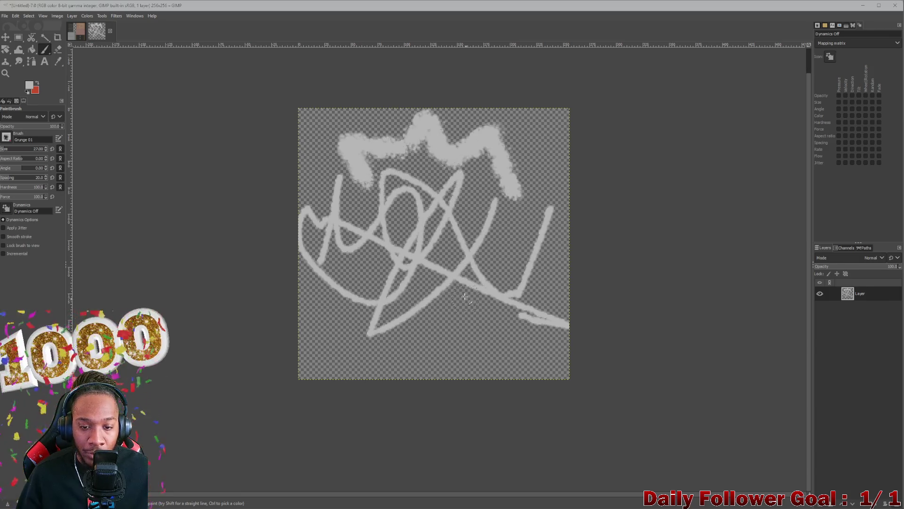
pyautogui.moveTo(365, 173); pyautogui.dragTo(326, 192)
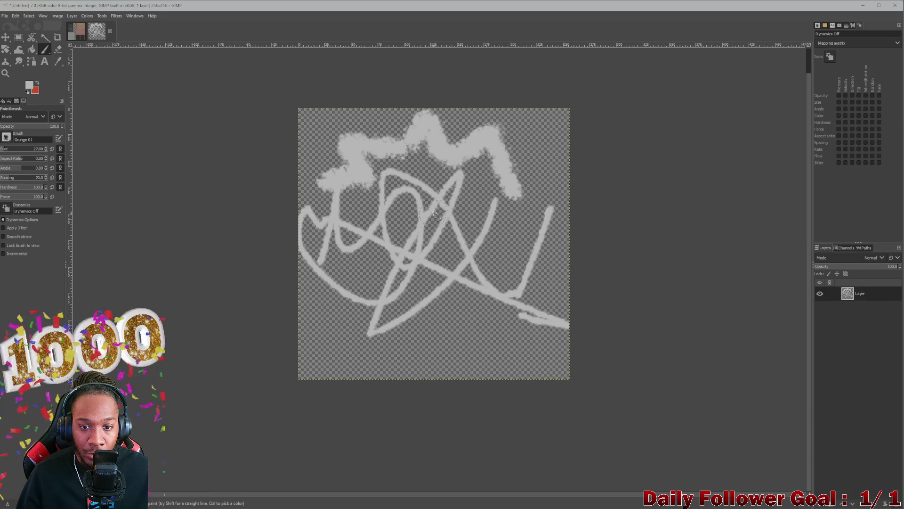
pyautogui.hotkey('ctrl', 'z')
pyautogui.moveTo(353, 163)
pyautogui.mouseDown()
pyautogui.moveTo(333, 191)
pyautogui.moveTo(367, 180)
pyautogui.mouseUp()
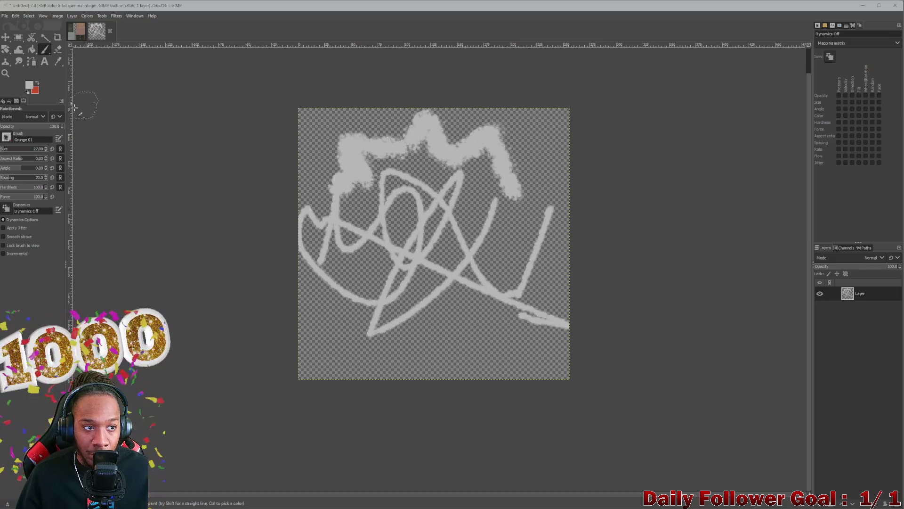
# - Trim the grunge band with the Eraser and repaint a shorter left end
pyautogui.hotkey('shift', 'e')
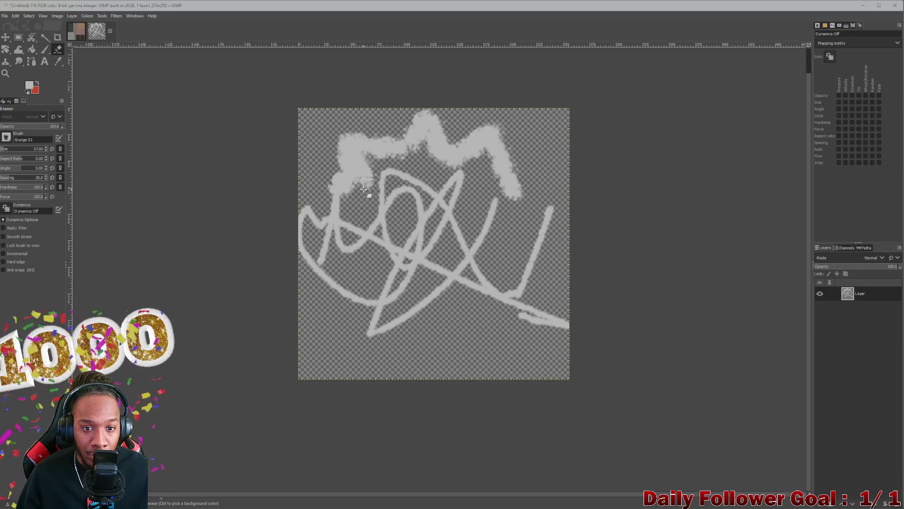
pyautogui.moveTo(365, 191); pyautogui.dragTo(373, 163)
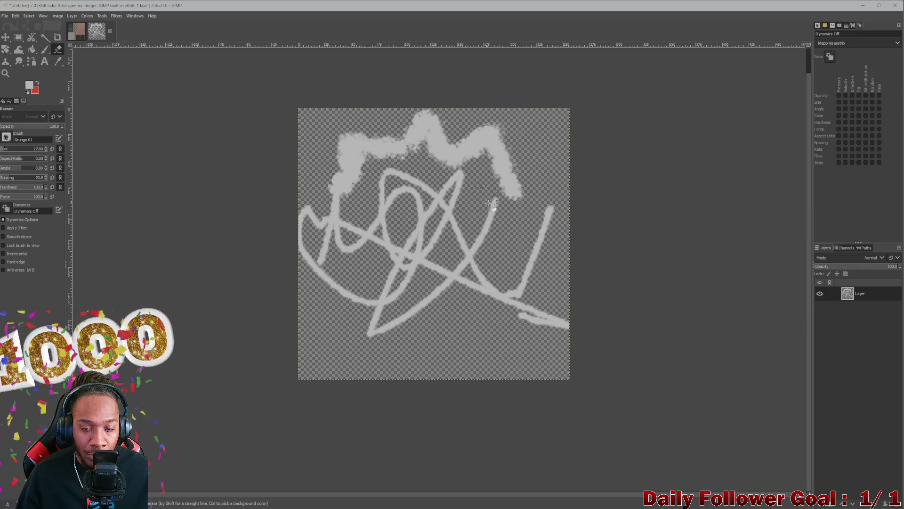
pyautogui.hotkey('ctrl', 'z')
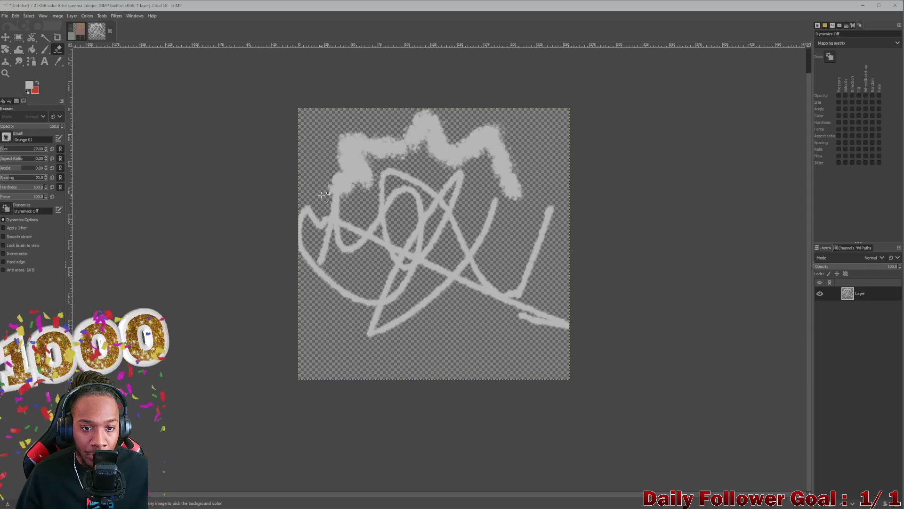
pyautogui.moveTo(342, 195); pyautogui.dragTo(342, 193)
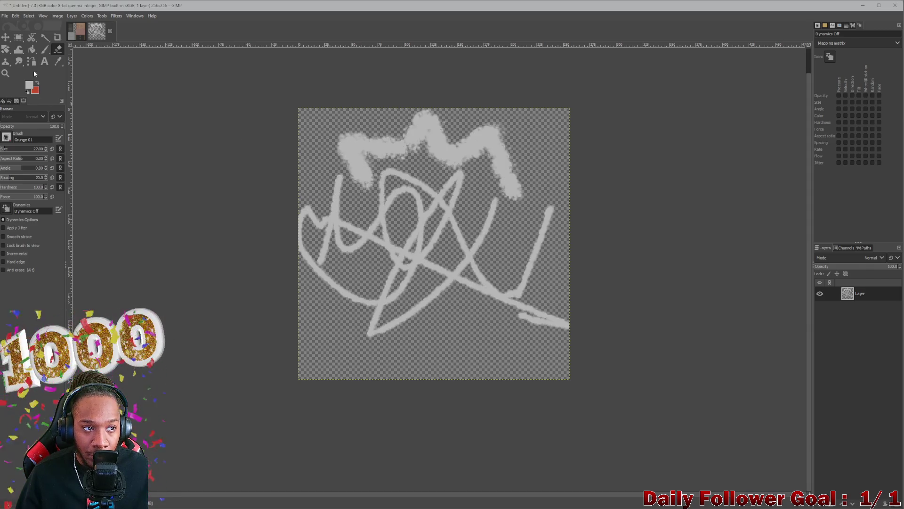
pyautogui.click(45, 49)
pyautogui.moveTo(344, 163); pyautogui.dragTo(244, 177)
pyautogui.hotkey('ctrl', 'z')
pyautogui.moveTo(348, 165)
pyautogui.mouseDown()
pyautogui.moveTo(308, 184)
pyautogui.moveTo(370, 166)
pyautogui.mouseUp()
pyautogui.click(57, 49)
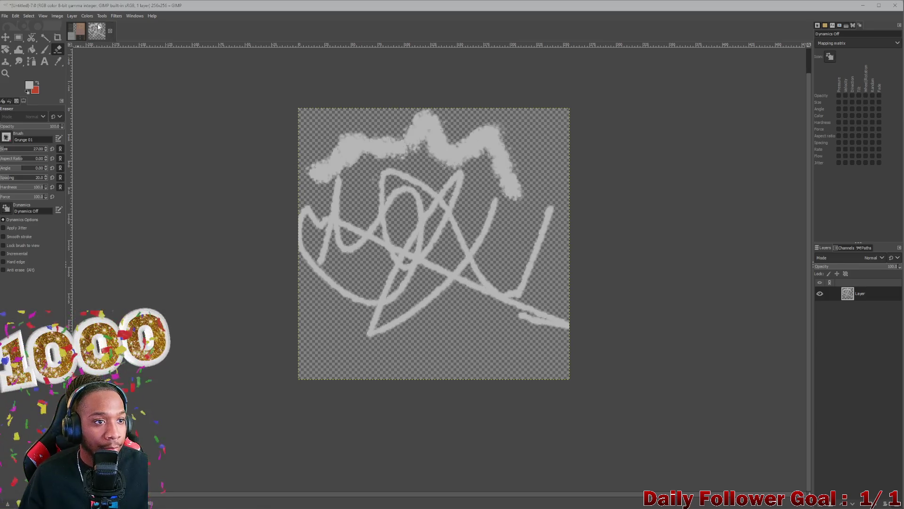
pyautogui.click(70, 16)
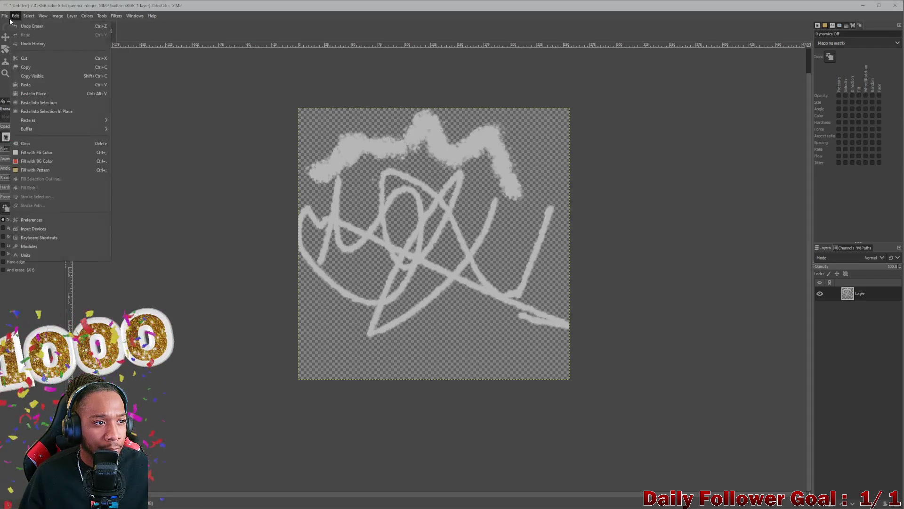
# - Export the scribble image as Grafitti_01.png
pyautogui.moveTo(5, 16)
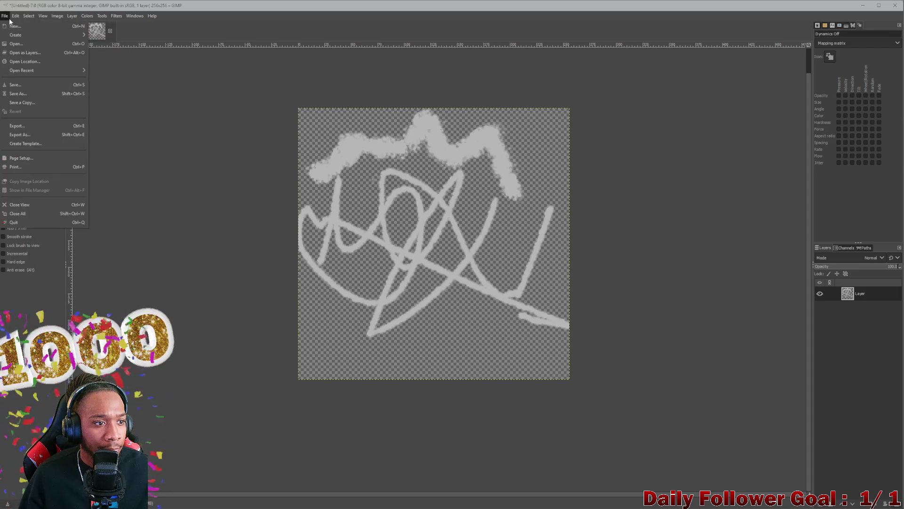
pyautogui.click(29, 135)
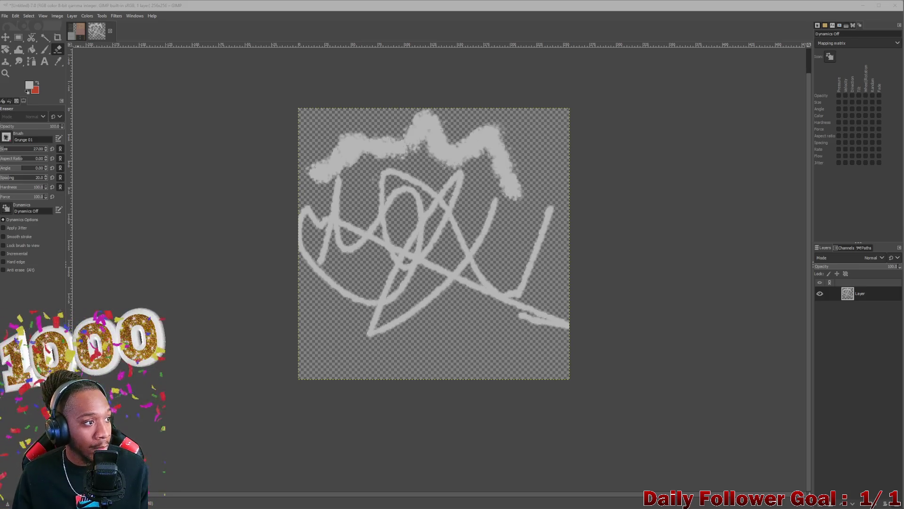
pyautogui.click(451, 339)
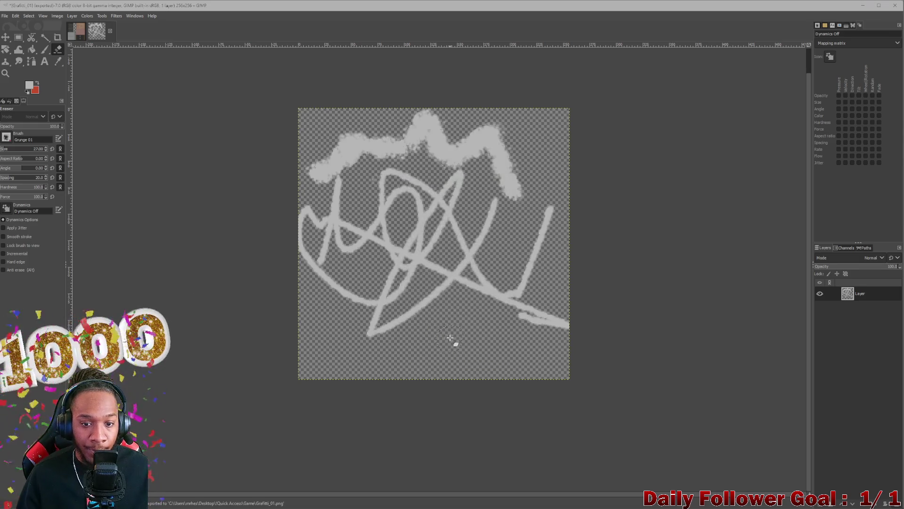
# - Add a new empty layer and delete the old scribble layer
pyautogui.click(822, 504)
pyautogui.click(872, 499)
pyautogui.click(891, 504)
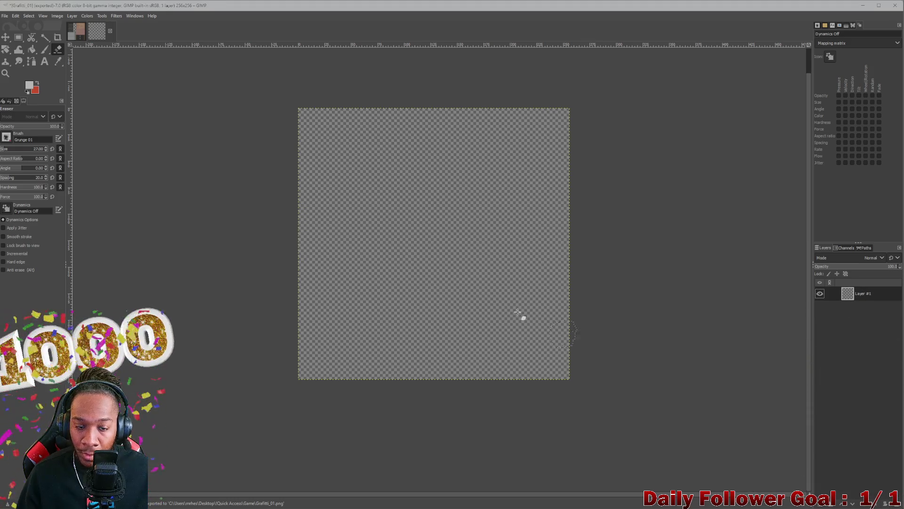
# - Make red the foreground paint colour with the Paintbrush active
pyautogui.click(35, 90)
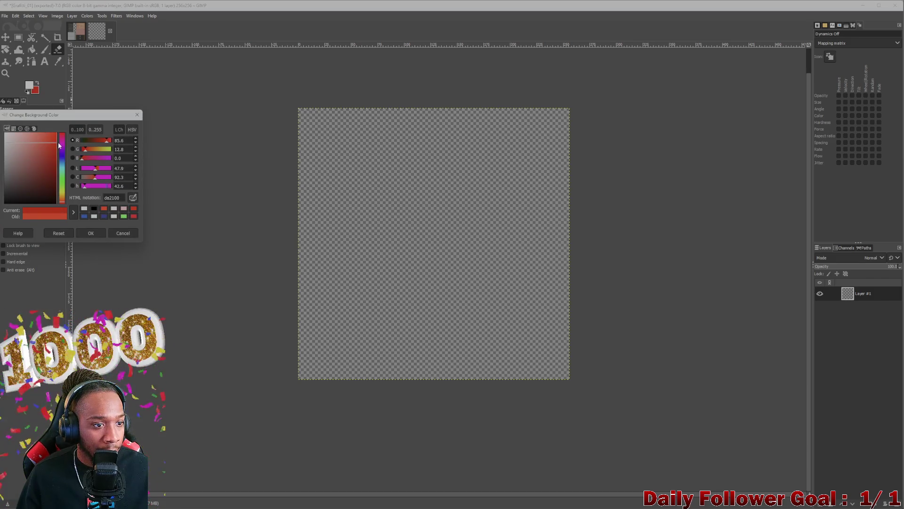
pyautogui.click(105, 233)
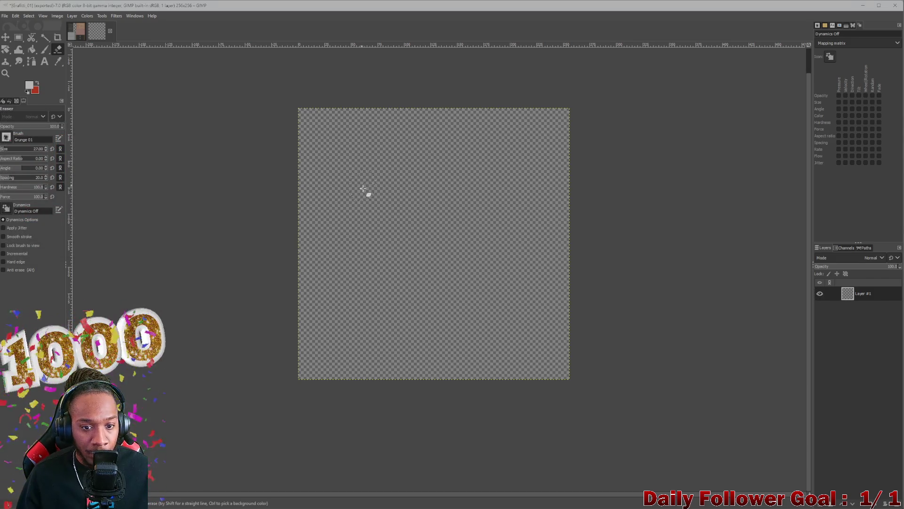
pyautogui.click(45, 49)
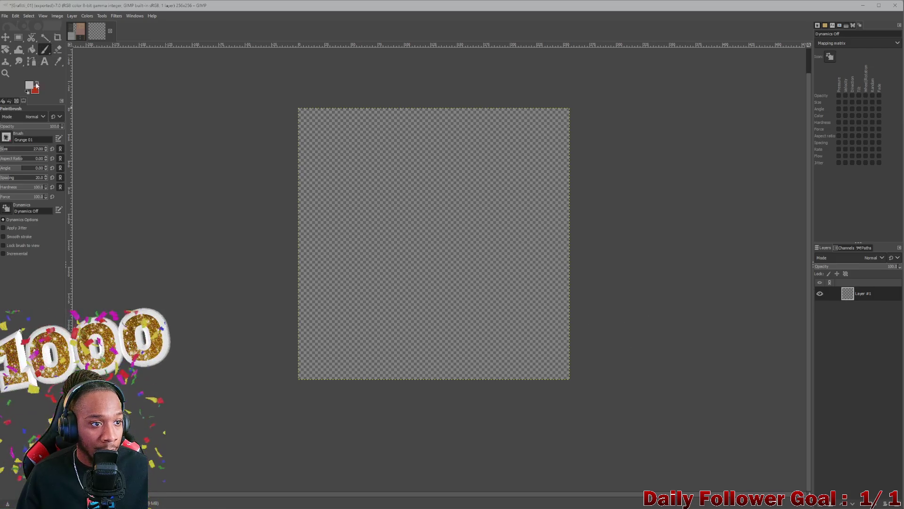
pyautogui.click(38, 85)
# - Paint a faint red caret-shaped zigzag stroke across the upper half of the layer
pyautogui.click(305, 211)
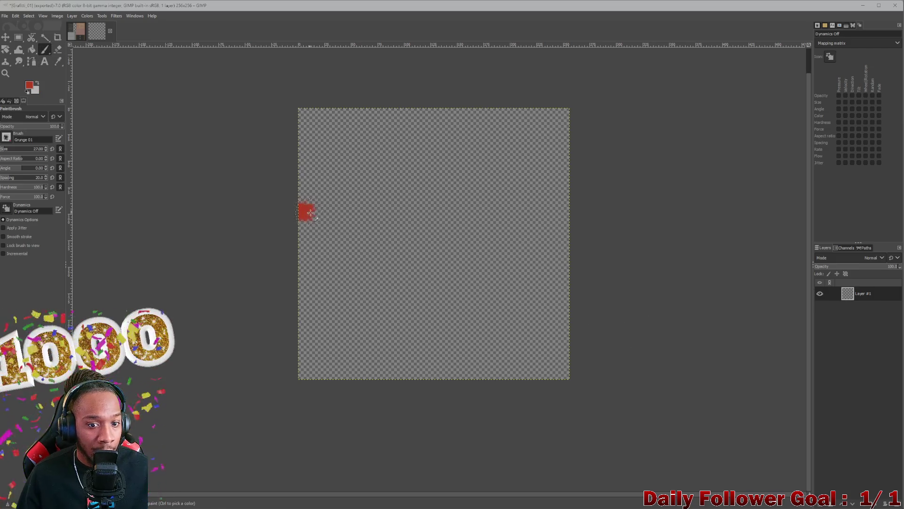
pyautogui.hotkey('ctrl', 'z')
pyautogui.click(318, 224)
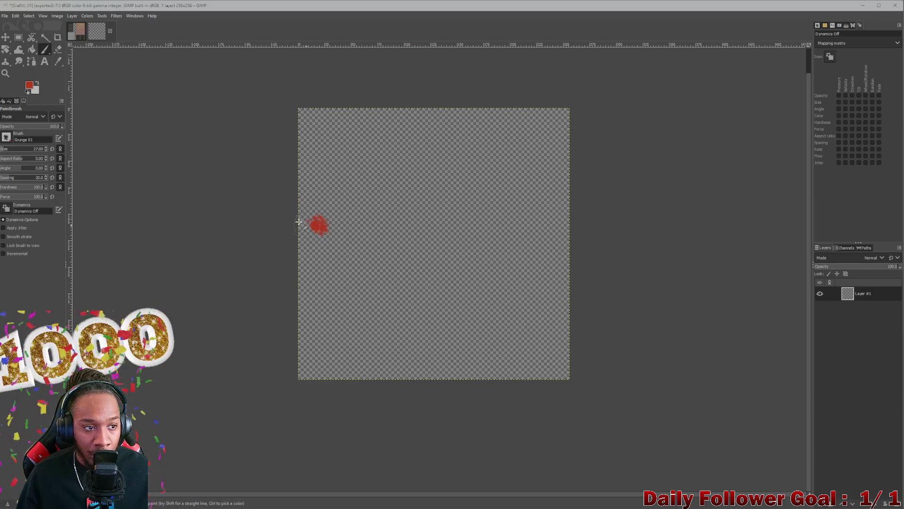
pyautogui.hotkey('ctrl', 'z')
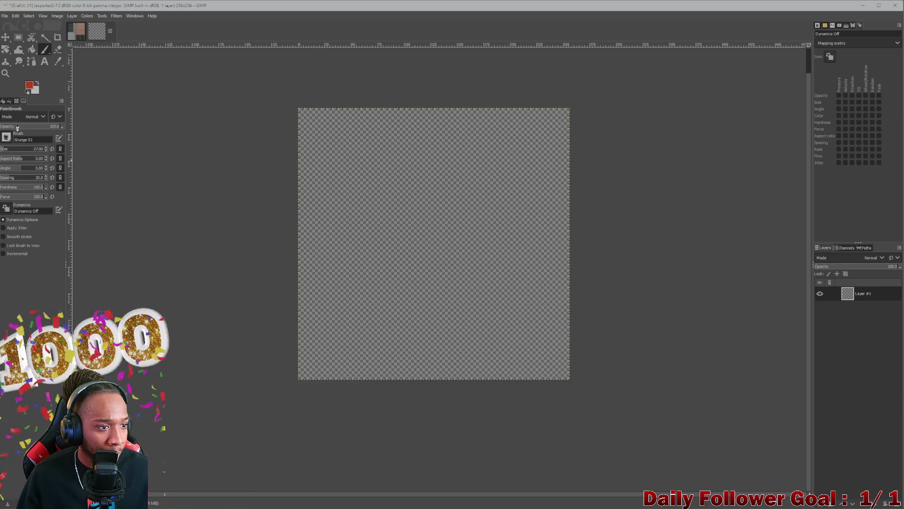
pyautogui.moveTo(332, 283)
pyautogui.mouseDown()
pyautogui.moveTo(371, 256)
pyautogui.moveTo(372, 209)
pyautogui.mouseUp()
pyautogui.hotkey('ctrl', 'z')
pyautogui.moveTo(301, 242)
pyautogui.mouseDown()
pyautogui.moveTo(370, 168)
pyautogui.moveTo(520, 259)
pyautogui.mouseUp()
pyautogui.hotkey('ctrl', 'z')
pyautogui.moveTo(372, 207)
pyautogui.mouseDown()
pyautogui.moveTo(456, 191)
pyautogui.moveTo(547, 252)
pyautogui.mouseUp()
pyautogui.hotkey('ctrl', 'z')
pyautogui.hotkey('ctrl', 'z')
pyautogui.moveTo(321, 238)
pyautogui.mouseDown()
pyautogui.moveTo(359, 177)
pyautogui.moveTo(456, 240)
pyautogui.moveTo(403, 194)
pyautogui.moveTo(523, 193)
pyautogui.moveTo(459, 299)
pyautogui.moveTo(442, 279)
pyautogui.moveTo(490, 285)
pyautogui.mouseUp()
# - Add a red stroke toward the lower left, test spacing 63, then choose teal
pyautogui.moveTo(356, 258); pyautogui.dragTo(335, 318)
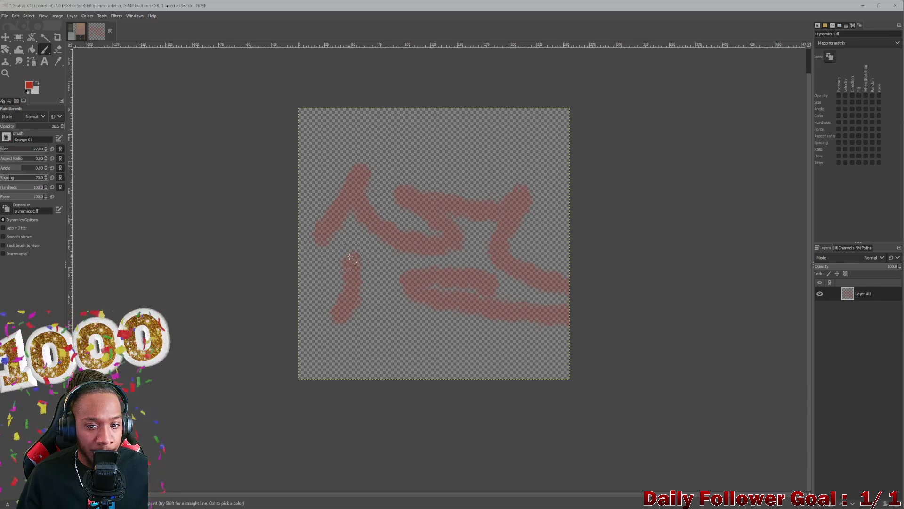
pyautogui.hotkey('ctrl', 'z')
pyautogui.moveTo(367, 262); pyautogui.dragTo(320, 305)
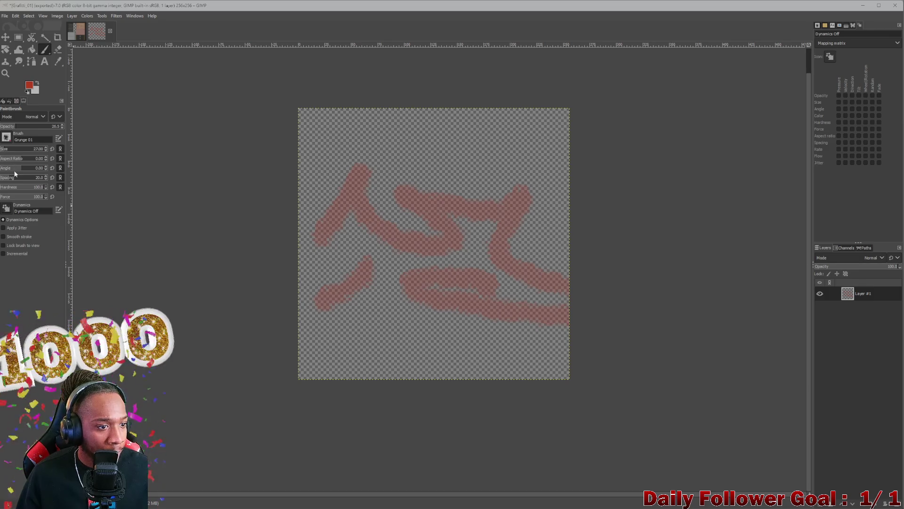
pyautogui.moveTo(15, 174); pyautogui.dragTo(21, 175)
pyautogui.moveTo(309, 209); pyautogui.dragTo(405, 290)
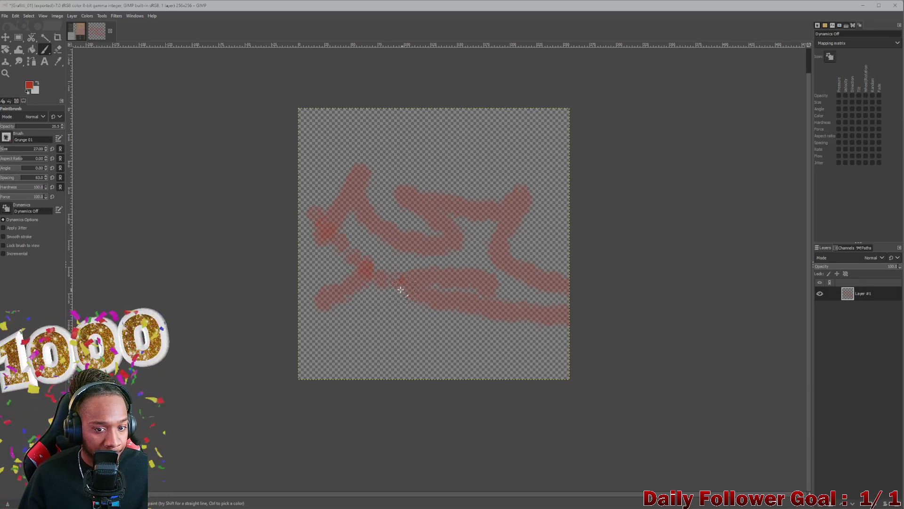
pyautogui.hotkey('ctrl', 'z')
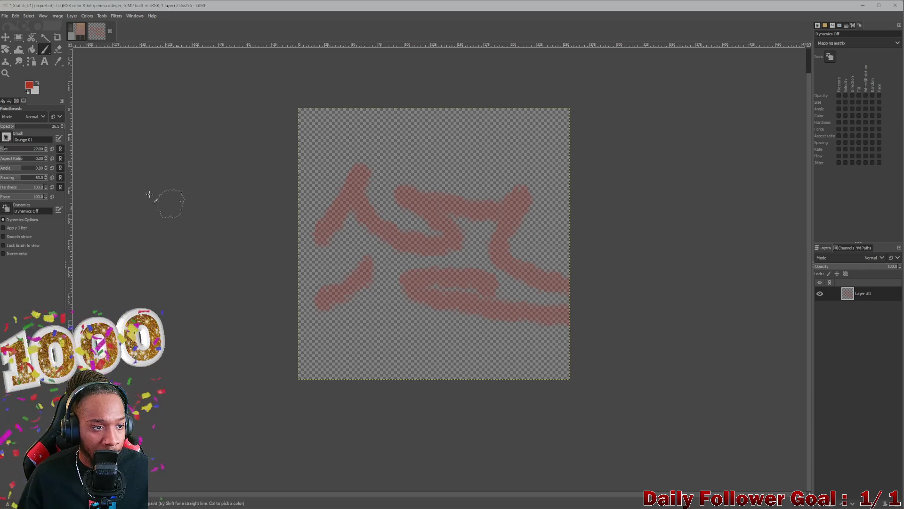
pyautogui.click(28, 87)
pyautogui.click(60, 165)
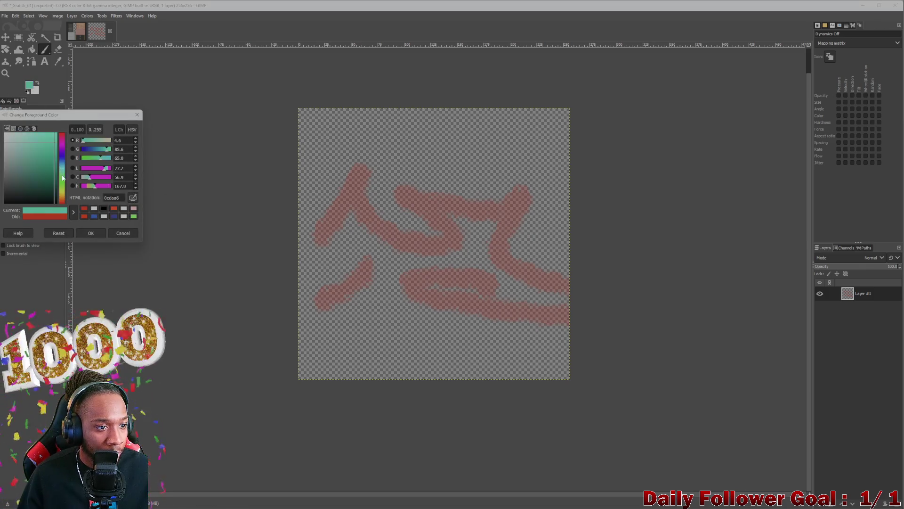
# - Paint teal strokes at 44.1 opacity up the left side and looping around the right
pyautogui.click(87, 232)
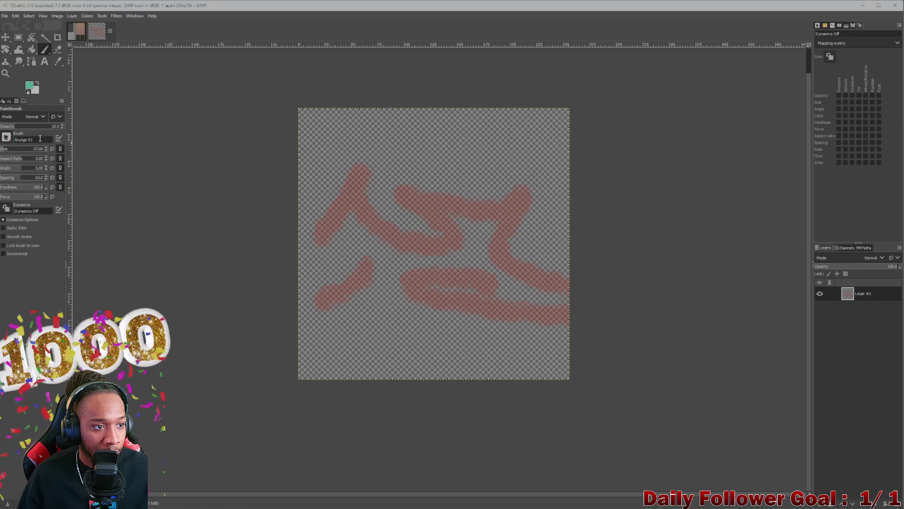
pyautogui.moveTo(23, 130); pyautogui.dragTo(28, 130)
pyautogui.moveTo(296, 266)
pyautogui.mouseDown()
pyautogui.moveTo(311, 261)
pyautogui.moveTo(313, 198)
pyautogui.moveTo(326, 187)
pyautogui.mouseUp()
pyautogui.moveTo(391, 165)
pyautogui.mouseDown()
pyautogui.moveTo(392, 196)
pyautogui.moveTo(351, 270)
pyautogui.mouseUp()
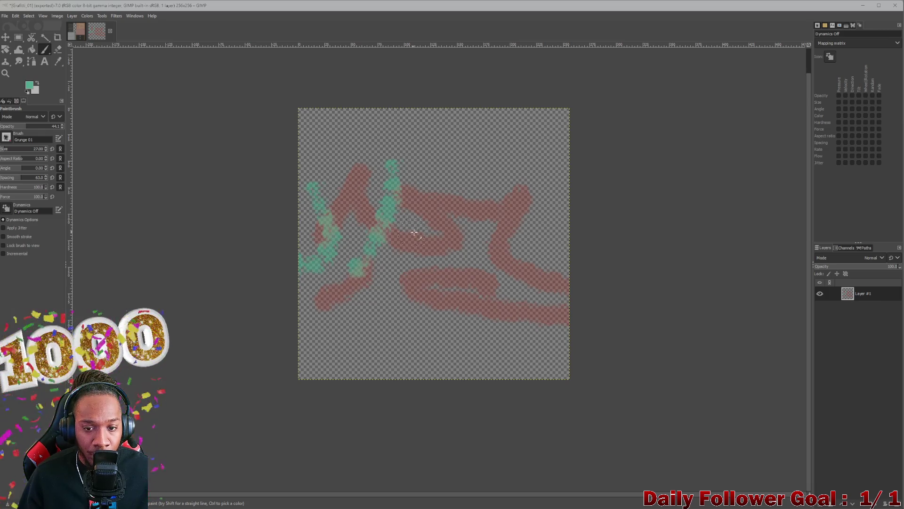
pyautogui.moveTo(537, 188)
pyautogui.mouseDown()
pyautogui.moveTo(579, 259)
pyautogui.moveTo(475, 254)
pyautogui.moveTo(495, 245)
pyautogui.mouseUp()
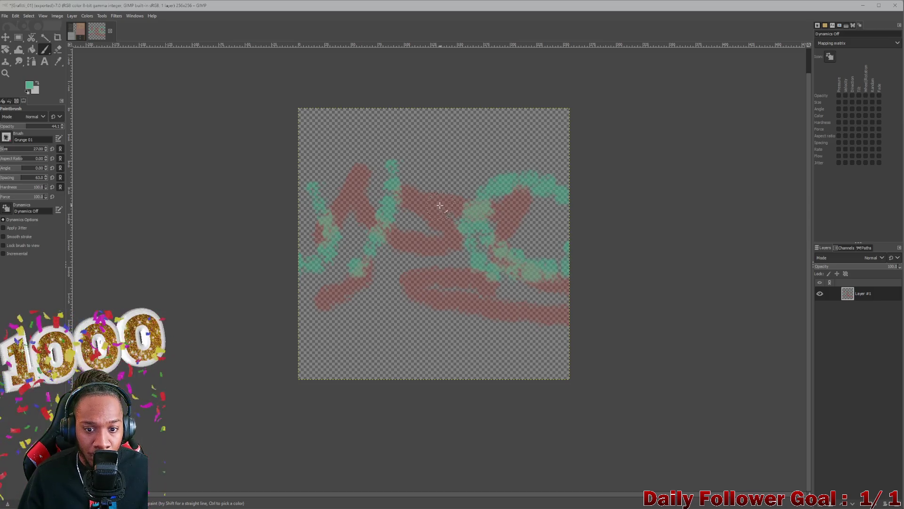
pyautogui.moveTo(492, 197); pyautogui.dragTo(434, 128)
pyautogui.hotkey('ctrl', 'z')
pyautogui.moveTo(487, 211)
pyautogui.mouseDown()
pyautogui.moveTo(452, 169)
pyautogui.moveTo(515, 180)
pyautogui.mouseUp()
pyautogui.moveTo(547, 283)
pyautogui.mouseDown()
pyautogui.moveTo(541, 313)
pyautogui.moveTo(553, 325)
pyautogui.moveTo(527, 281)
pyautogui.mouseUp()
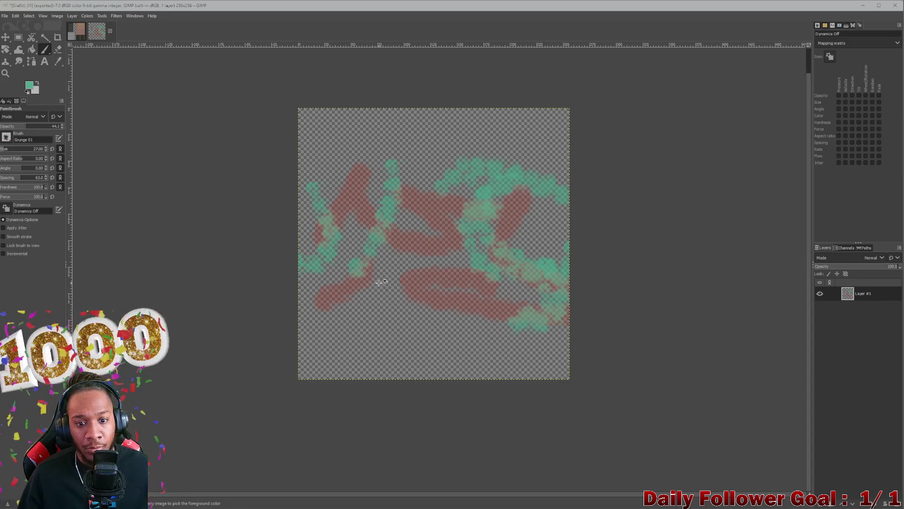
# - Switch to yellow at 87.6 opacity and paint strokes across the left side and bottom
pyautogui.moveTo(40, 126); pyautogui.dragTo(55, 125)
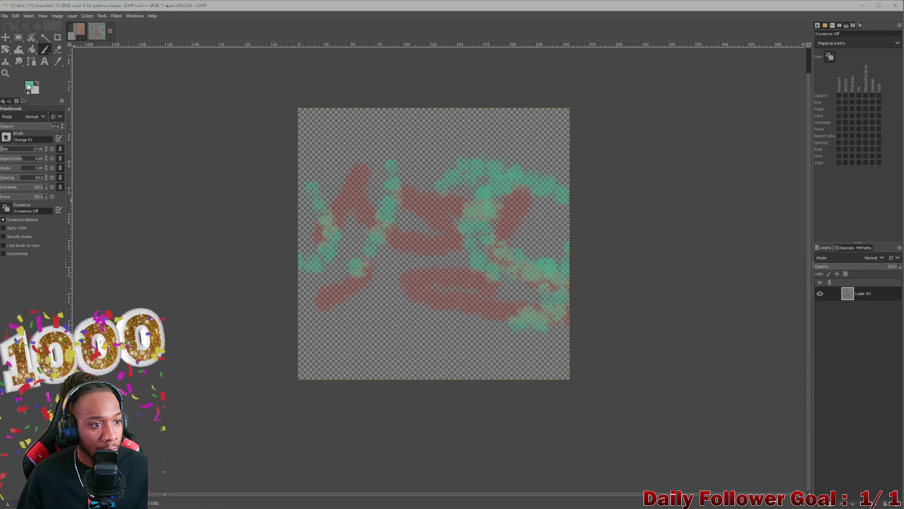
pyautogui.click(28, 87)
pyautogui.moveTo(62, 186); pyautogui.dragTo(59, 196)
pyautogui.click(87, 234)
pyautogui.moveTo(369, 220); pyautogui.dragTo(342, 294)
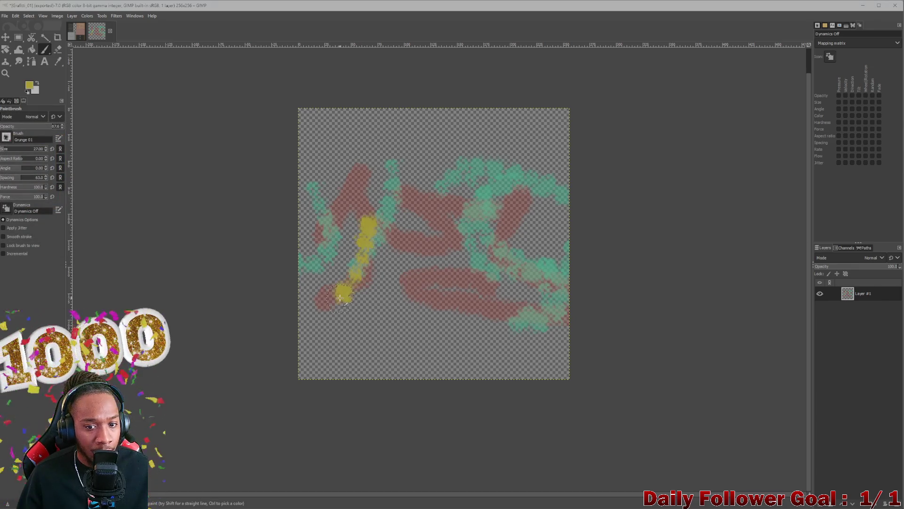
pyautogui.moveTo(310, 238); pyautogui.dragTo(517, 323)
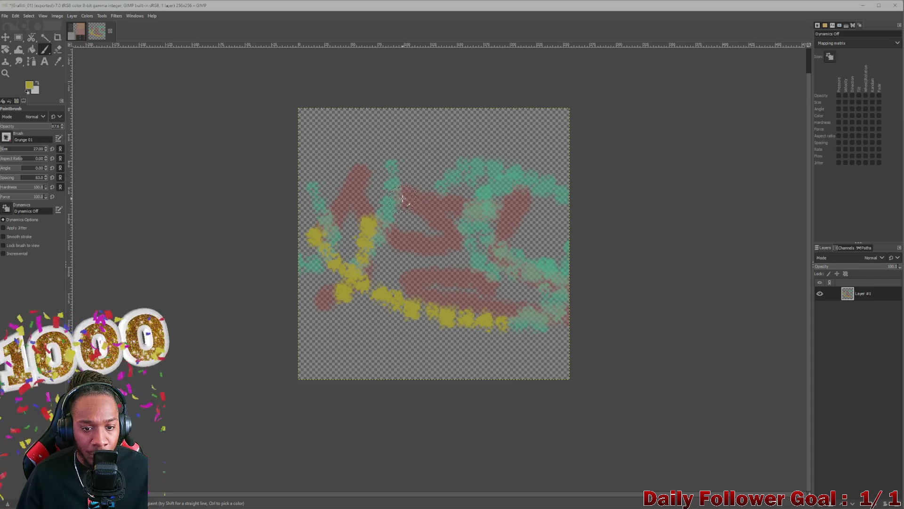
# - With a bigger brush, add thick yellow strokes down the left-centre, across the top and lower left
pyautogui.moveTo(5, 150); pyautogui.dragTo(8, 155)
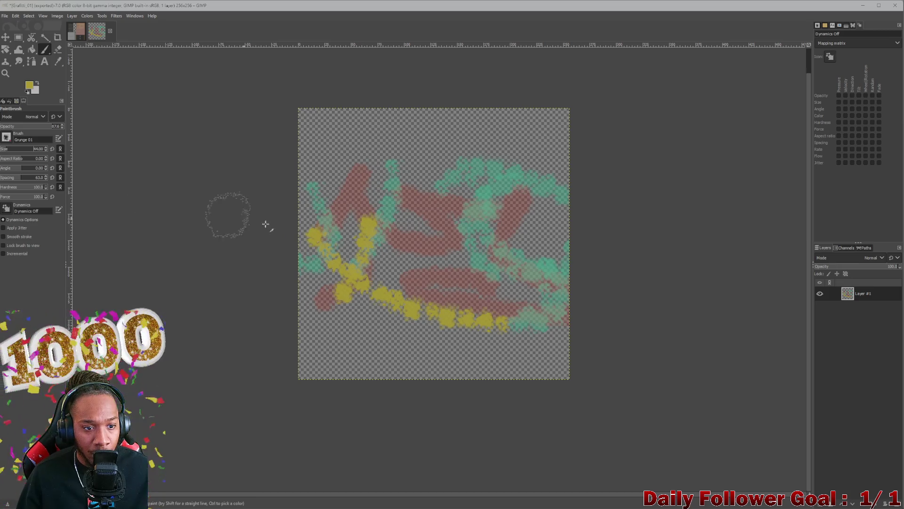
pyautogui.moveTo(320, 186); pyautogui.dragTo(435, 231)
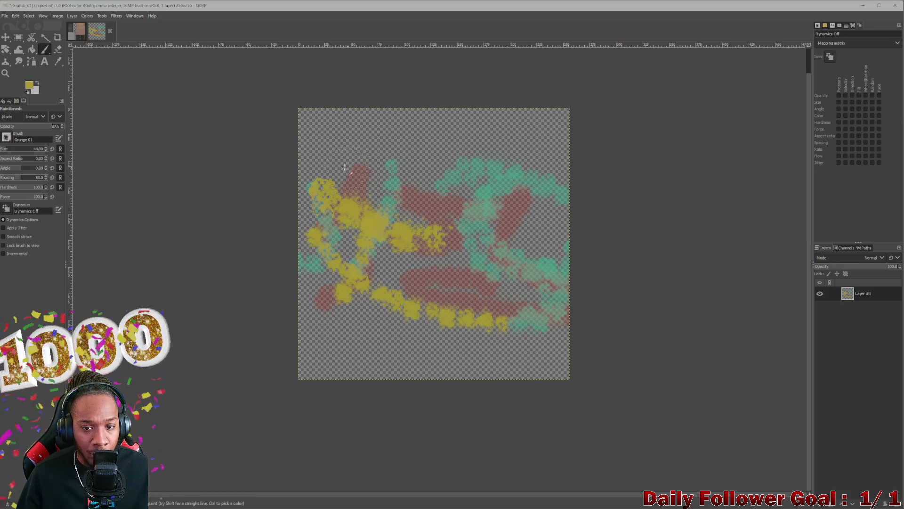
pyautogui.moveTo(389, 171); pyautogui.dragTo(357, 260)
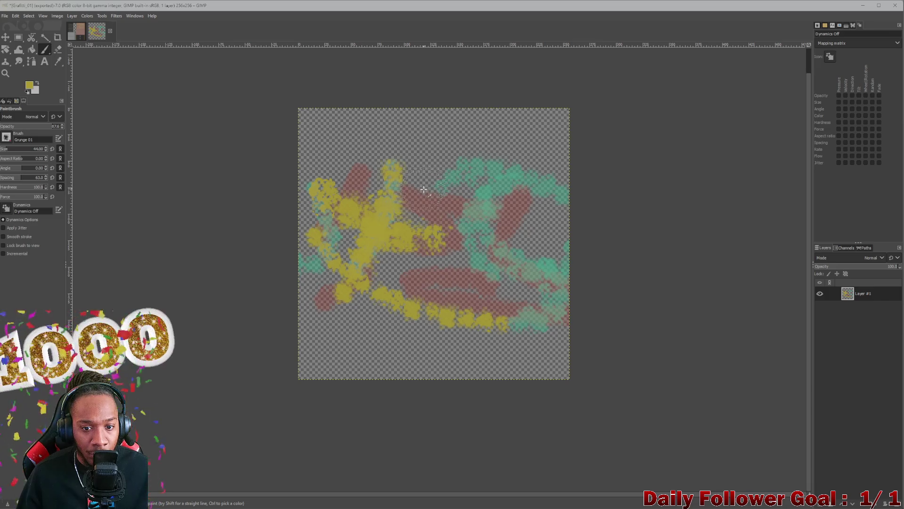
pyautogui.moveTo(426, 195); pyautogui.dragTo(578, 223)
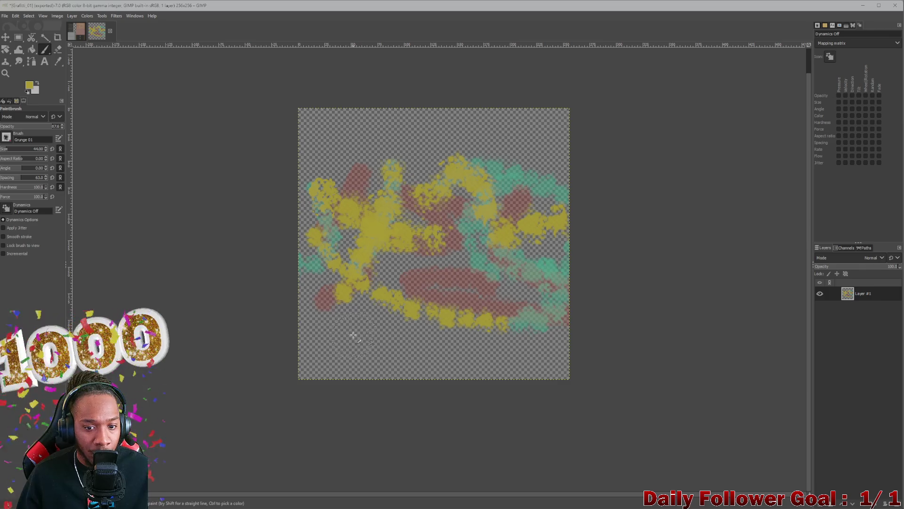
pyautogui.moveTo(306, 297); pyautogui.dragTo(332, 325)
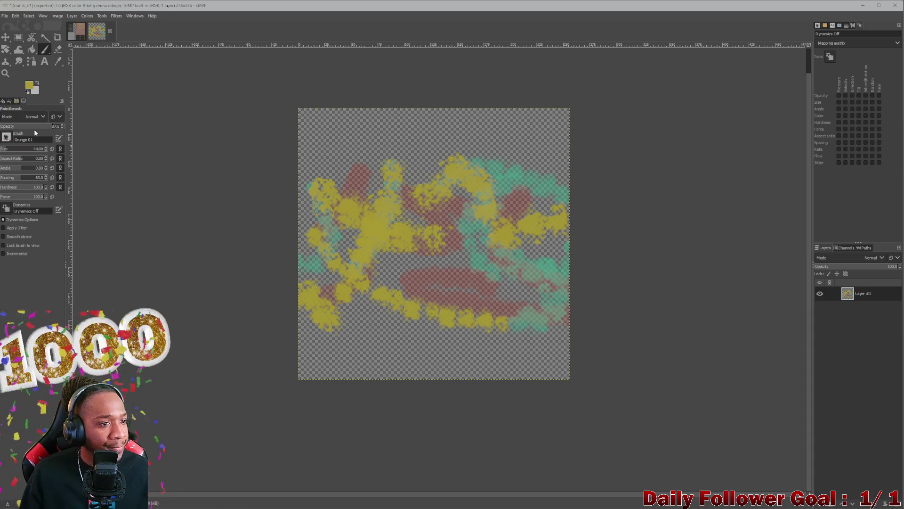
pyautogui.click(44, 64)
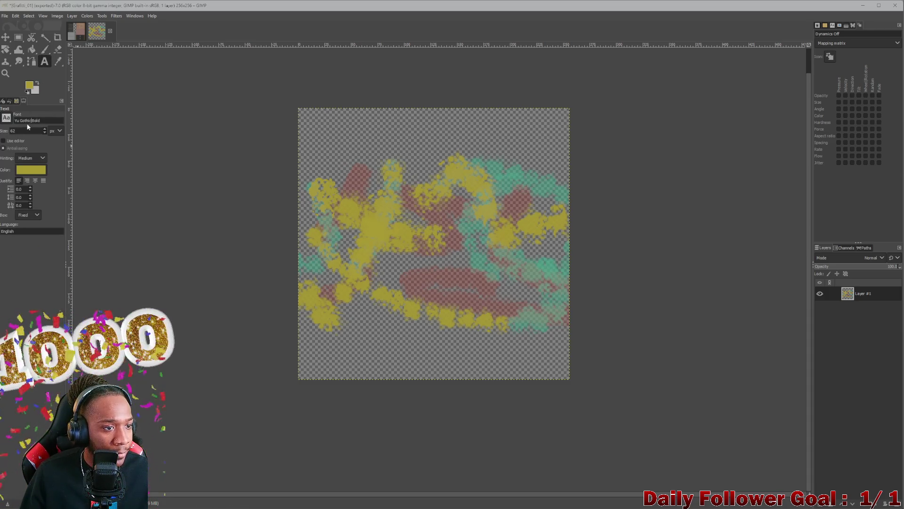
# - Browse the Text tool's font list and choose Matura MT Script Capitals
pyautogui.click(6, 120)
pyautogui.scroll(5, 45, 194)
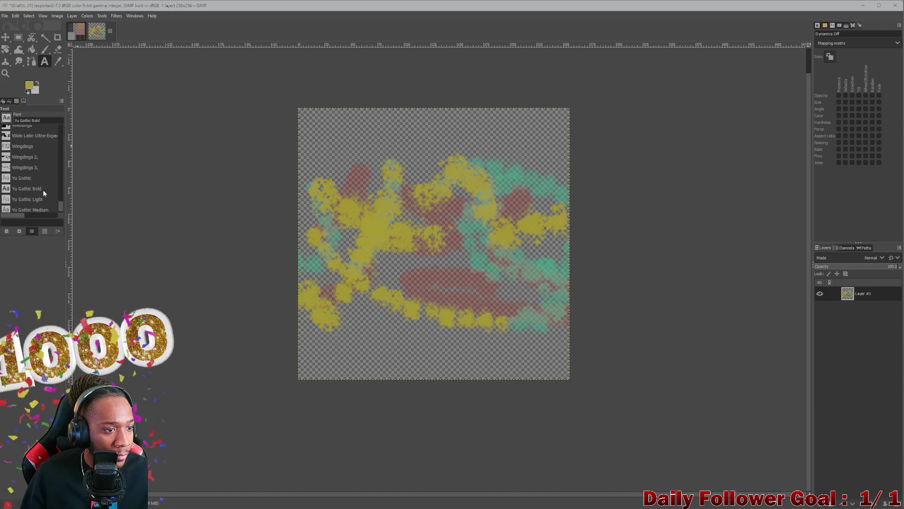
pyautogui.click(24, 122)
pyautogui.hotkey('ctrl', 'a')
pyautogui.press('BackSpace')
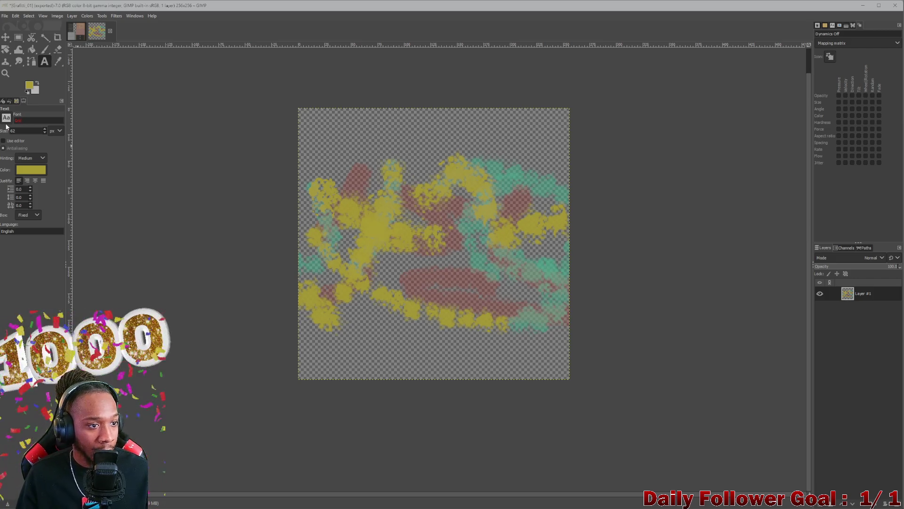
pyautogui.click(6, 121)
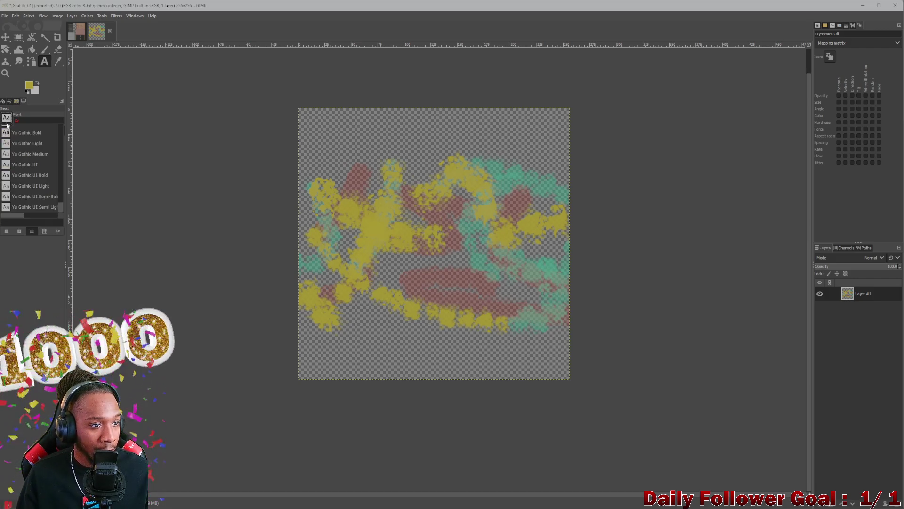
pyautogui.moveTo(57, 205); pyautogui.dragTo(58, 154)
pyautogui.scroll(-2, 28, 185)
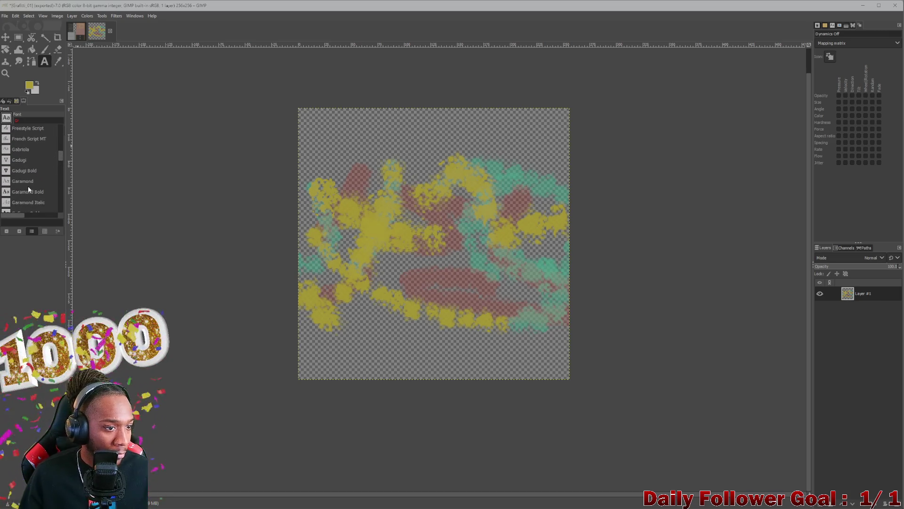
pyautogui.scroll(-4, 36, 173)
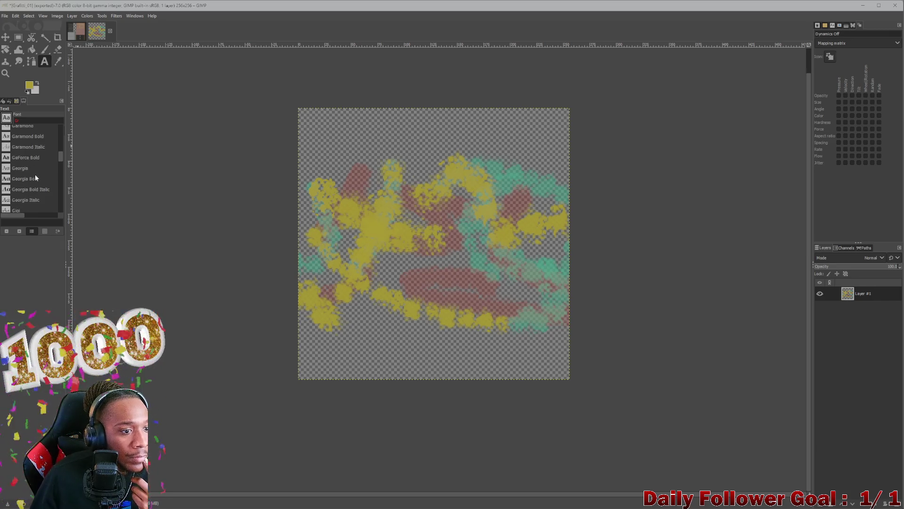
pyautogui.scroll(-6, 25, 183)
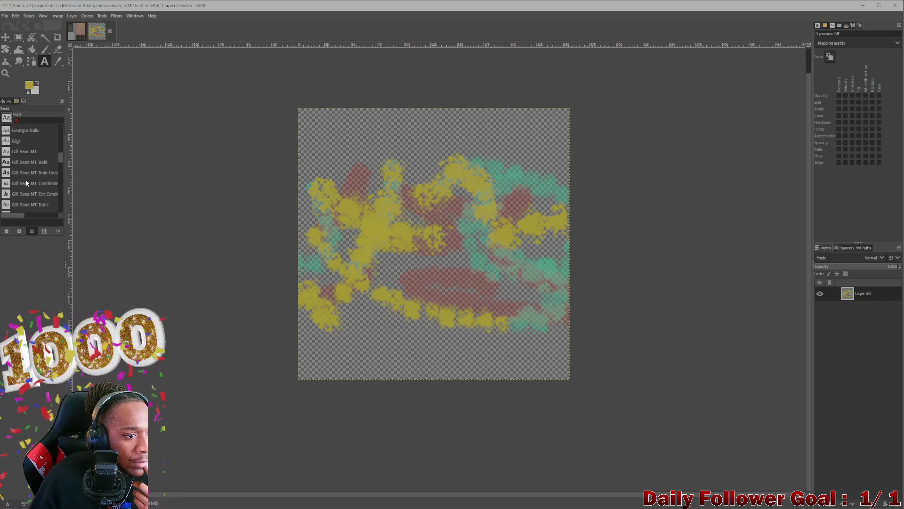
pyautogui.scroll(-6, 26, 183)
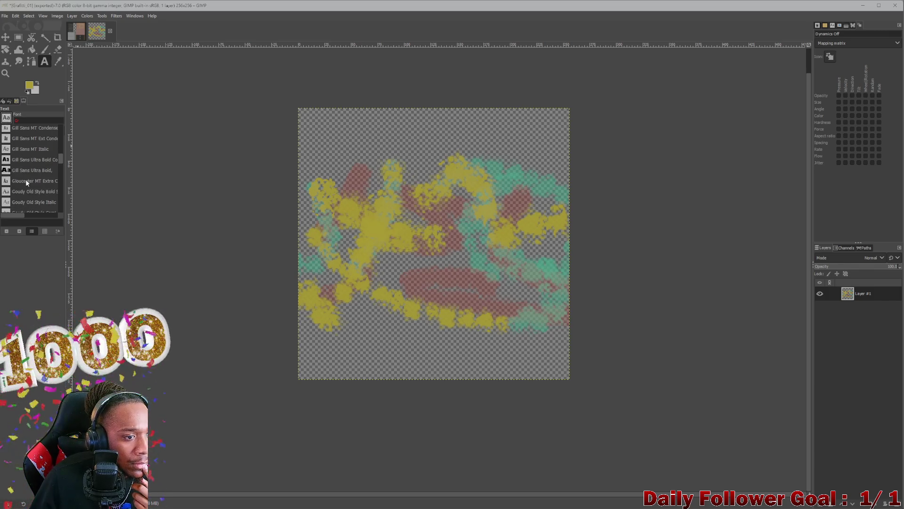
pyautogui.scroll(12, 26, 179)
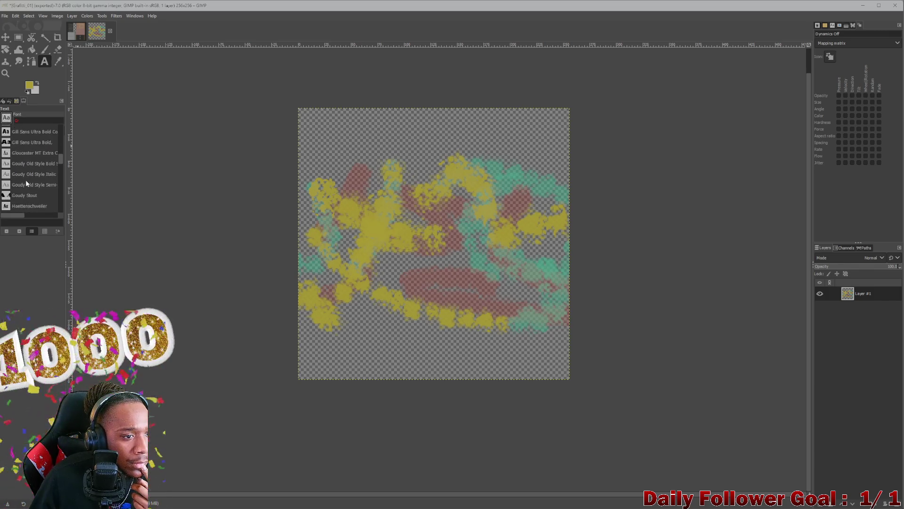
pyautogui.scroll(8, 26, 178)
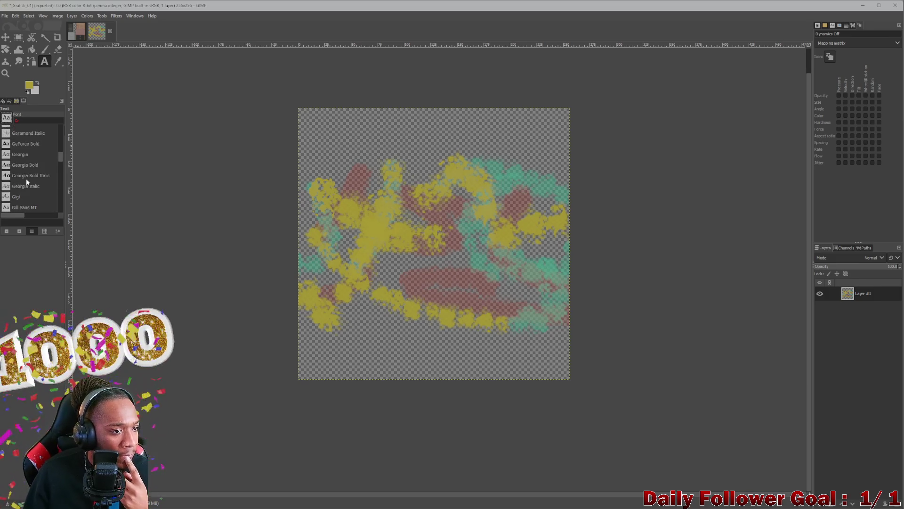
pyautogui.scroll(7, 21, 175)
pyautogui.scroll(15, 21, 176)
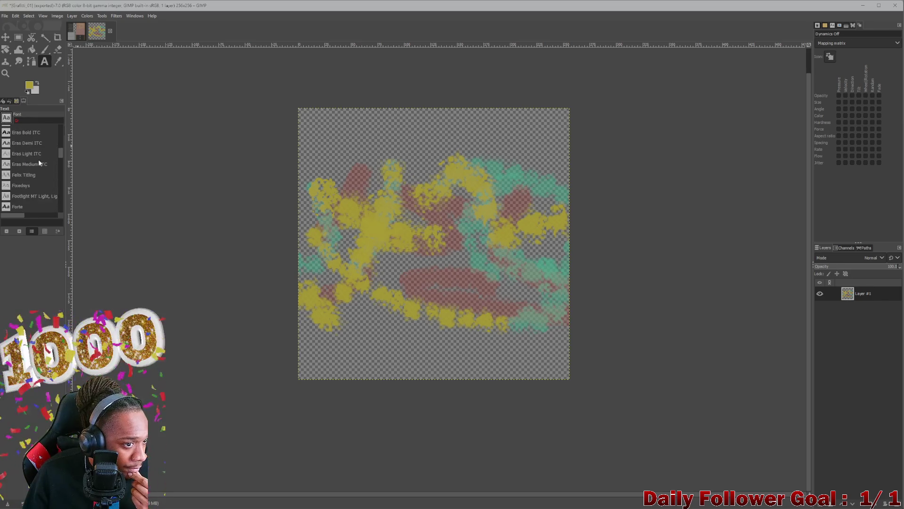
pyautogui.scroll(20, 55, 147)
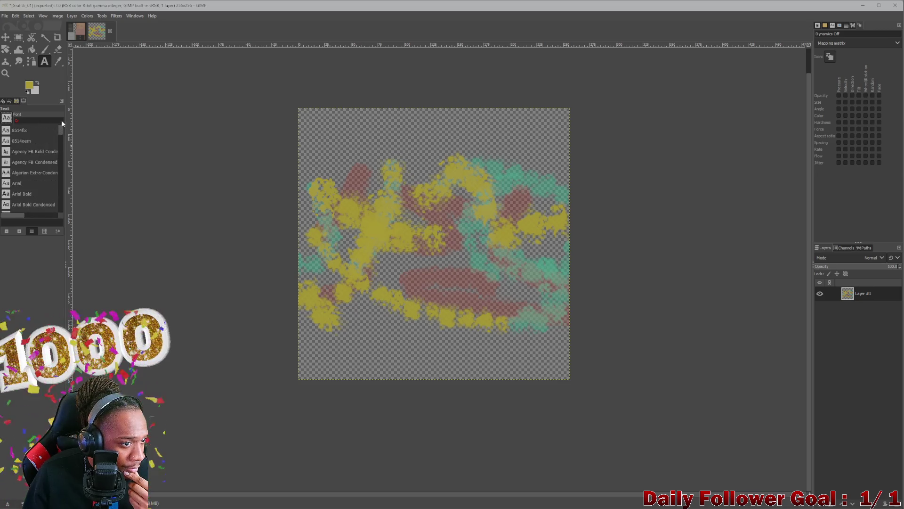
pyautogui.moveTo(61, 124); pyautogui.dragTo(66, 216)
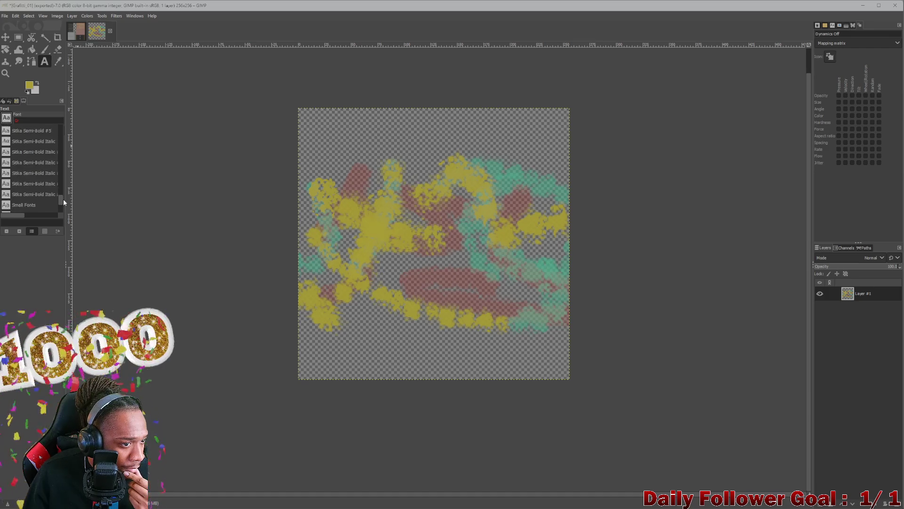
pyautogui.scroll(4, 63, 206)
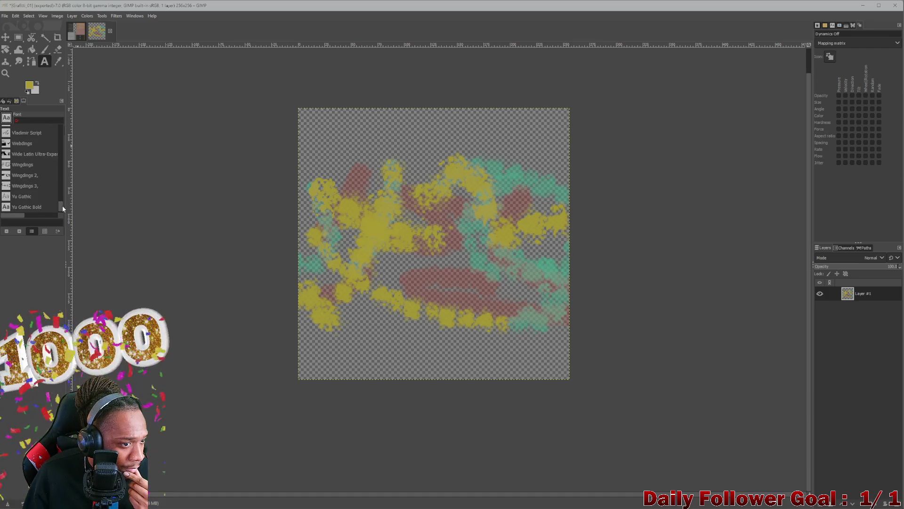
pyautogui.scroll(-1, 24, 194)
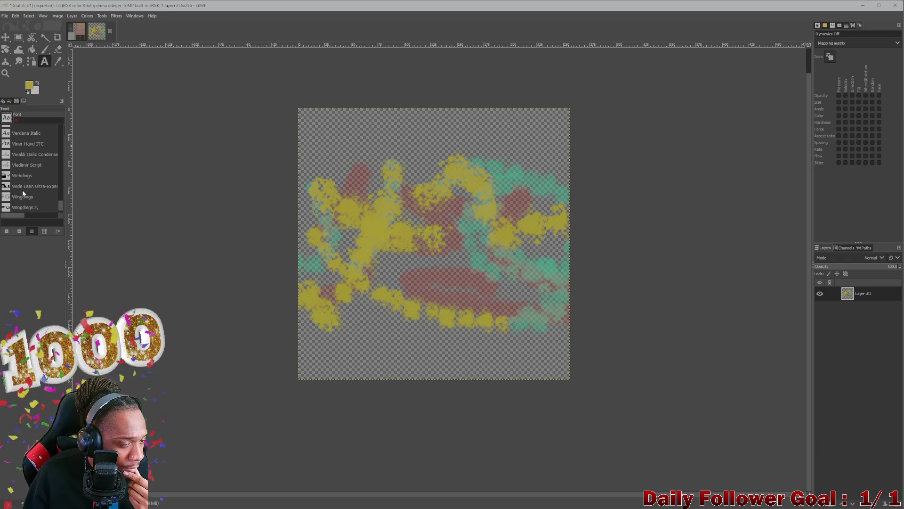
pyautogui.scroll(-1, 22, 193)
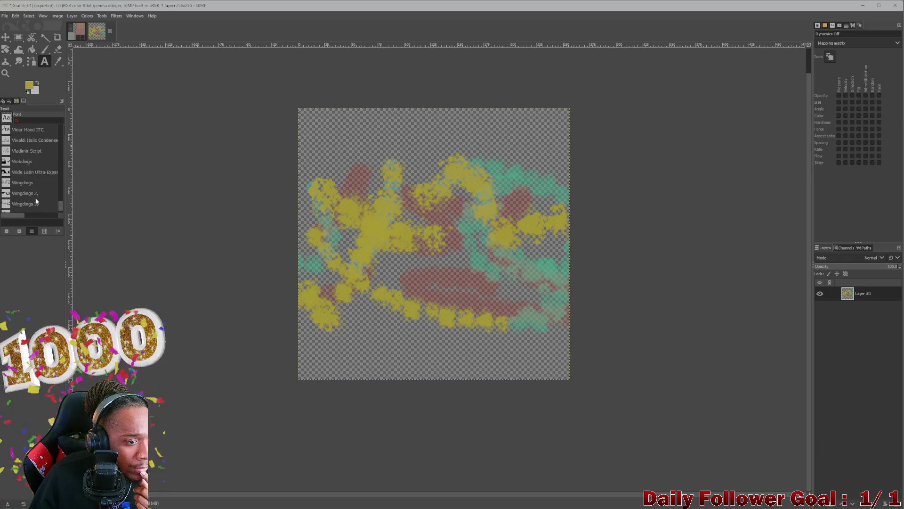
pyautogui.scroll(5, 38, 204)
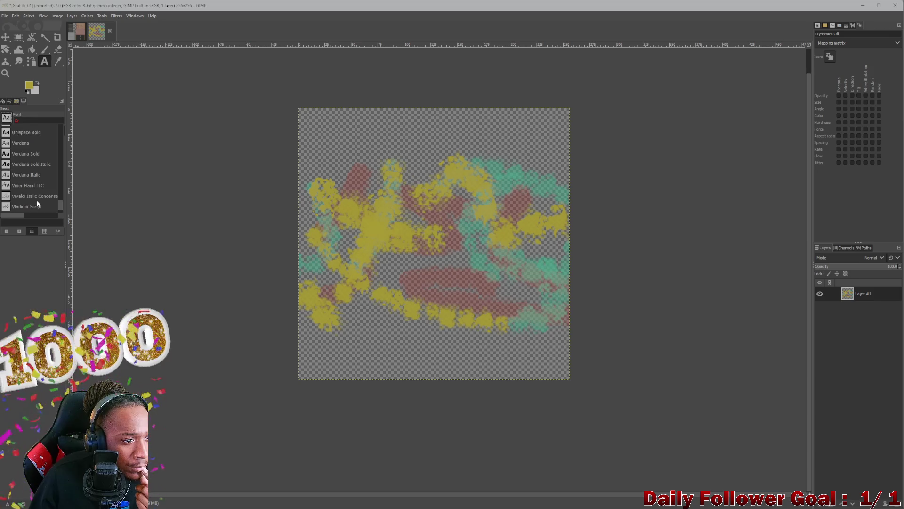
pyautogui.scroll(5, 38, 204)
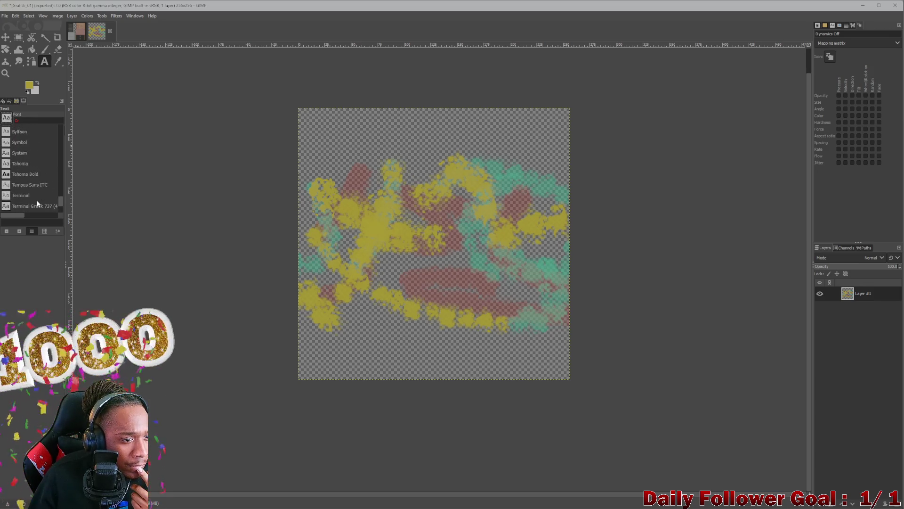
pyautogui.scroll(5, 37, 203)
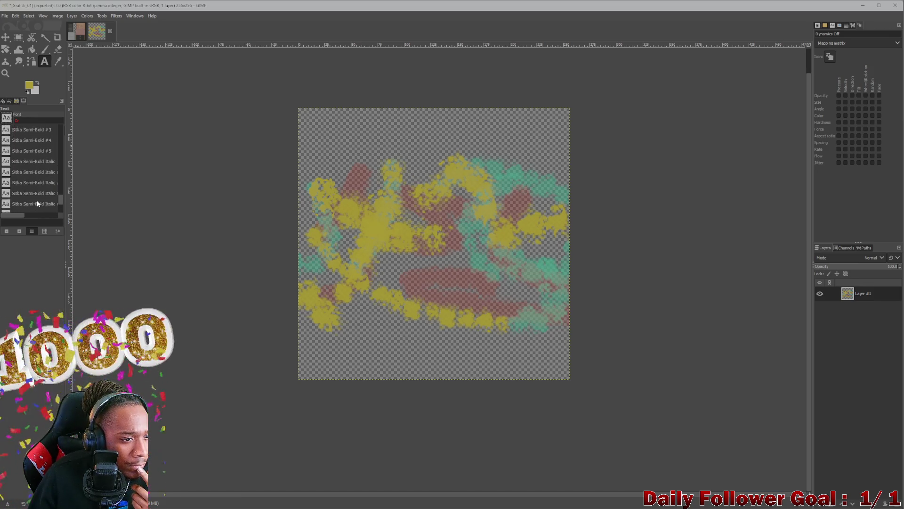
pyautogui.scroll(5, 38, 203)
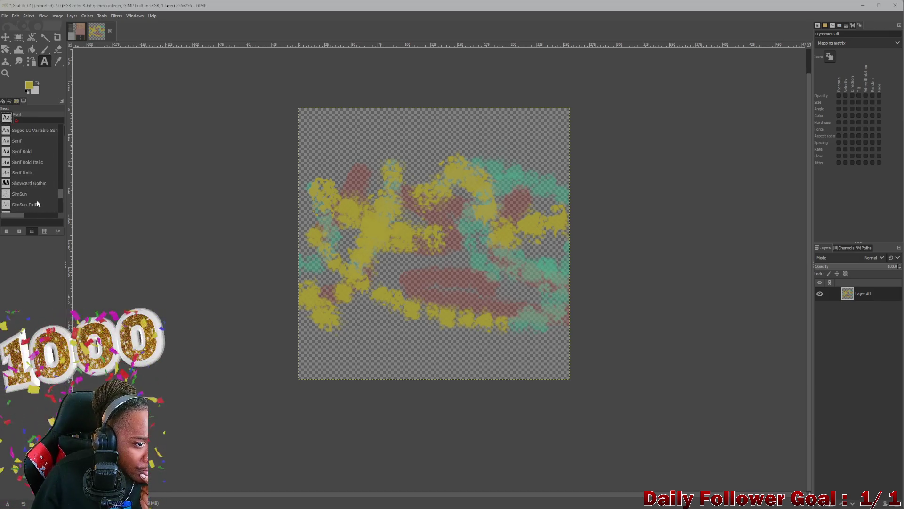
pyautogui.scroll(3, 37, 203)
pyautogui.scroll(10, 37, 203)
pyautogui.scroll(4, 38, 203)
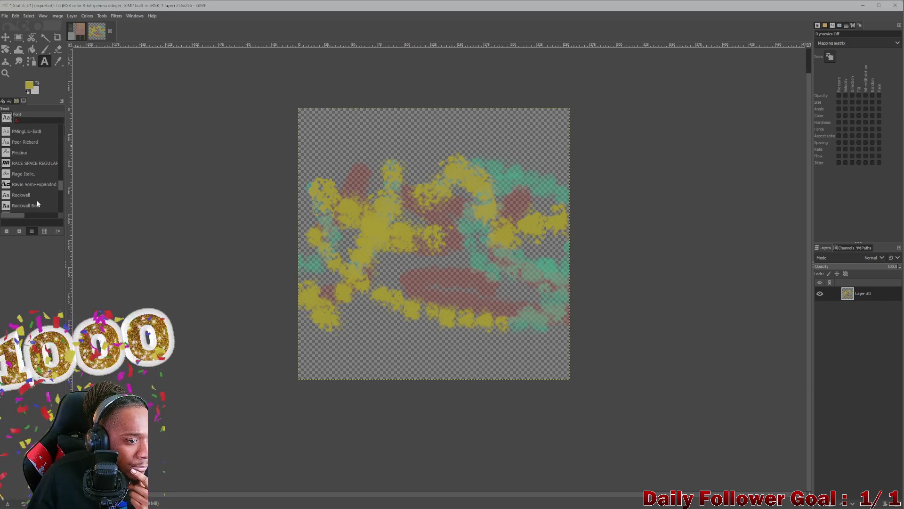
pyautogui.scroll(1, 38, 203)
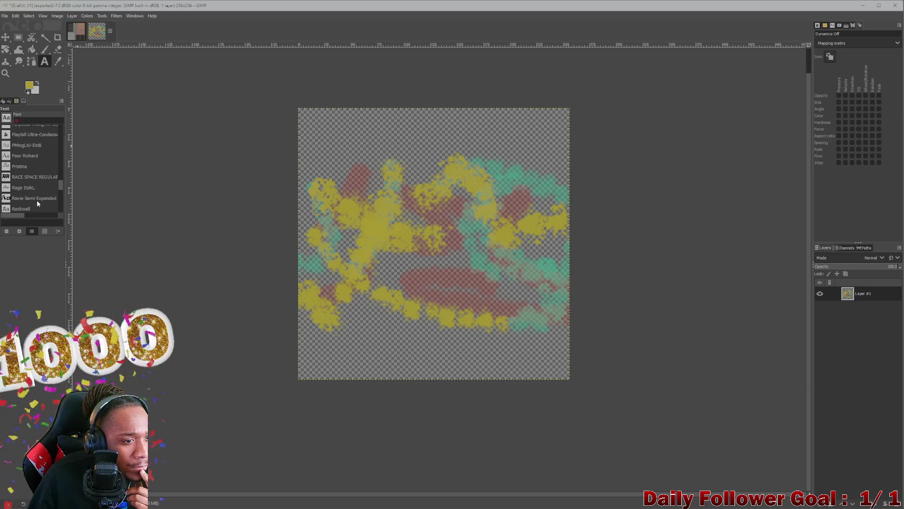
pyautogui.scroll(10, 37, 200)
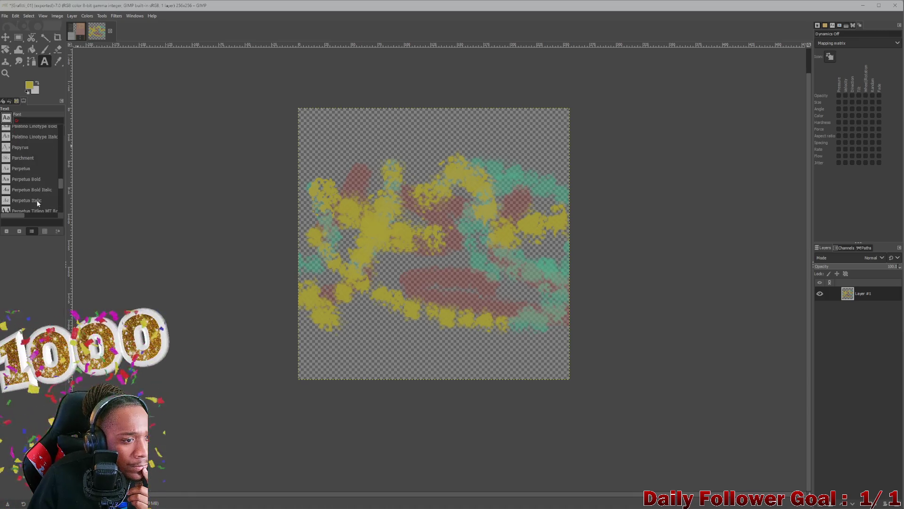
pyautogui.scroll(8, 37, 199)
pyautogui.scroll(7, 37, 204)
pyautogui.scroll(9, 37, 204)
pyautogui.scroll(10, 37, 204)
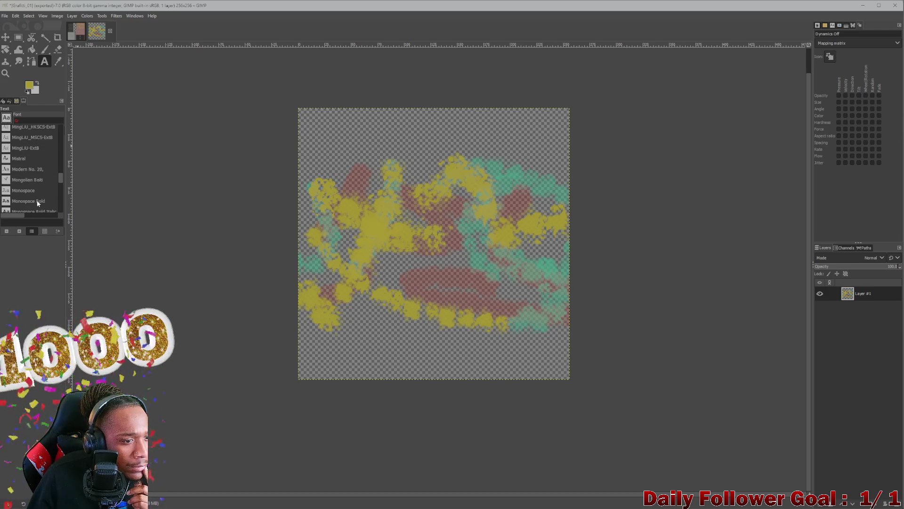
pyautogui.scroll(3, 37, 203)
pyautogui.scroll(18, 37, 203)
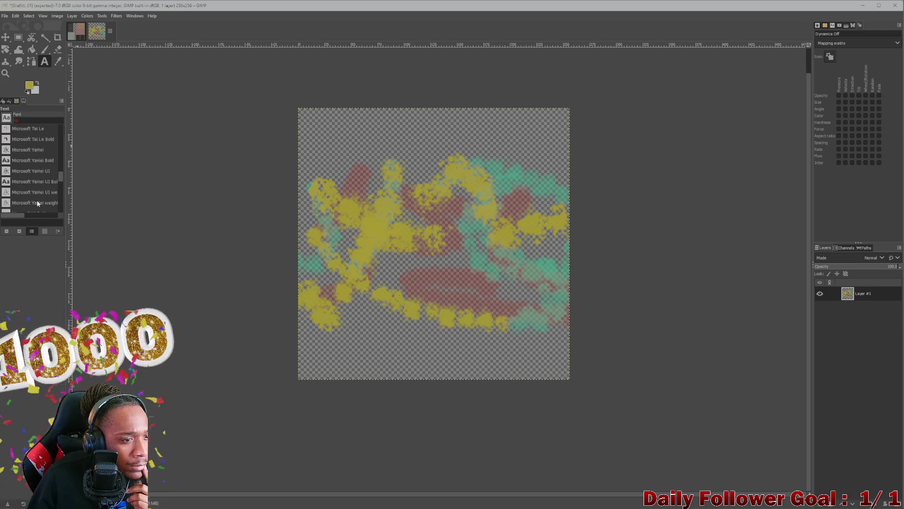
pyautogui.scroll(8, 37, 203)
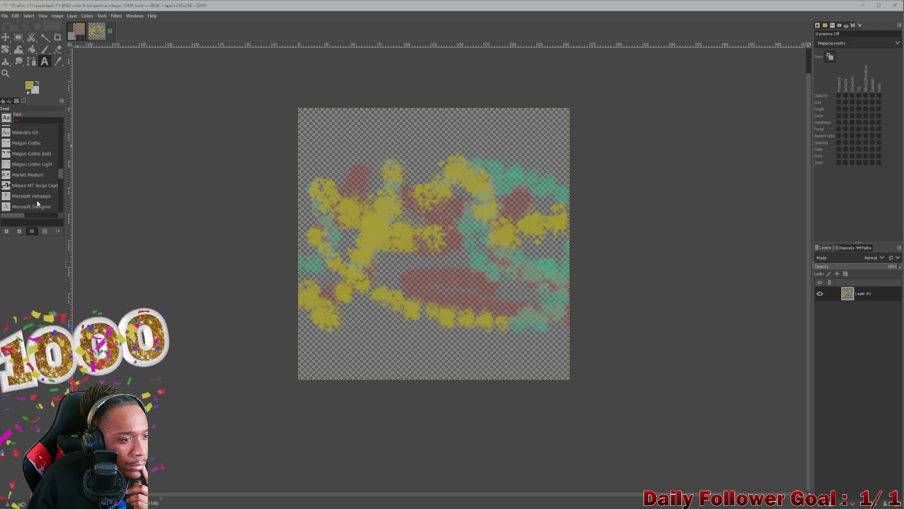
pyautogui.click(40, 186)
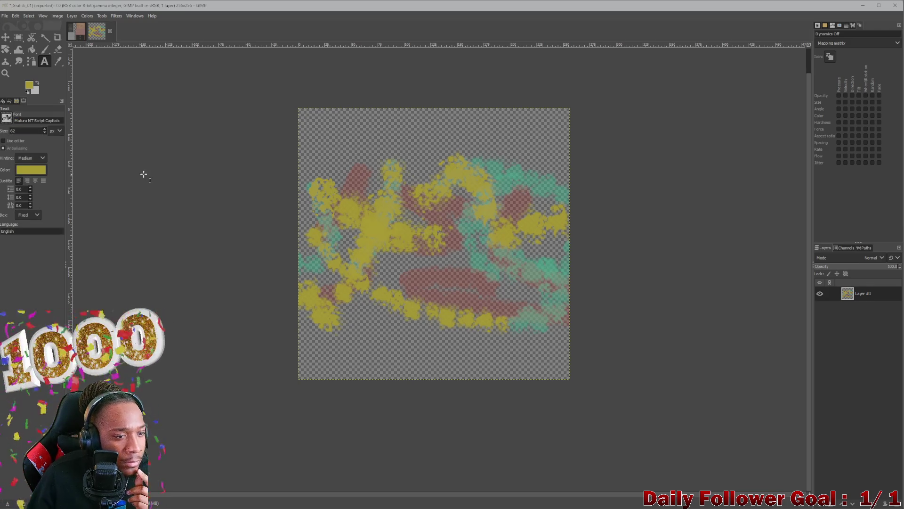
# - Create a text box across the canvas and try a green text colour
pyautogui.moveTo(306, 179); pyautogui.dragTo(532, 301)
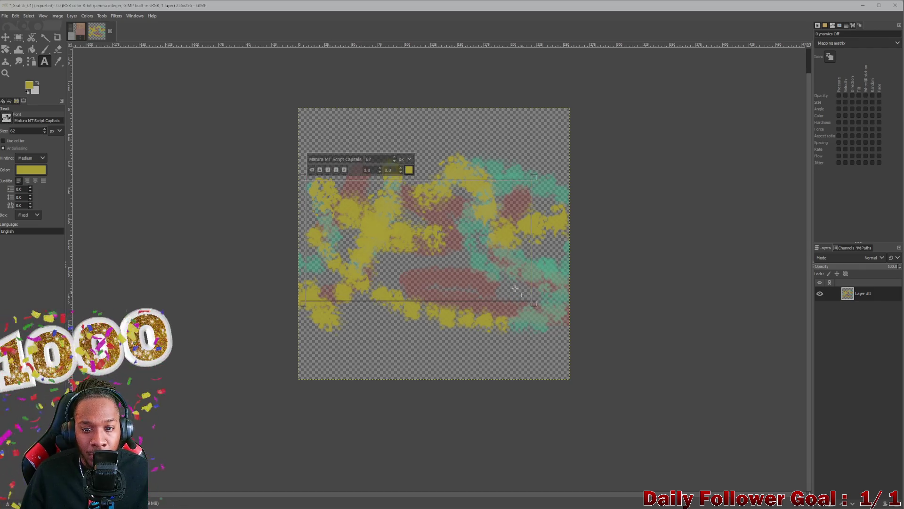
pyautogui.click(408, 170)
pyautogui.click(384, 181)
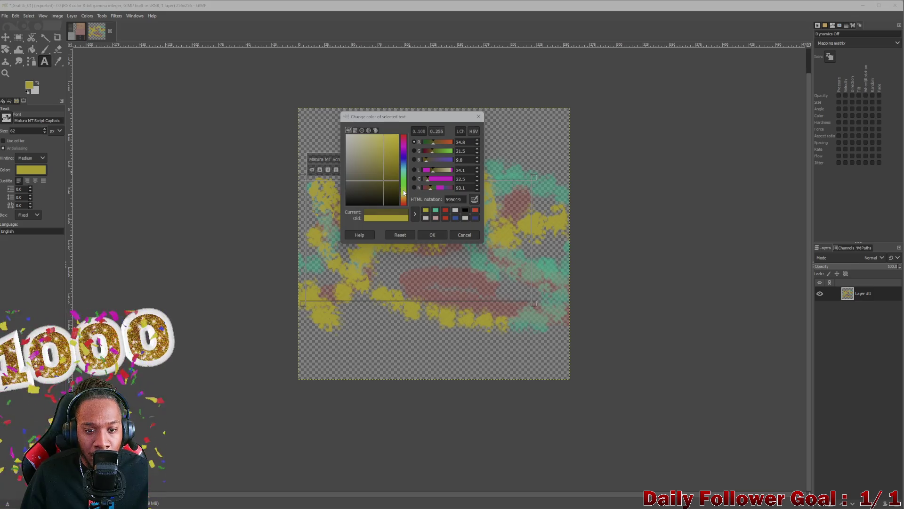
pyautogui.moveTo(406, 167)
pyautogui.mouseDown()
pyautogui.moveTo(404, 184)
pyautogui.moveTo(393, 163)
pyautogui.mouseUp()
pyautogui.click(432, 234)
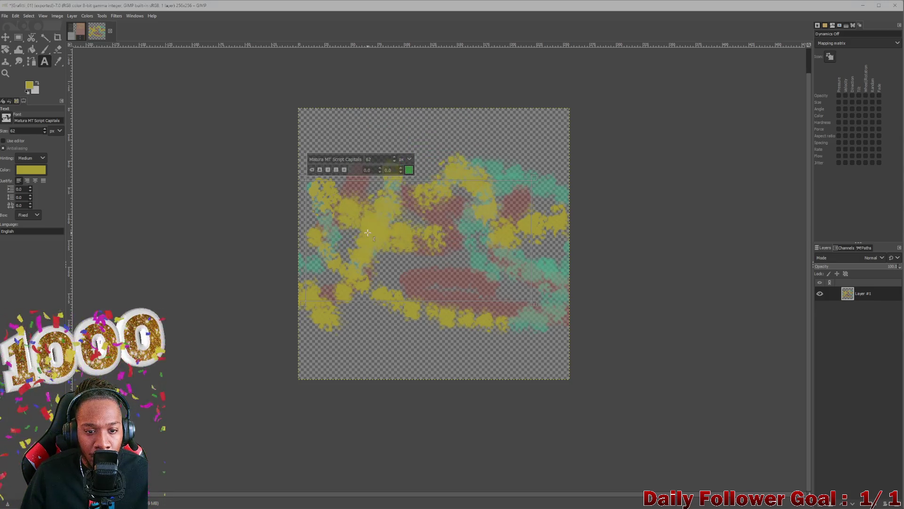
pyautogui.write('G')
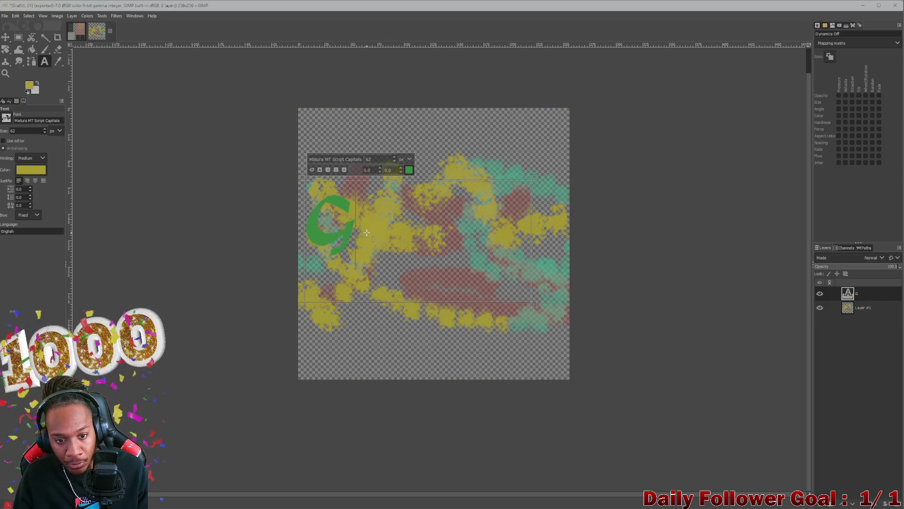
pyautogui.press('BackSpace')
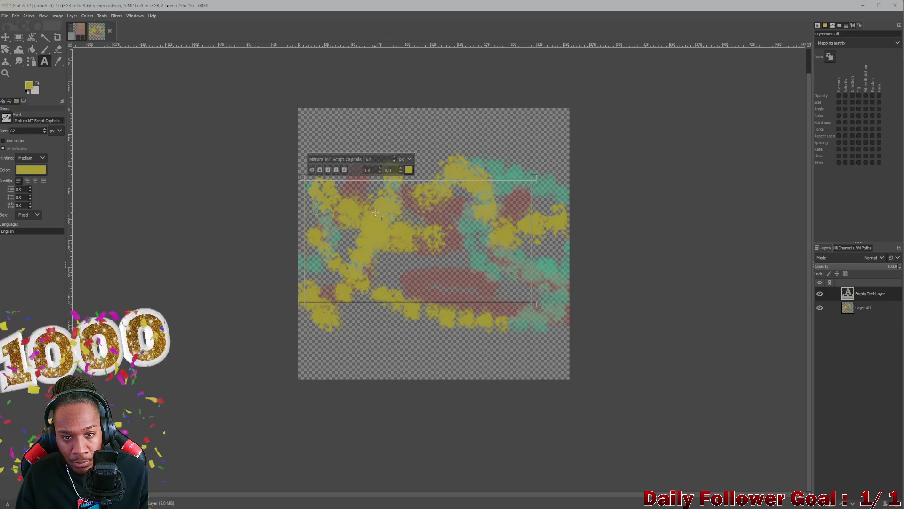
# - Switch the text colour to white and type 'Grave'
pyautogui.click(408, 169)
pyautogui.moveTo(398, 173); pyautogui.dragTo(399, 186)
pyautogui.moveTo(368, 151)
pyautogui.mouseDown()
pyautogui.moveTo(354, 160)
pyautogui.moveTo(355, 196)
pyautogui.moveTo(349, 137)
pyautogui.mouseUp()
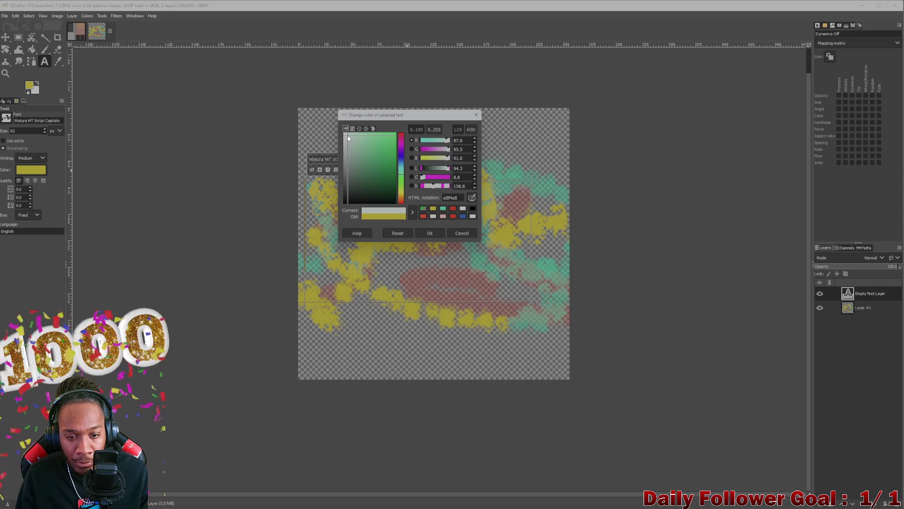
pyautogui.click(425, 232)
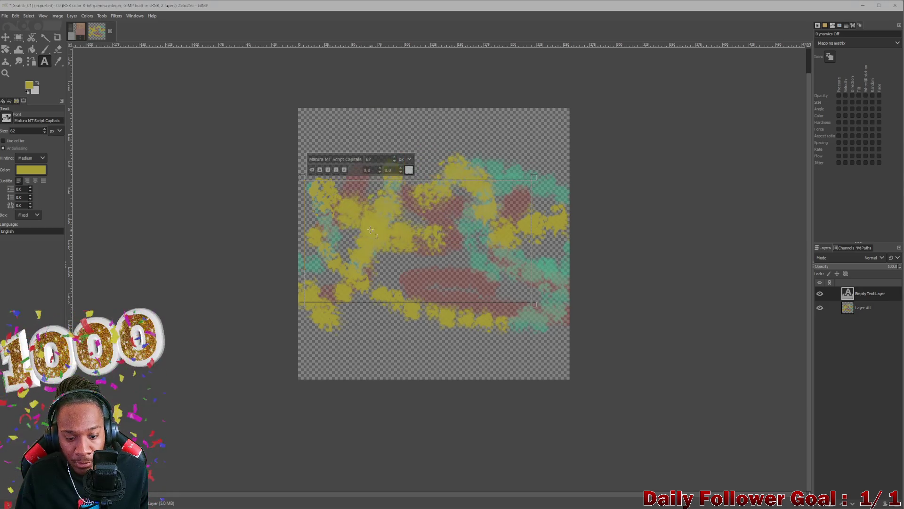
pyautogui.write('G')
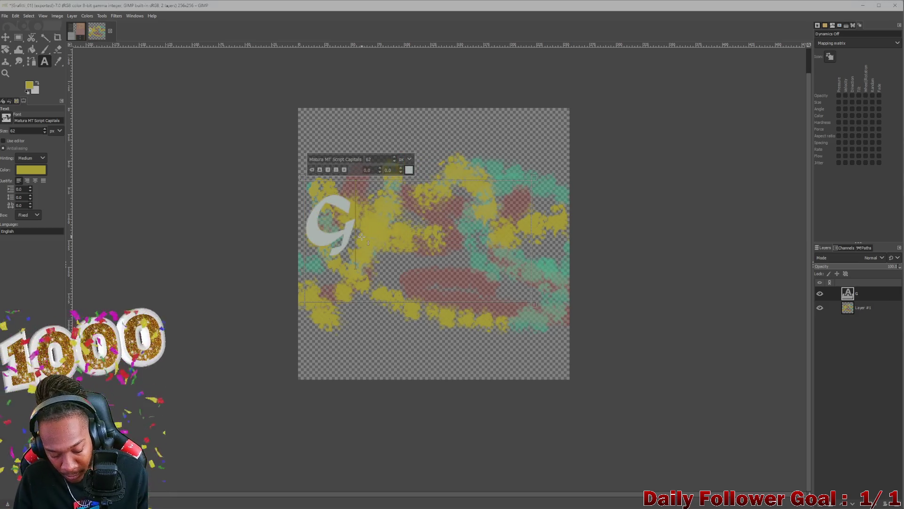
pyautogui.write('rave')
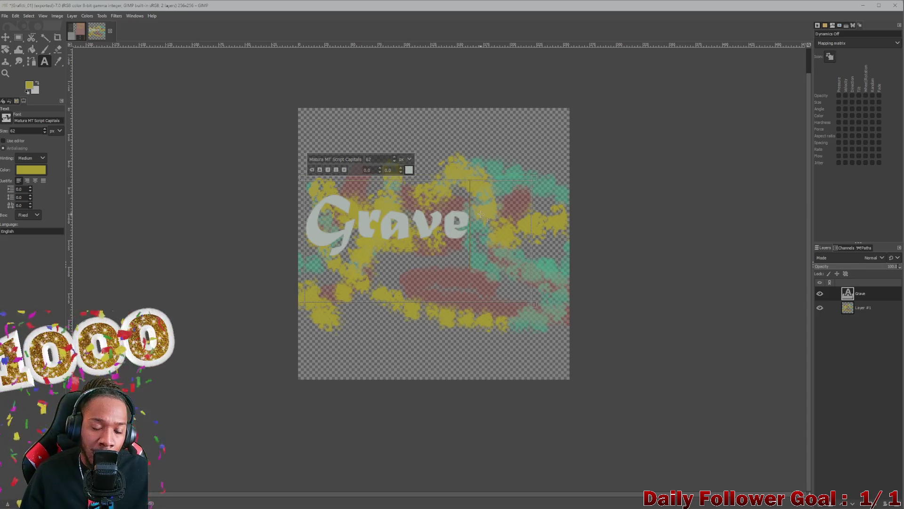
pyautogui.hotkey('ctrl', 'a')
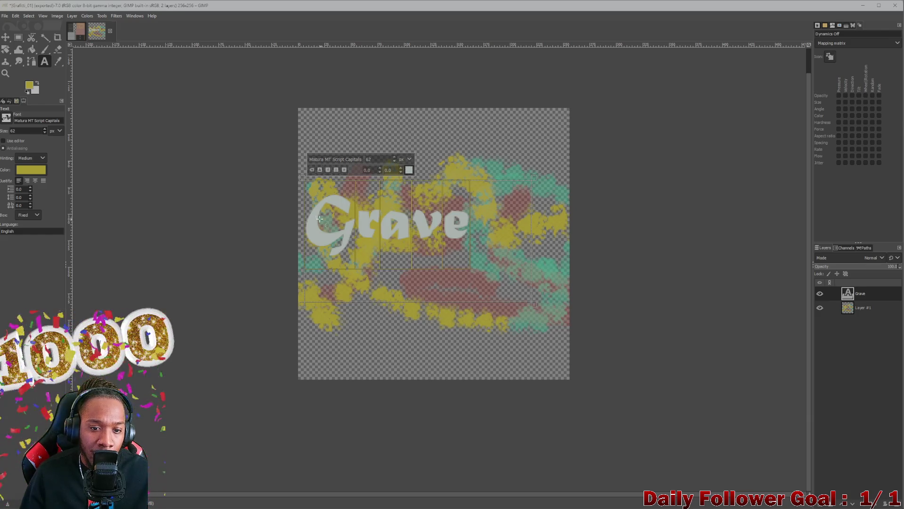
# - Make the text box dynamic, enlarge 'Grave' to size 92, and duplicate it as Grave #1
pyautogui.click(381, 170)
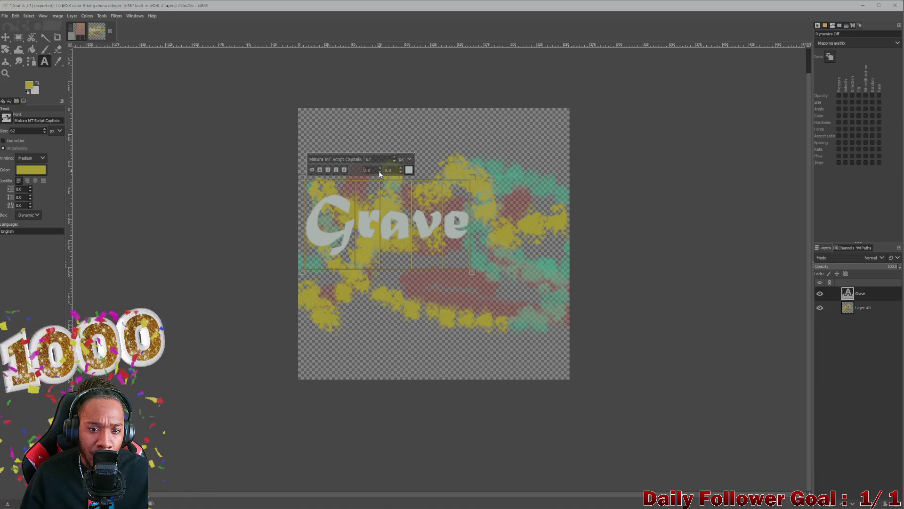
pyautogui.scroll(12, 395, 157)
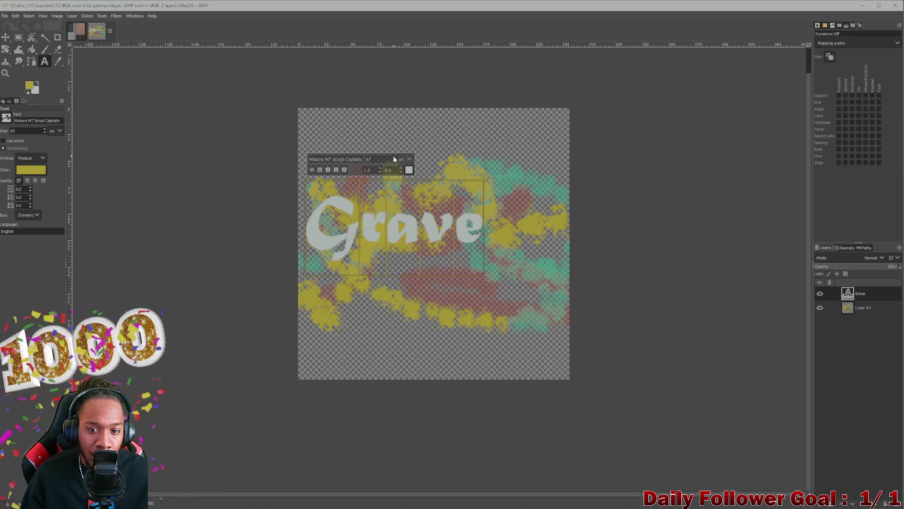
pyautogui.scroll(20, 394, 159)
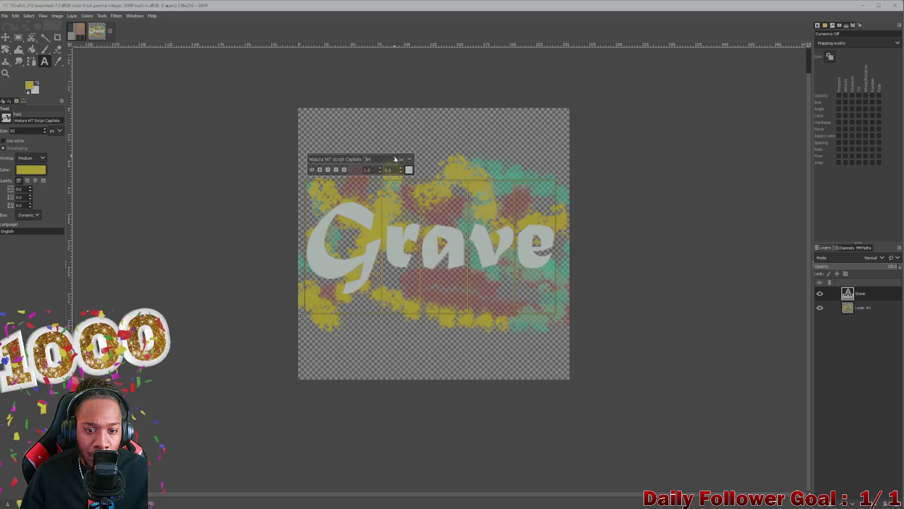
pyautogui.click(331, 231)
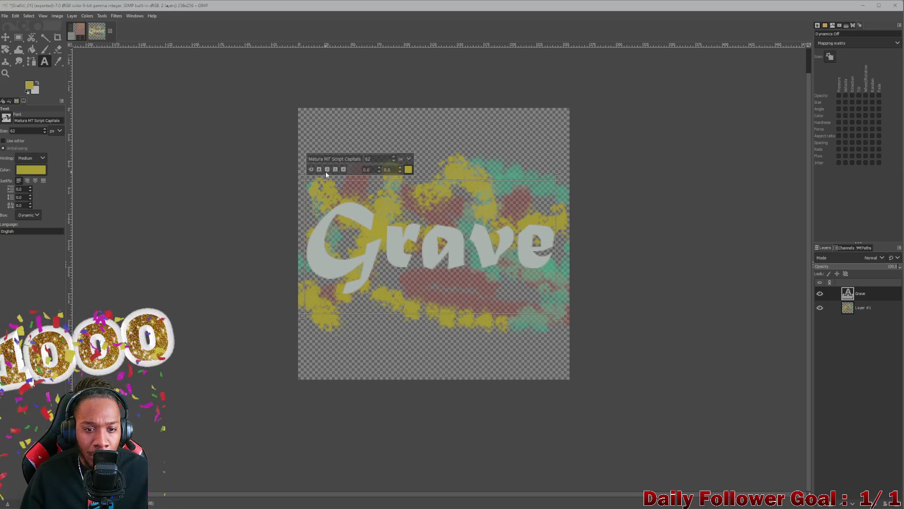
pyautogui.hotkey('shift', 'ctrl', 'd')
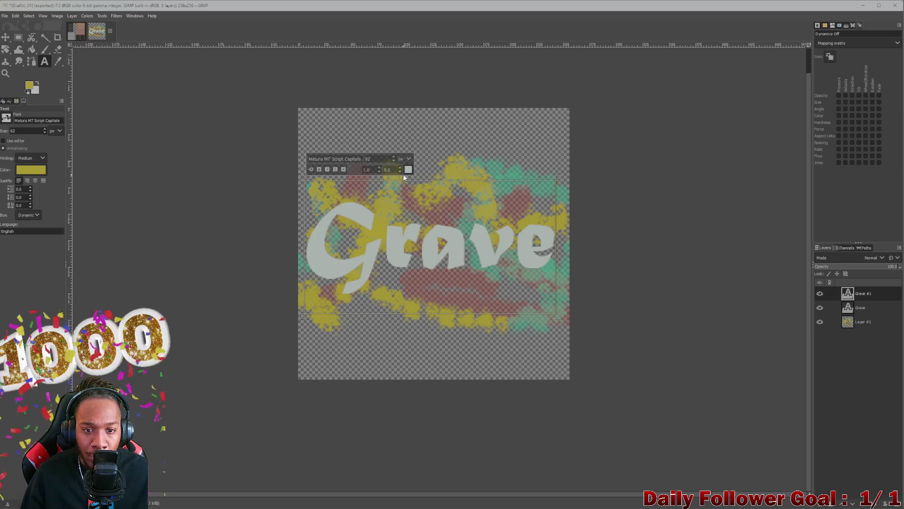
# - Colour the Grave #1 text black, reduce it to size 90, and nudge it right and down
pyautogui.moveTo(550, 264)
pyautogui.mouseDown()
pyautogui.moveTo(414, 222)
pyautogui.moveTo(337, 215)
pyautogui.mouseUp()
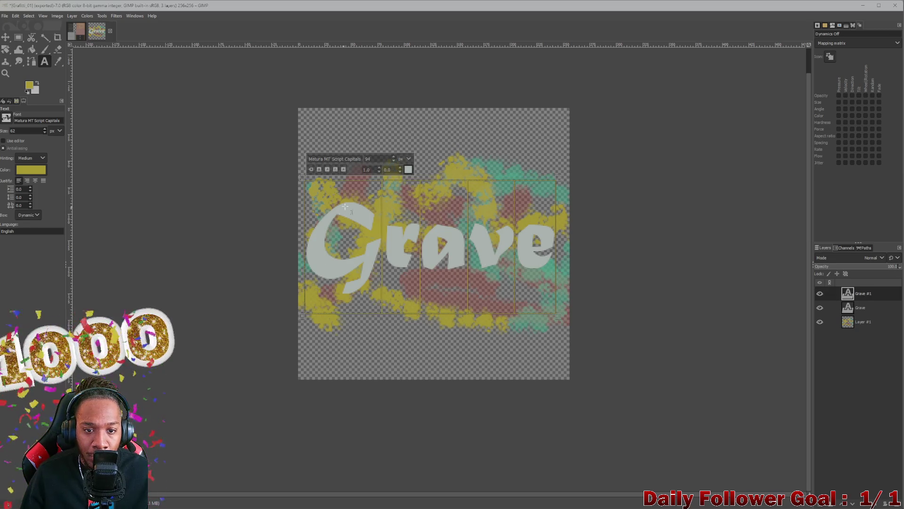
pyautogui.click(408, 170)
pyautogui.click(358, 215)
pyautogui.click(454, 233)
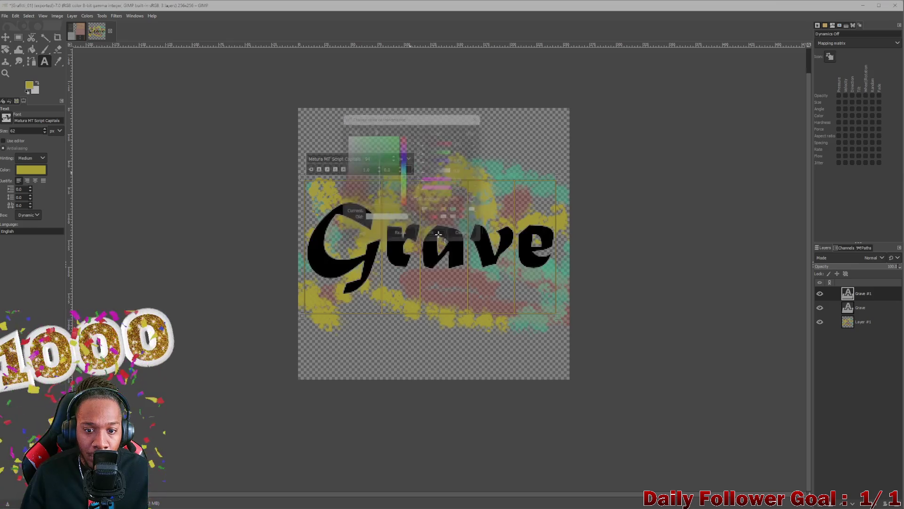
pyautogui.scroll(-4, 393, 162)
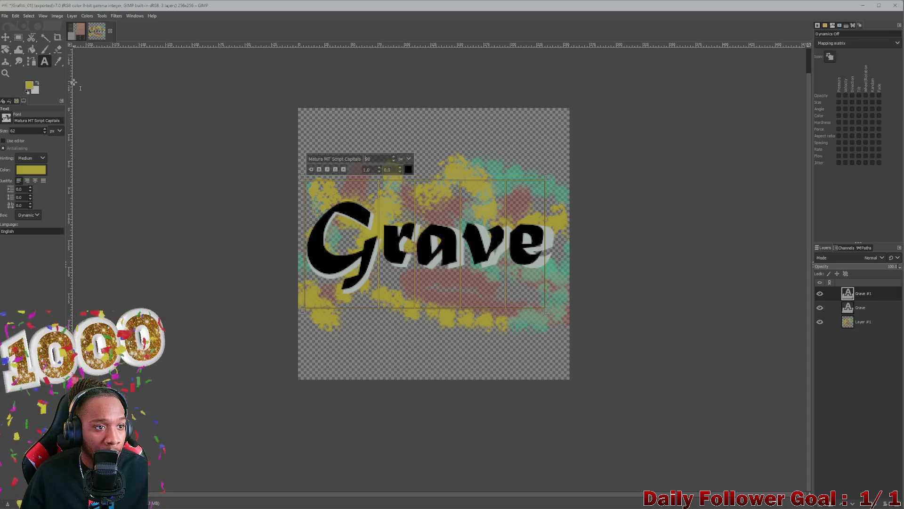
pyautogui.click(6, 37)
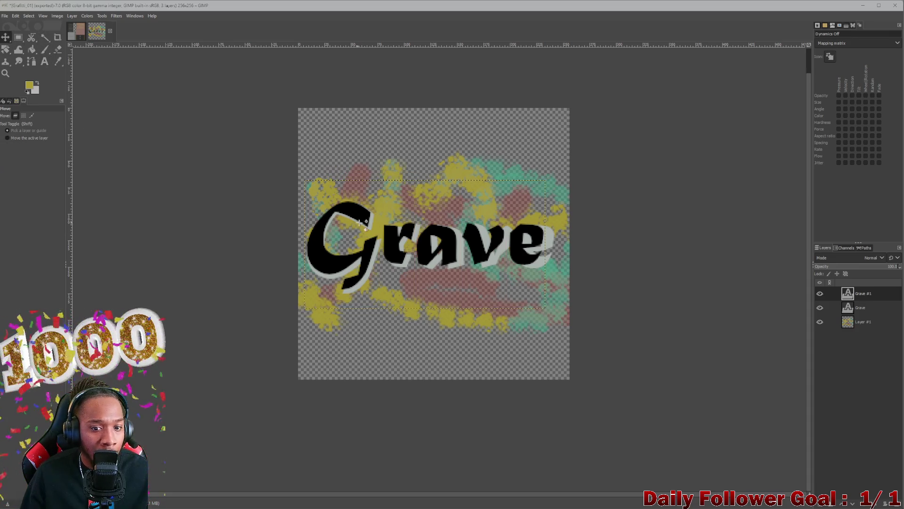
pyautogui.moveTo(332, 257); pyautogui.dragTo(338, 260)
pyautogui.rightClick(862, 298)
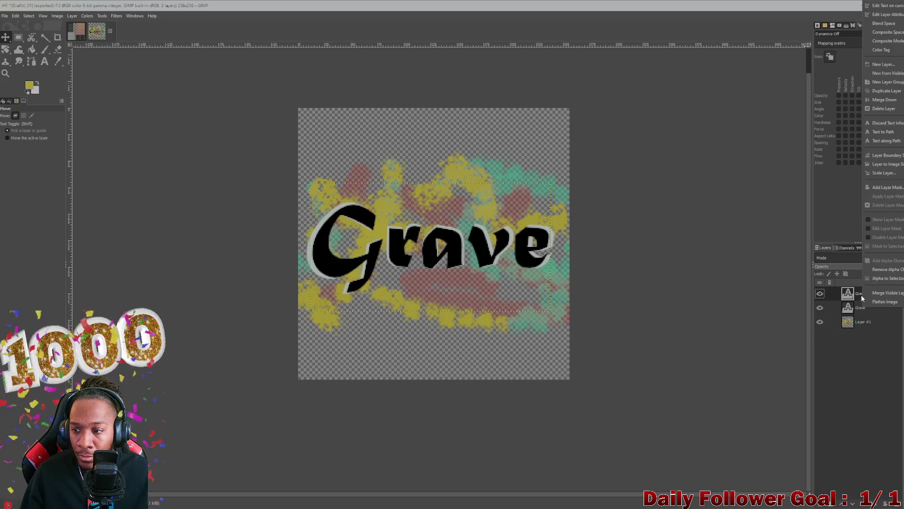
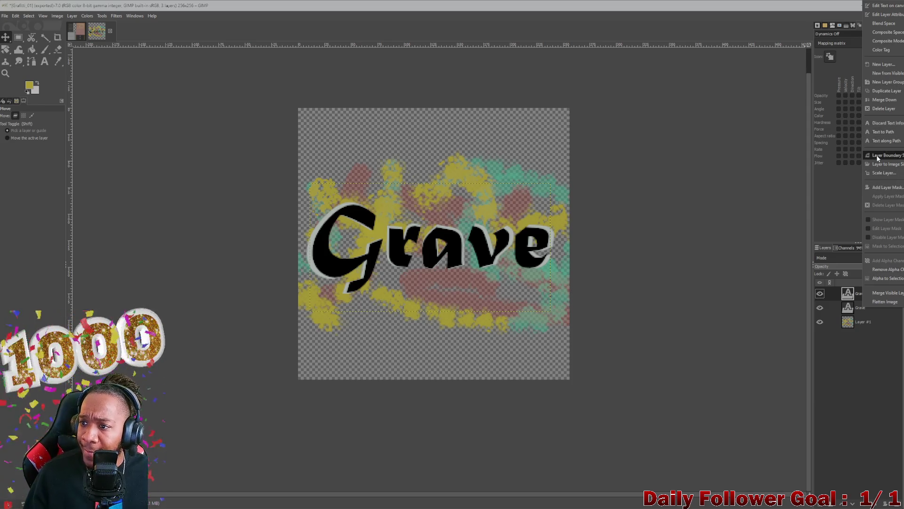
# - Merge the top Grave layer down into the one below, leaving two layers
pyautogui.click(877, 98)
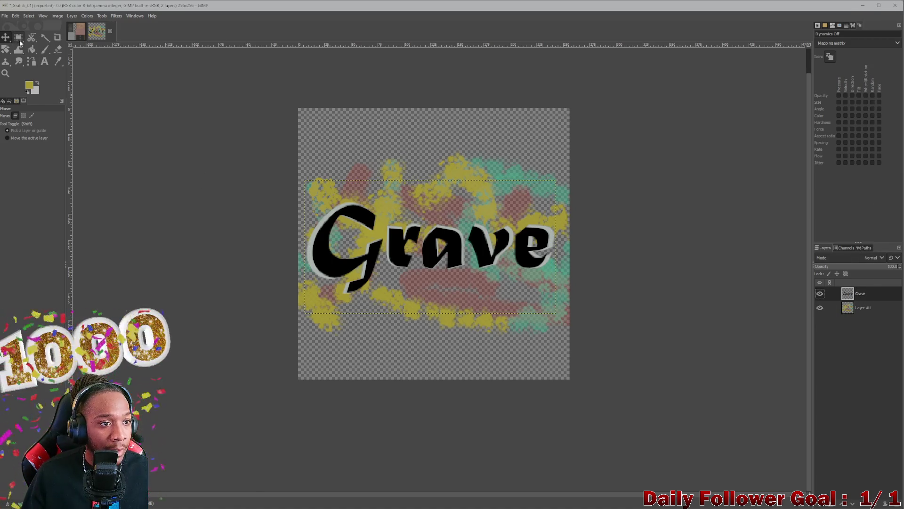
pyautogui.click(10, 52)
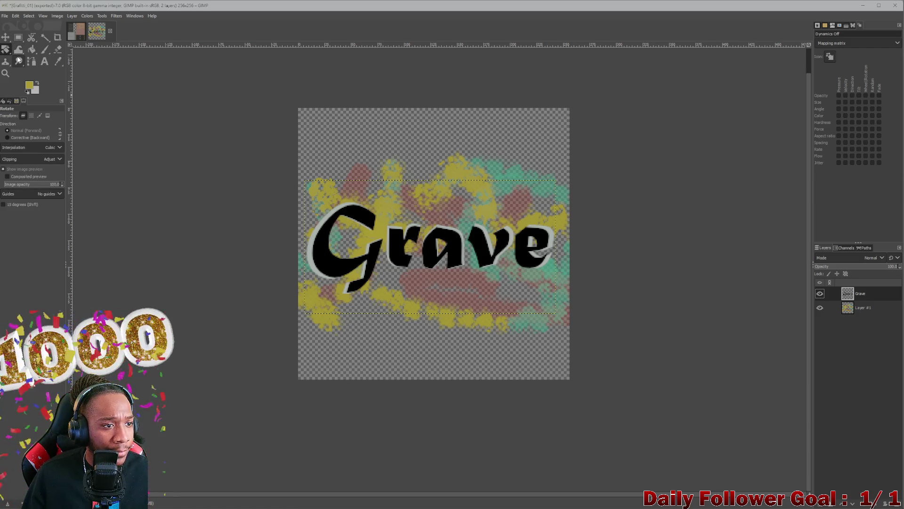
pyautogui.click(5, 52)
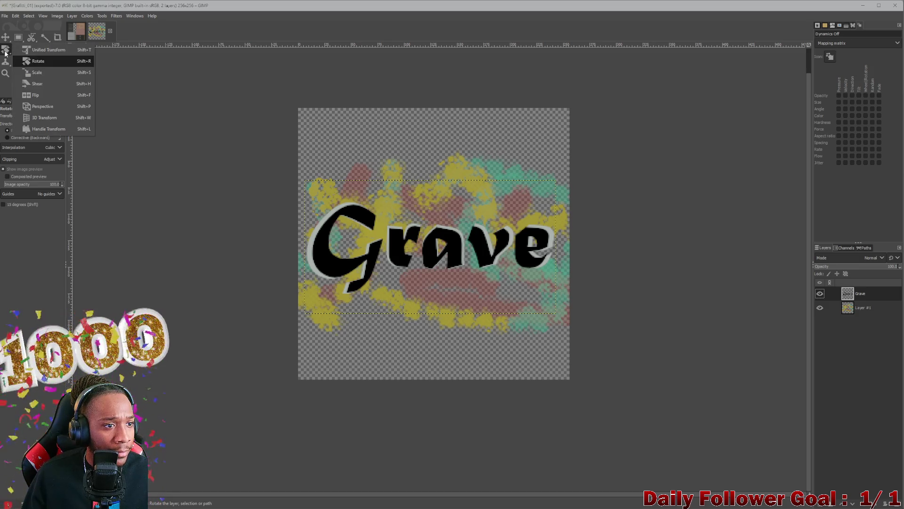
# - Skew the Grave lettering with a perspective transform and apply it
pyautogui.click(40, 107)
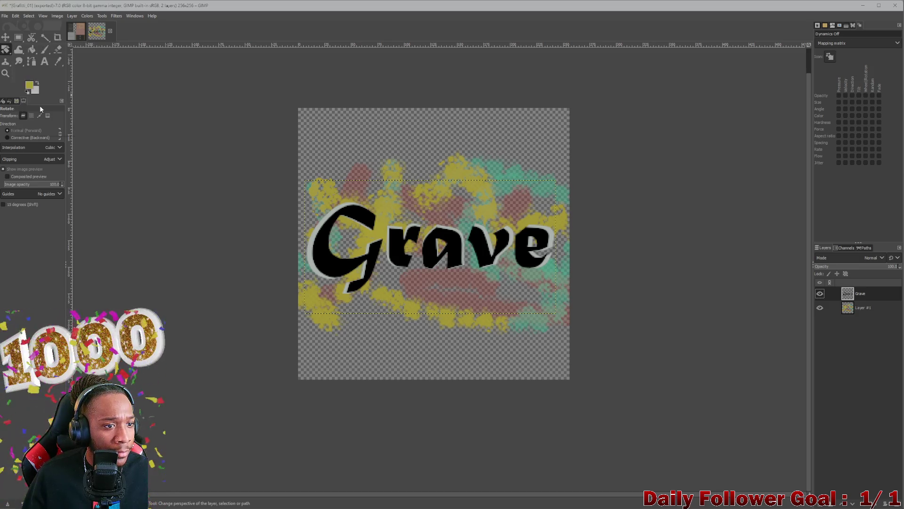
pyautogui.click(342, 233)
pyautogui.moveTo(342, 233)
pyautogui.mouseDown()
pyautogui.moveTo(331, 191)
pyautogui.moveTo(367, 234)
pyautogui.moveTo(419, 221)
pyautogui.moveTo(528, 218)
pyautogui.moveTo(540, 242)
pyautogui.moveTo(534, 258)
pyautogui.mouseUp()
pyautogui.moveTo(443, 324)
pyautogui.mouseDown()
pyautogui.moveTo(445, 283)
pyautogui.moveTo(448, 302)
pyautogui.moveTo(405, 232)
pyautogui.mouseUp()
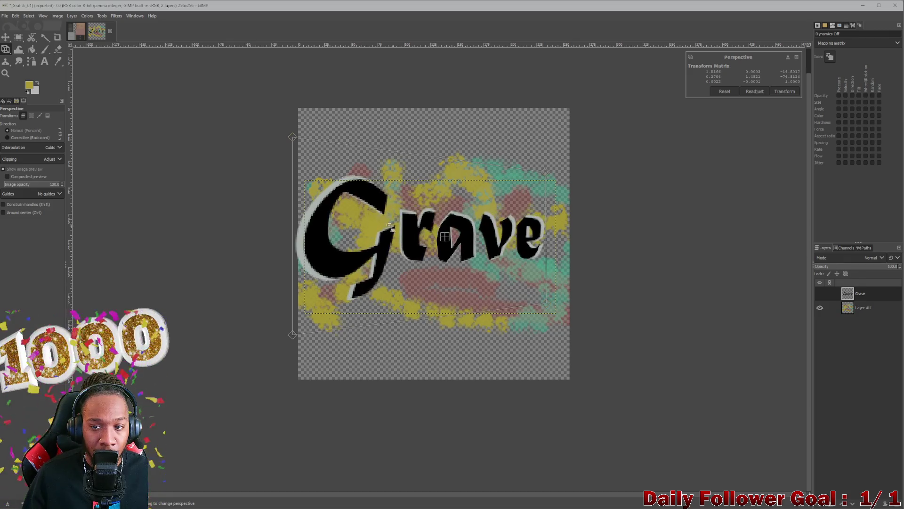
pyautogui.click(774, 93)
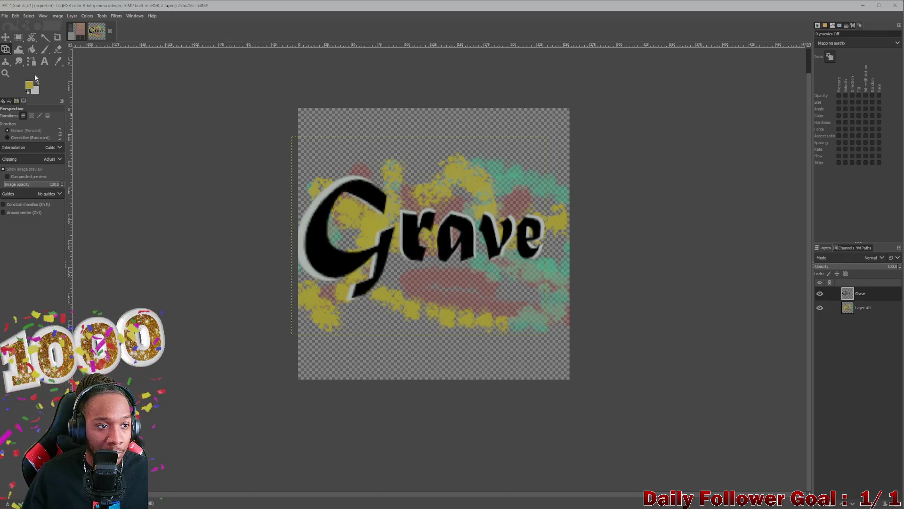
# - Give the Grave layer a slight 3D tilt, resetting the angles once, and apply it
pyautogui.click(31, 50)
pyautogui.click(19, 51)
pyautogui.click(6, 50)
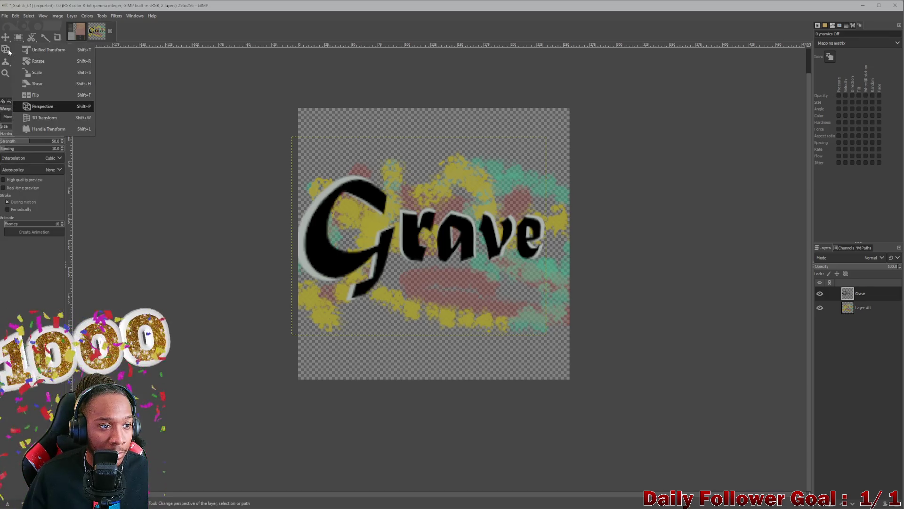
pyautogui.click(44, 117)
pyautogui.moveTo(434, 293)
pyautogui.mouseDown()
pyautogui.moveTo(510, 183)
pyautogui.moveTo(464, 332)
pyautogui.moveTo(473, 319)
pyautogui.mouseUp()
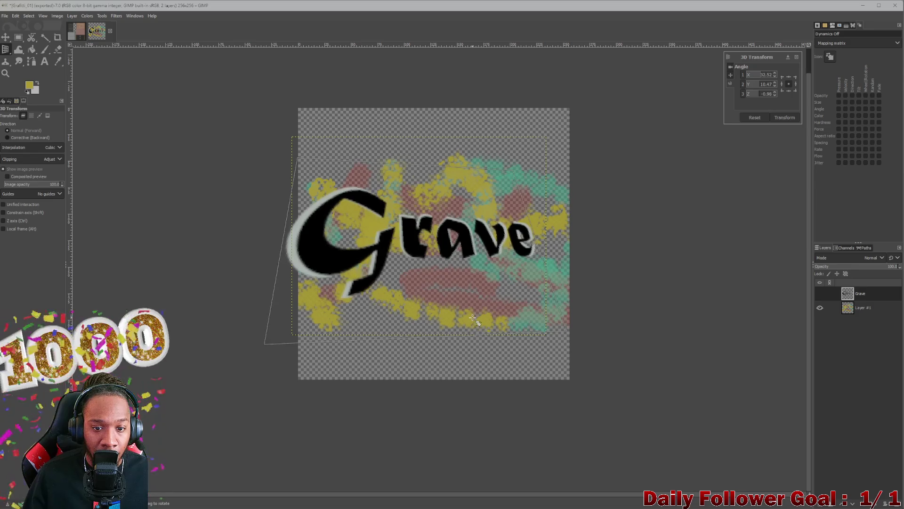
pyautogui.moveTo(264, 218)
pyautogui.mouseDown()
pyautogui.moveTo(320, 238)
pyautogui.moveTo(392, 225)
pyautogui.mouseUp()
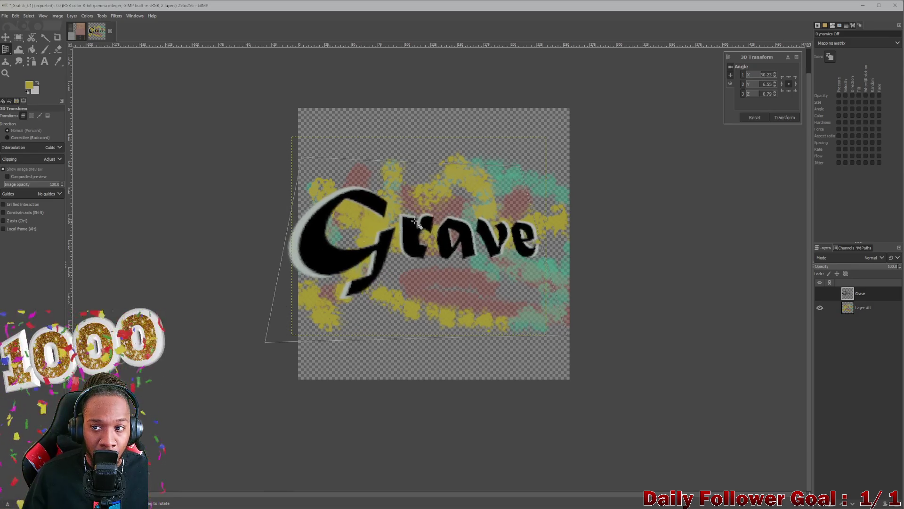
pyautogui.click(756, 119)
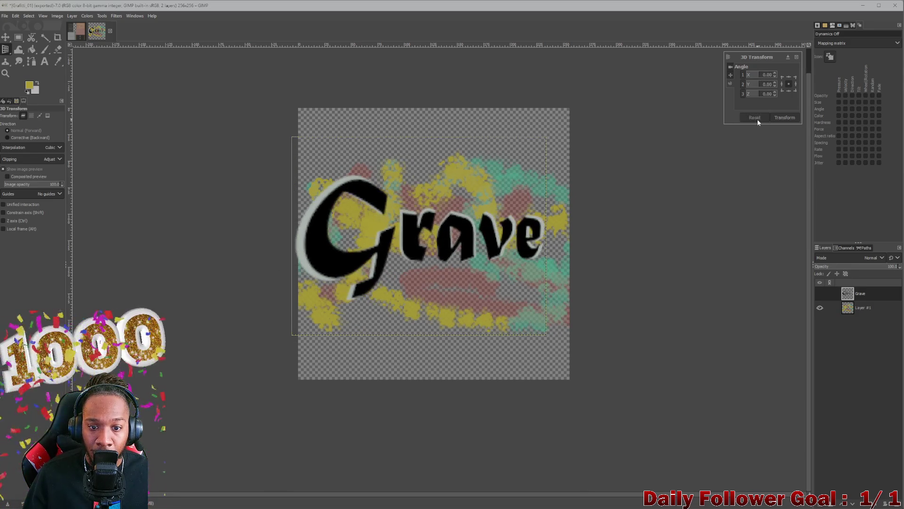
pyautogui.moveTo(502, 269); pyautogui.dragTo(490, 267)
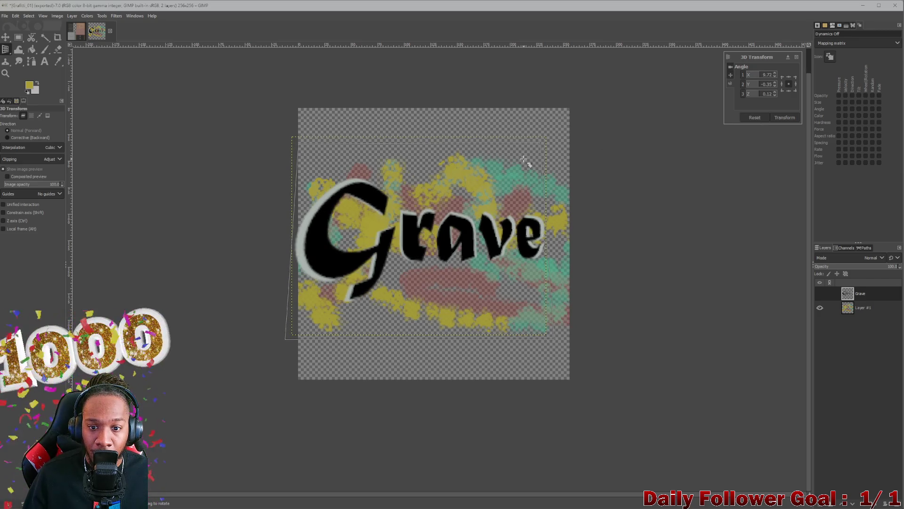
pyautogui.moveTo(524, 161); pyautogui.dragTo(527, 160)
pyautogui.click(784, 118)
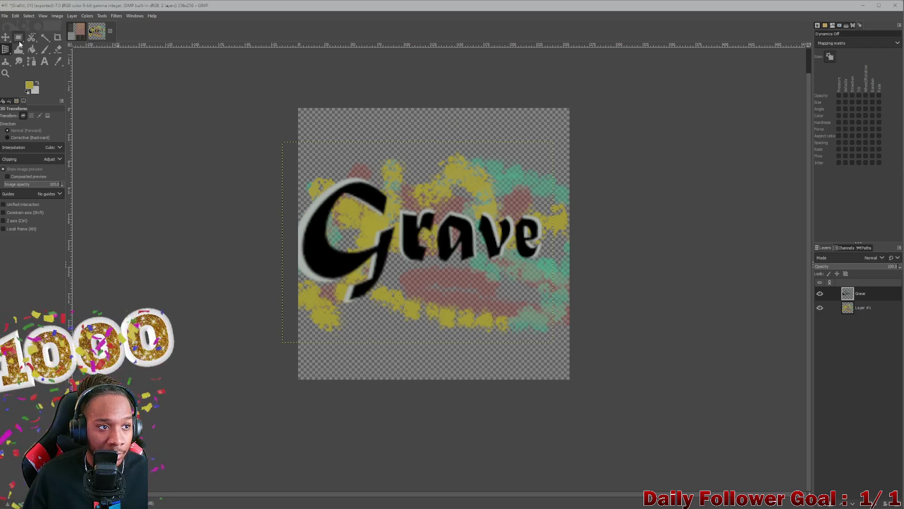
# - Shift the Grave layer about 18 px right, then try a Handle Transform point
pyautogui.press('m')
pyautogui.moveTo(408, 234); pyautogui.dragTo(417, 234)
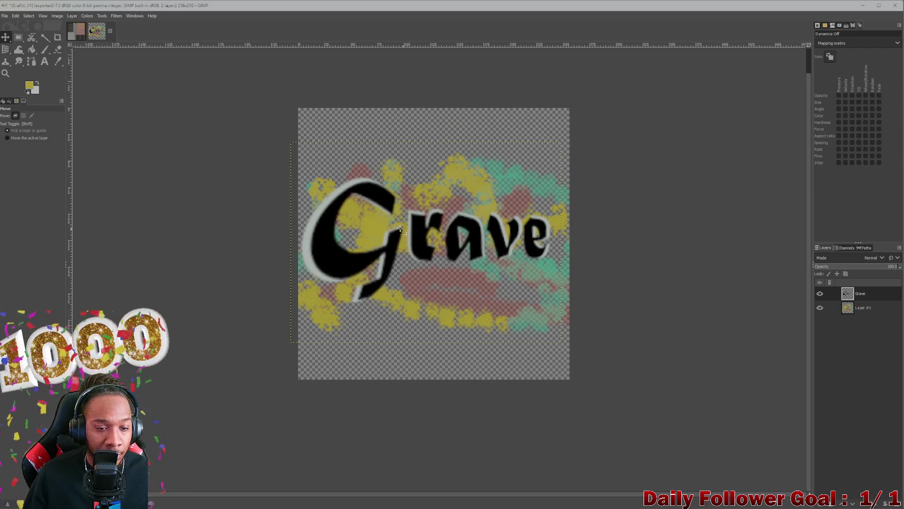
pyautogui.moveTo(4, 51)
pyautogui.mouseDown()
pyautogui.moveTo(66, 117)
pyautogui.moveTo(58, 126)
pyautogui.mouseUp()
pyautogui.click(422, 255)
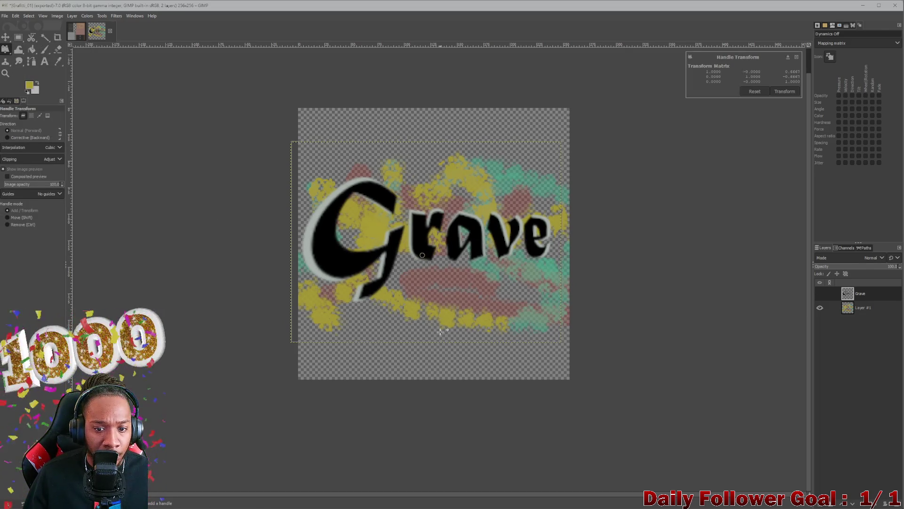
pyautogui.press('ctrl')
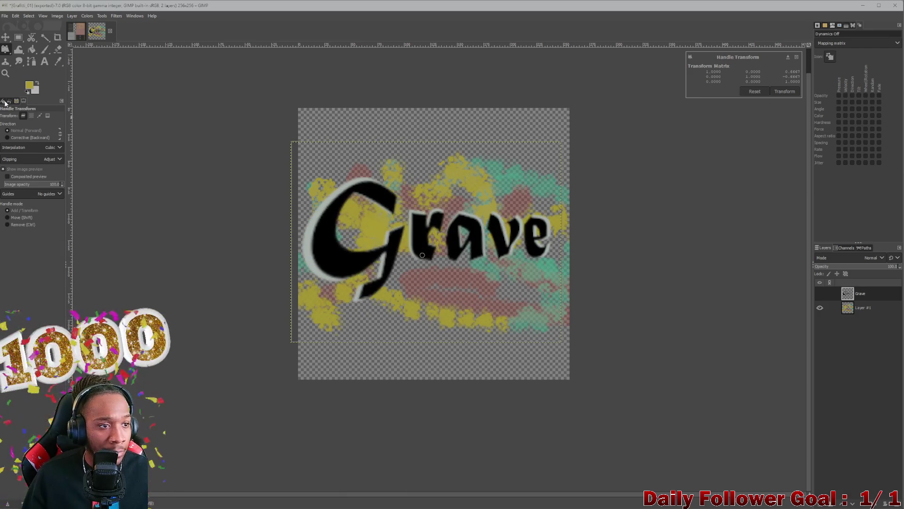
# - Warp the Grave lettering with a Cage Transform by pulling the top-right corner in
pyautogui.moveTo(18, 49)
pyautogui.mouseDown()
pyautogui.moveTo(46, 57)
pyautogui.moveTo(48, 66)
pyautogui.mouseUp()
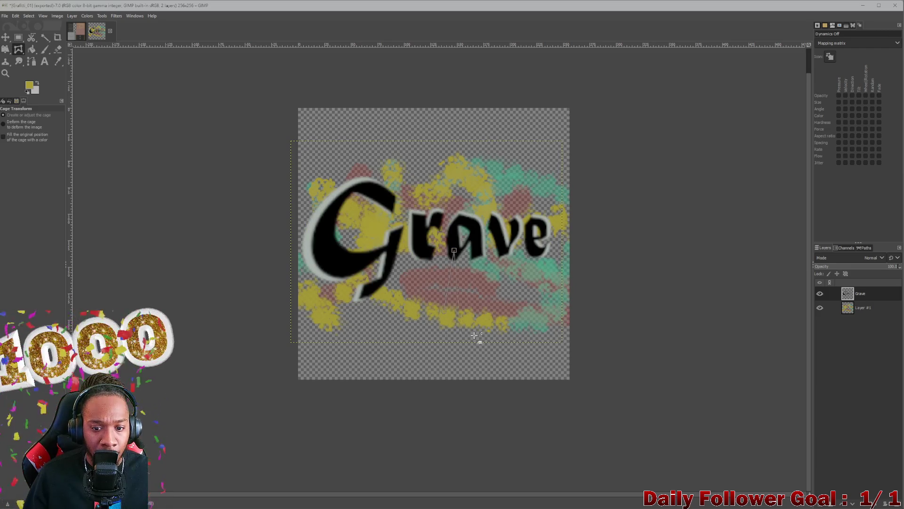
pyautogui.rightClick(526, 306)
pyautogui.click(507, 354)
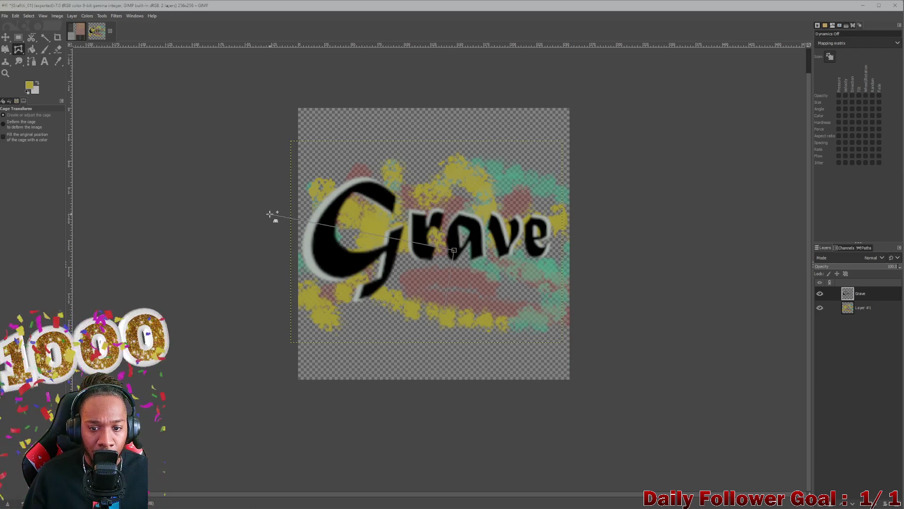
pyautogui.rightClick(397, 179)
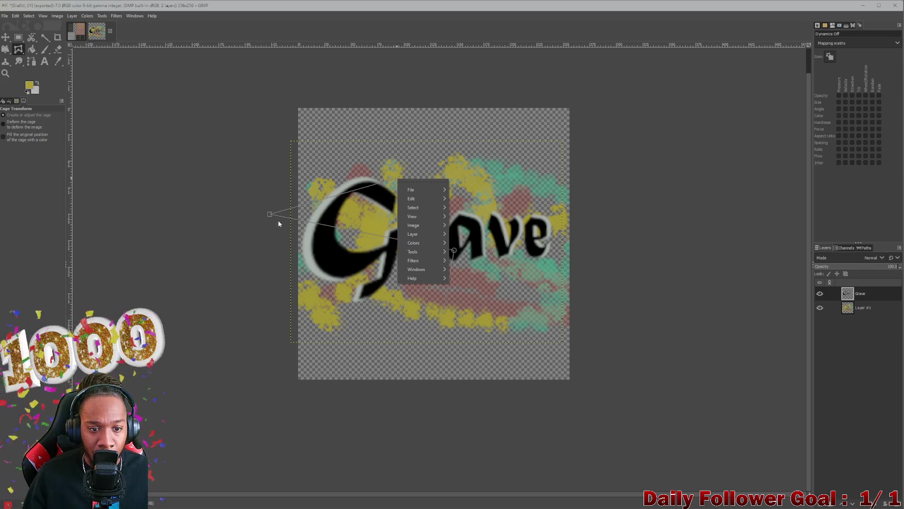
pyautogui.press('Escape')
pyautogui.press('Escape')
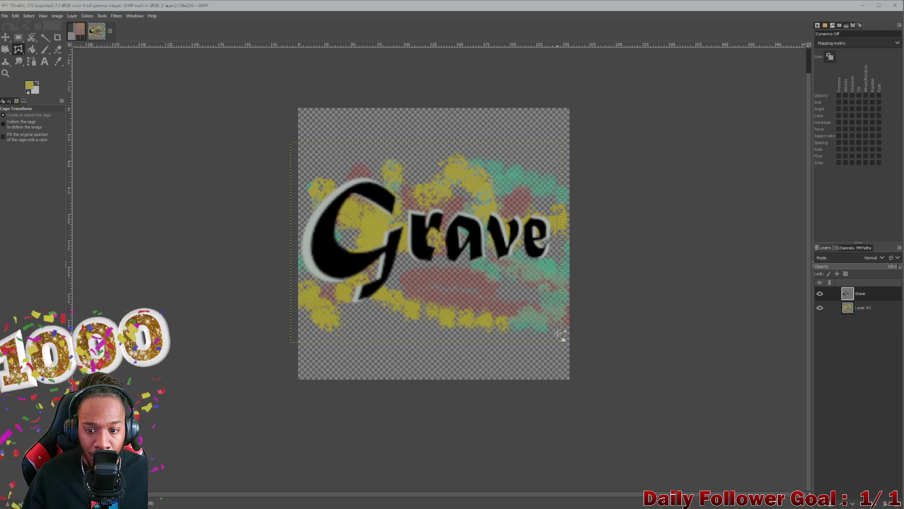
pyautogui.click(303, 151)
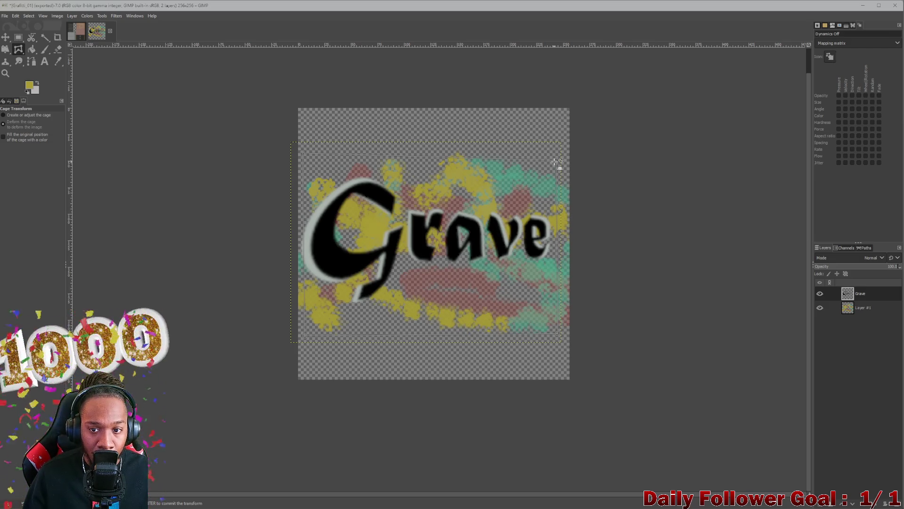
pyautogui.moveTo(548, 177)
pyautogui.mouseDown()
pyautogui.moveTo(531, 214)
pyautogui.moveTo(559, 193)
pyautogui.mouseUp()
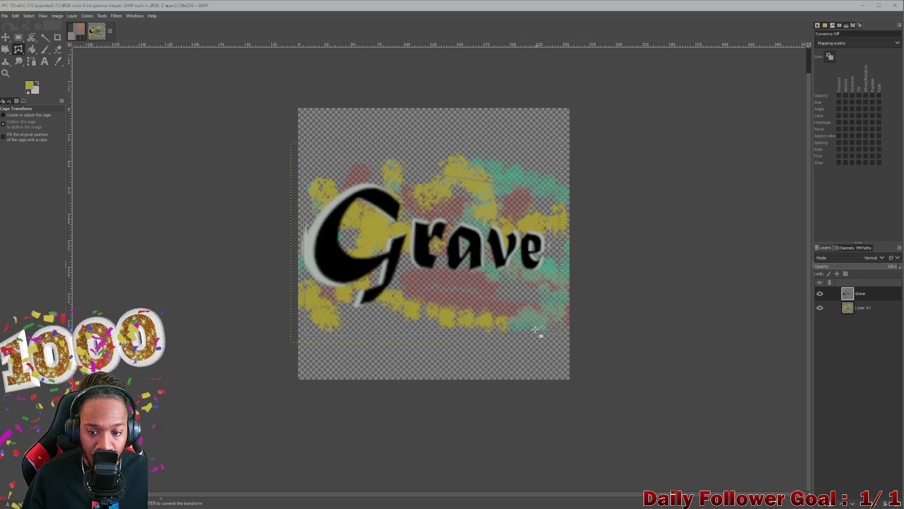
pyautogui.press('Return')
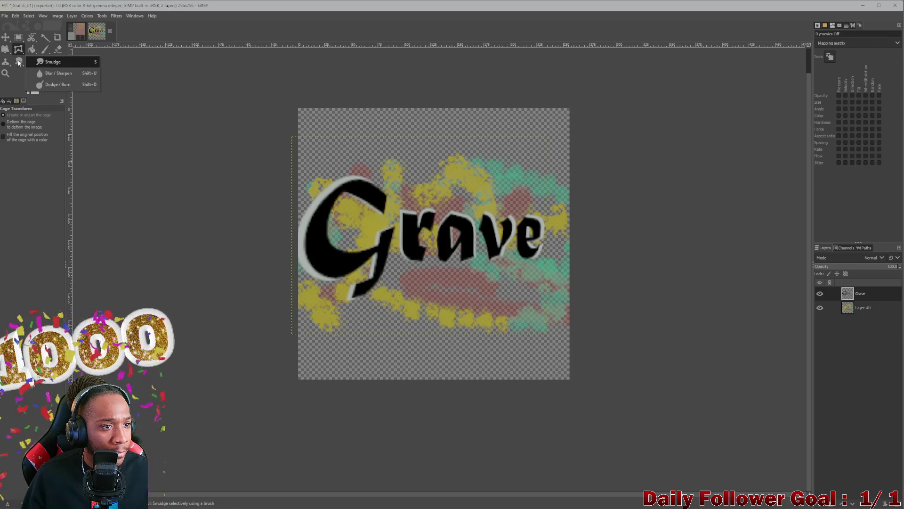
# - Smudge across the G, r, a, v and e of the Grave lettering
pyautogui.click(61, 62)
pyautogui.moveTo(360, 184)
pyautogui.mouseDown()
pyautogui.moveTo(424, 222)
pyautogui.moveTo(426, 235)
pyautogui.moveTo(422, 274)
pyautogui.moveTo(366, 310)
pyautogui.mouseUp()
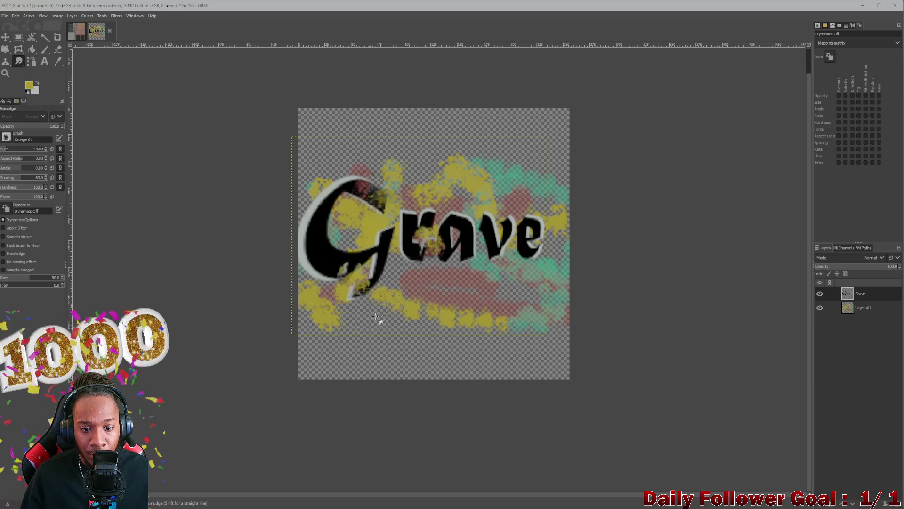
pyautogui.moveTo(417, 219)
pyautogui.mouseDown()
pyautogui.moveTo(469, 238)
pyautogui.moveTo(460, 258)
pyautogui.moveTo(490, 262)
pyautogui.moveTo(538, 215)
pyautogui.moveTo(502, 244)
pyautogui.moveTo(537, 264)
pyautogui.moveTo(525, 226)
pyautogui.moveTo(529, 295)
pyautogui.mouseUp()
pyautogui.moveTo(313, 255)
pyautogui.mouseDown()
pyautogui.moveTo(284, 294)
pyautogui.moveTo(325, 280)
pyautogui.moveTo(309, 224)
pyautogui.moveTo(314, 172)
pyautogui.moveTo(316, 250)
pyautogui.moveTo(358, 254)
pyautogui.moveTo(348, 224)
pyautogui.moveTo(325, 255)
pyautogui.moveTo(457, 230)
pyautogui.moveTo(580, 358)
pyautogui.moveTo(464, 242)
pyautogui.moveTo(493, 301)
pyautogui.moveTo(360, 265)
pyautogui.moveTo(443, 345)
pyautogui.moveTo(405, 251)
pyautogui.moveTo(422, 257)
pyautogui.moveTo(470, 236)
pyautogui.moveTo(493, 250)
pyautogui.mouseUp()
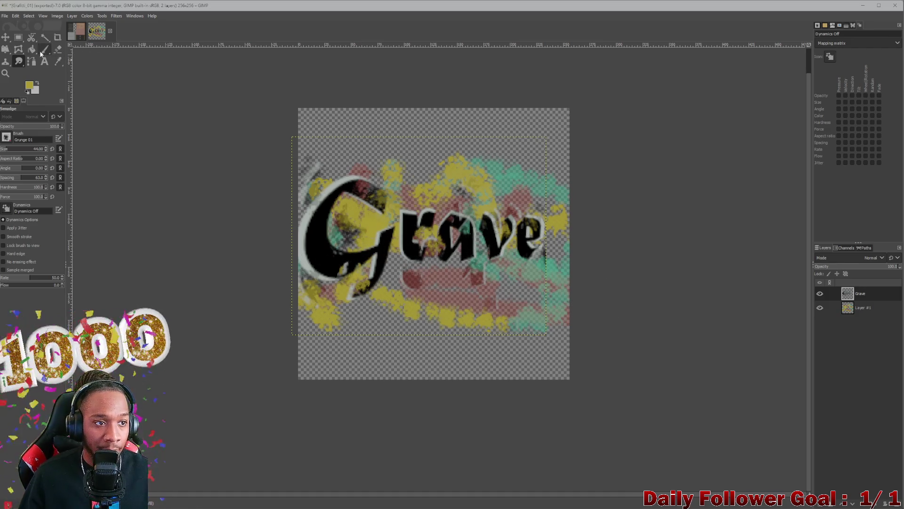
# - Nudge the Grave layer about 25 px right and 10 px down, then select Layer #1
pyautogui.click(45, 37)
pyautogui.click(5, 37)
pyautogui.moveTo(337, 241)
pyautogui.mouseDown()
pyautogui.moveTo(348, 248)
pyautogui.moveTo(339, 250)
pyautogui.mouseUp()
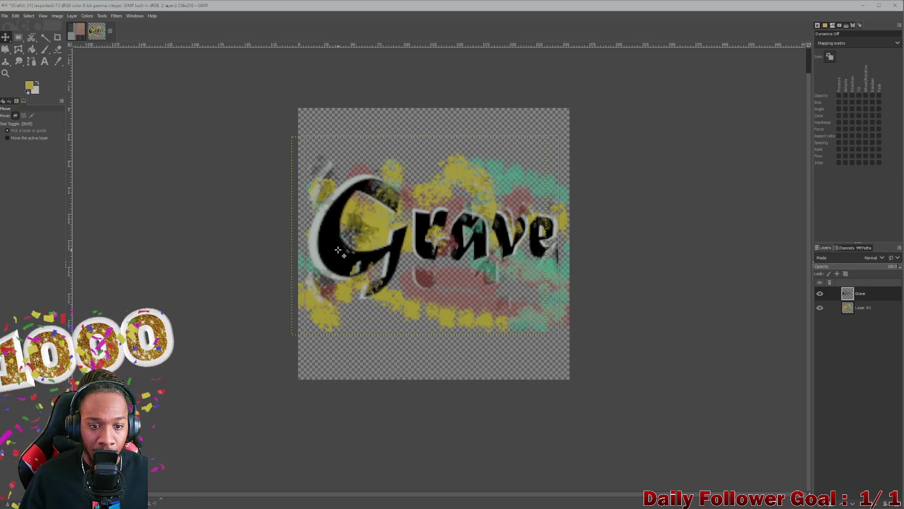
pyautogui.moveTo(464, 250); pyautogui.dragTo(465, 255)
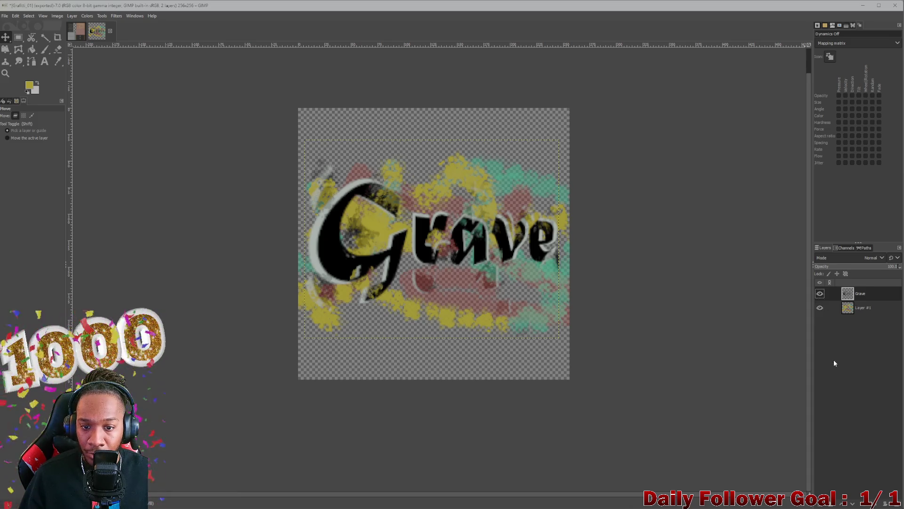
pyautogui.click(863, 311)
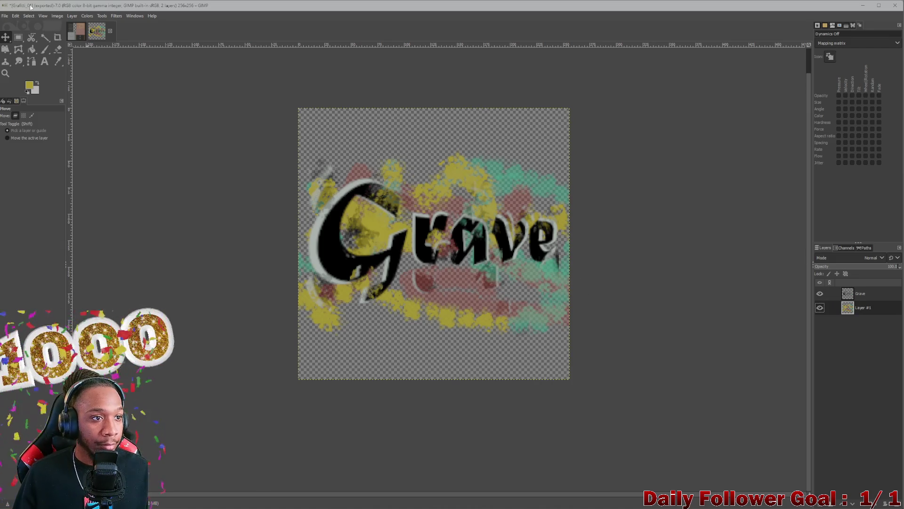
pyautogui.click(5, 16)
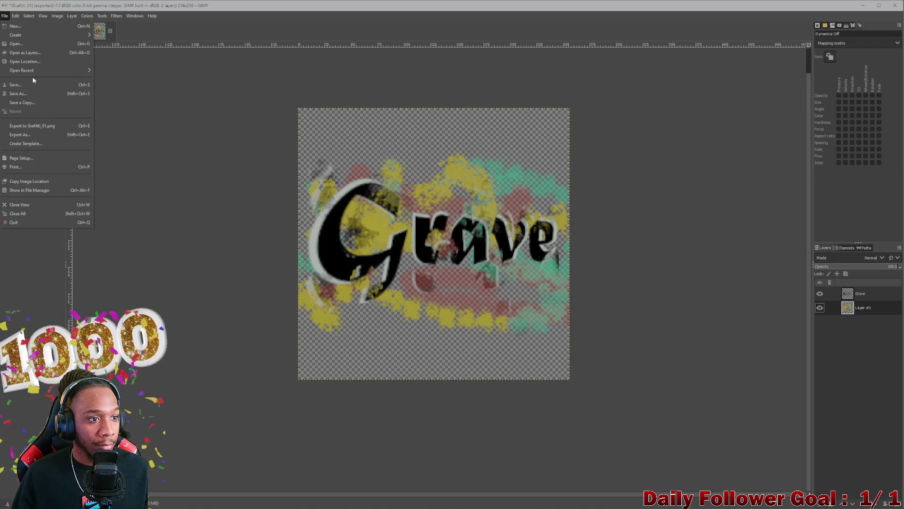
pyautogui.click(34, 135)
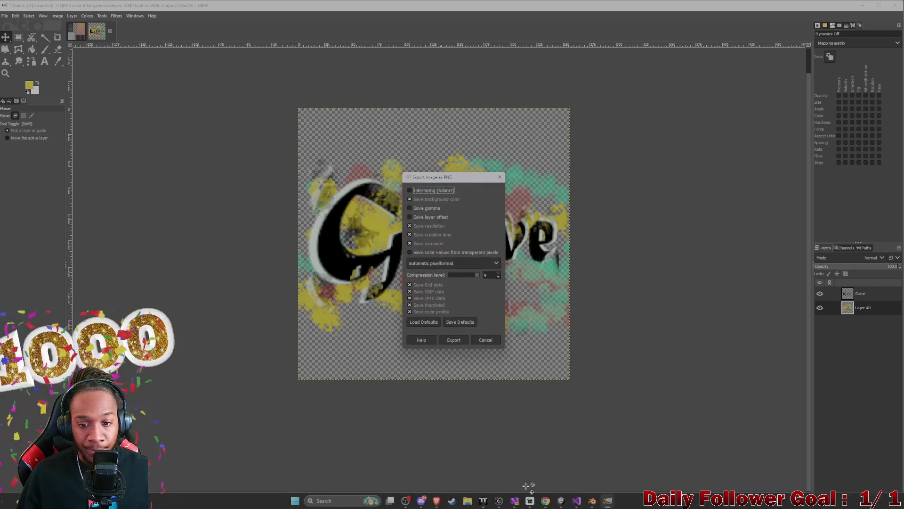
pyautogui.click(460, 346)
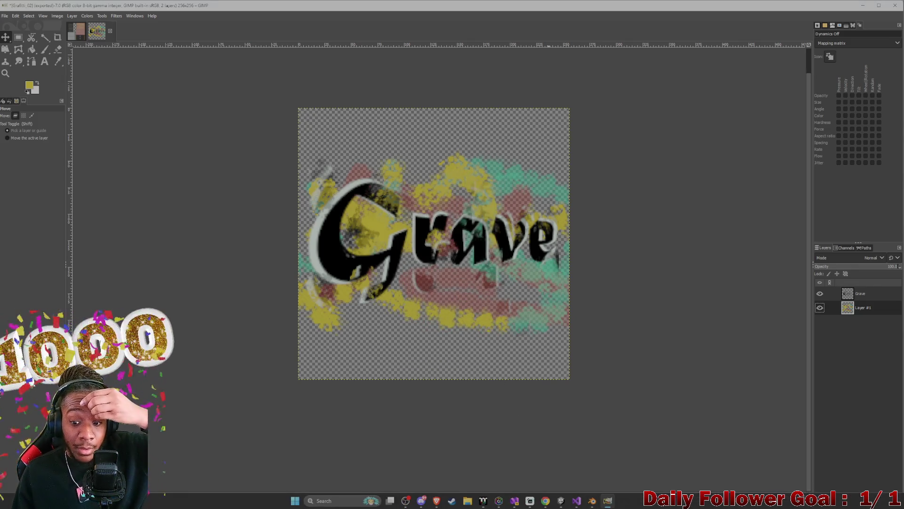
pyautogui.moveTo(585, 503)
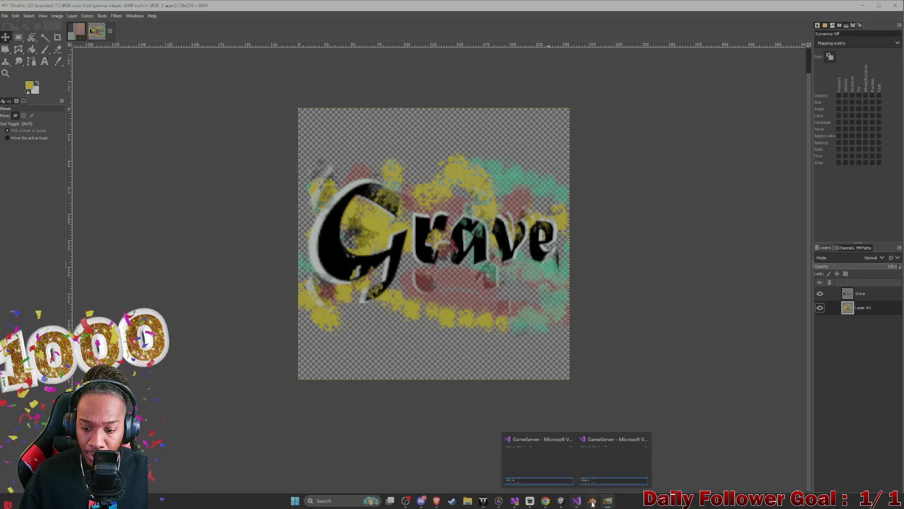
# - Orbit Unity's Scene view, show a project asset folder in Explorer, and return to GIMP
pyautogui.click(564, 502)
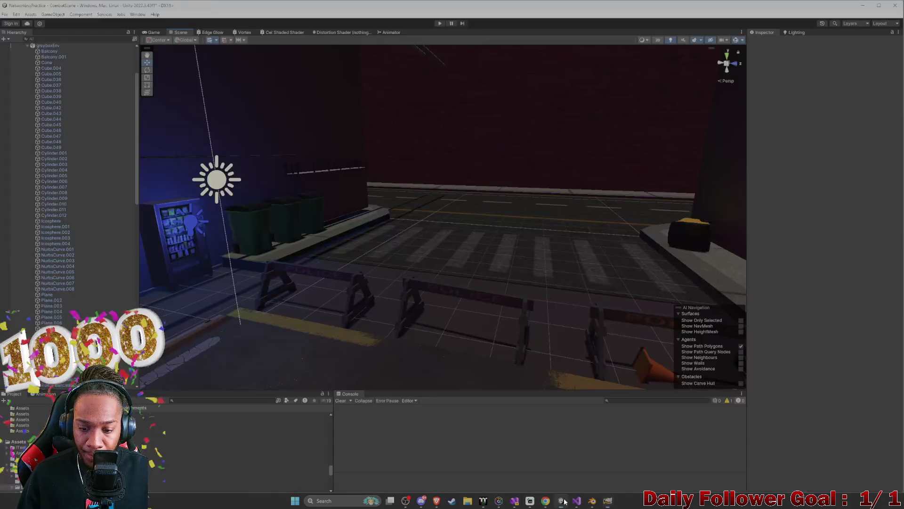
pyautogui.moveTo(376, 243)
pyautogui.mouseDown()
pyautogui.moveTo(370, 262)
pyautogui.moveTo(337, 248)
pyautogui.moveTo(326, 254)
pyautogui.moveTo(379, 236)
pyautogui.moveTo(252, 228)
pyautogui.mouseUp()
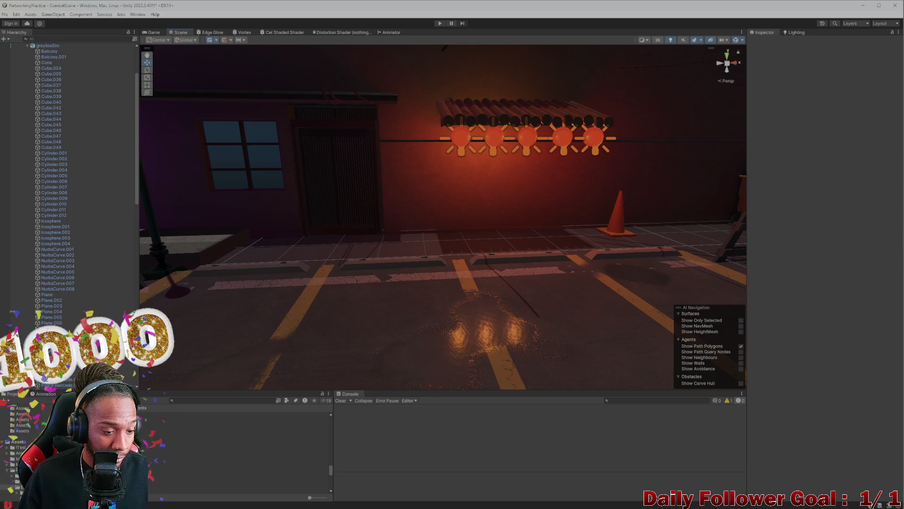
pyautogui.click(23, 431)
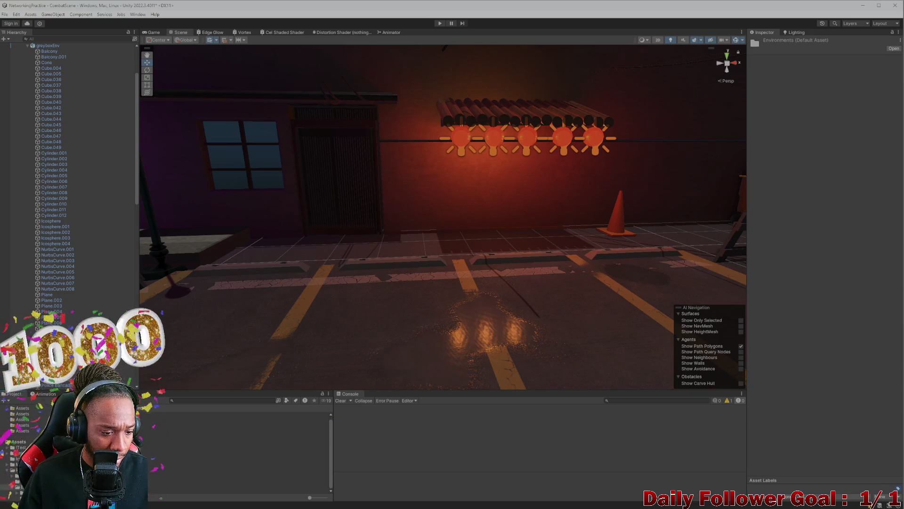
pyautogui.rightClick(179, 453)
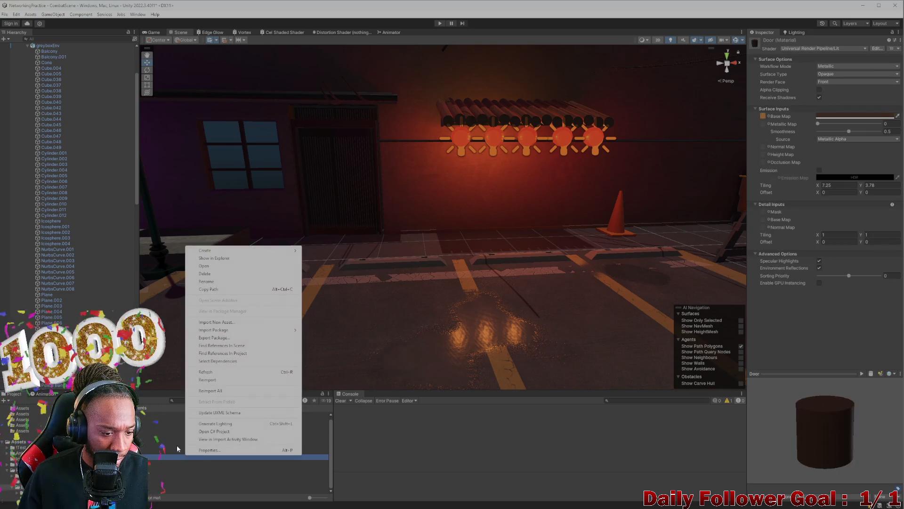
pyautogui.rightClick(21, 486)
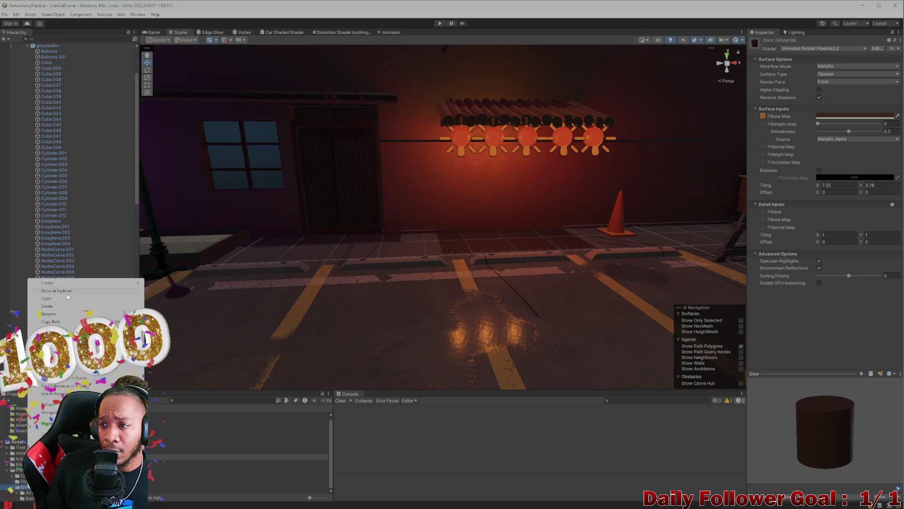
pyautogui.click(67, 294)
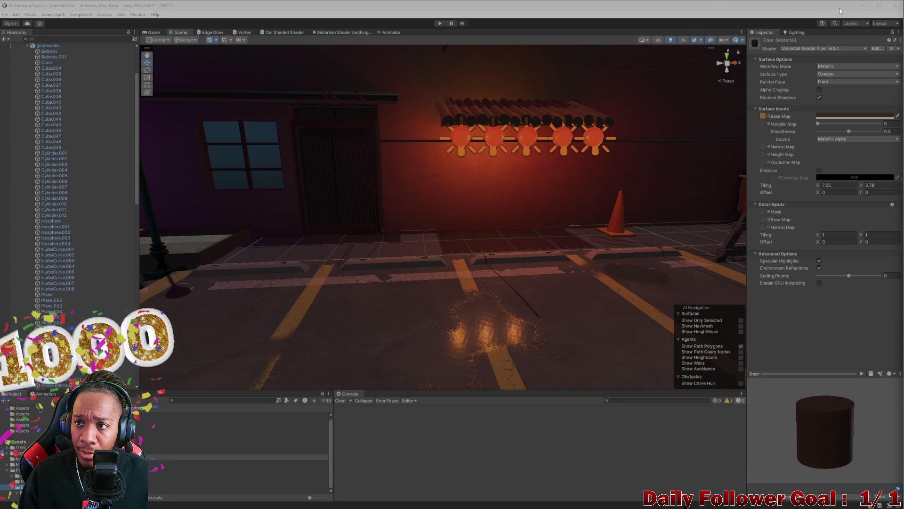
pyautogui.hotkey('alt', 'Tab')
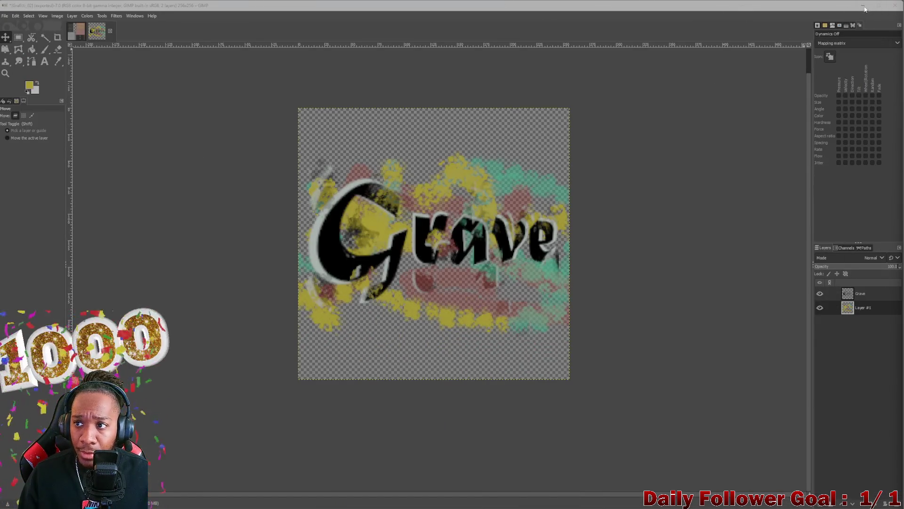
# - Switch to Blender's BackgroundProps file in UV Editing and zoom the city texture view
pyautogui.hotkey('alt', 'Tab')
pyautogui.scroll(-3, 299, 235)
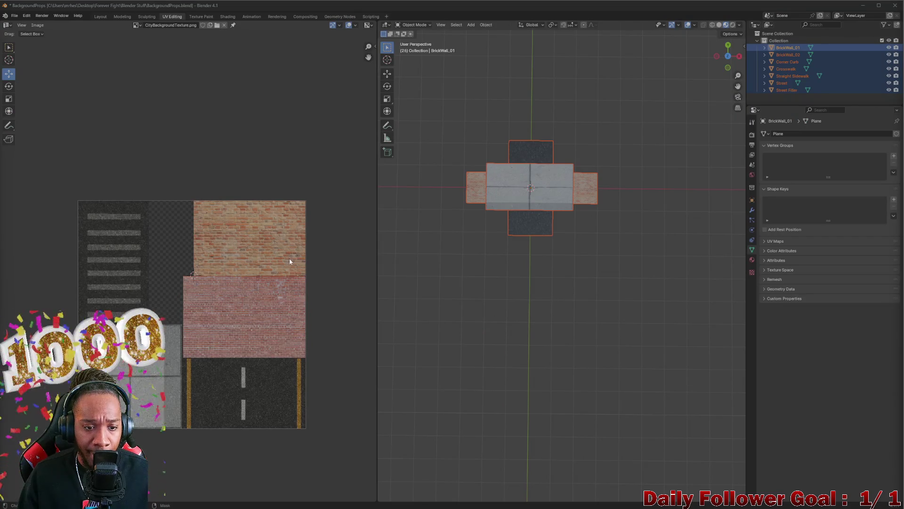
pyautogui.scroll(3, 279, 257)
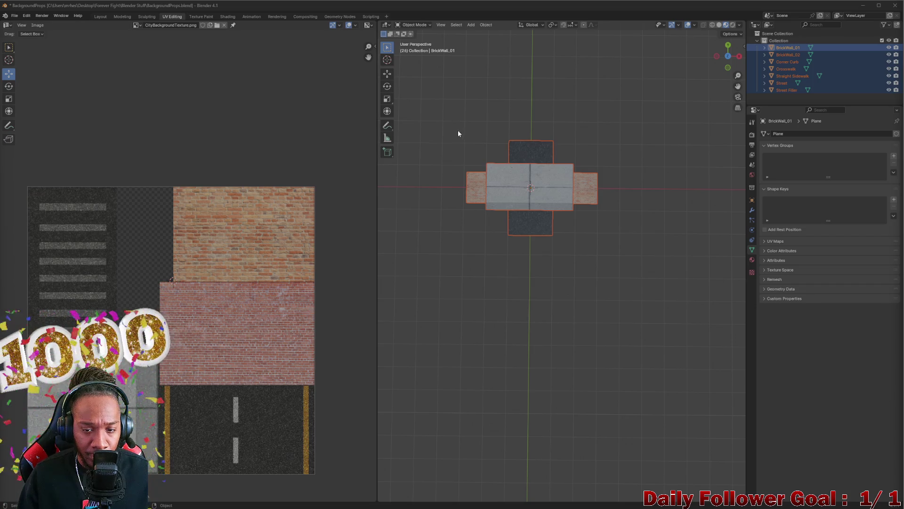
pyautogui.scroll(-2, 236, 276)
pyautogui.scroll(1, 170, 262)
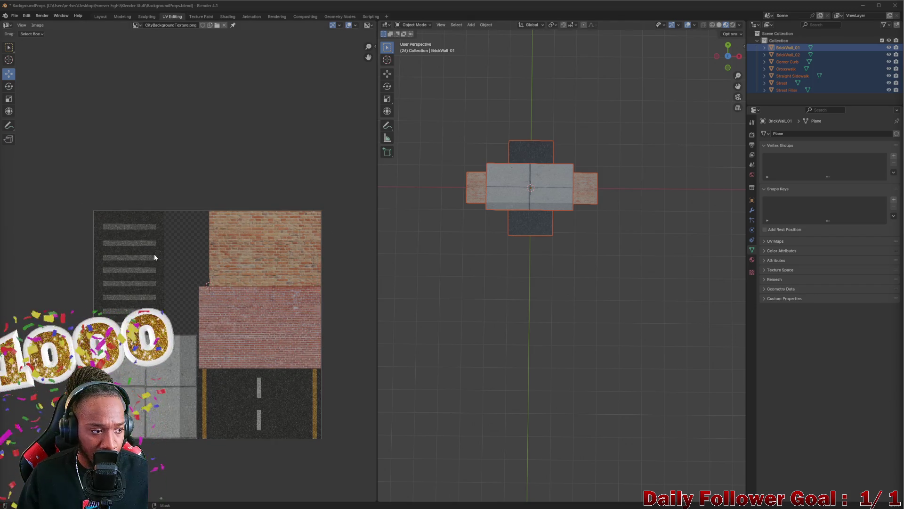
pyautogui.scroll(-1, 154, 254)
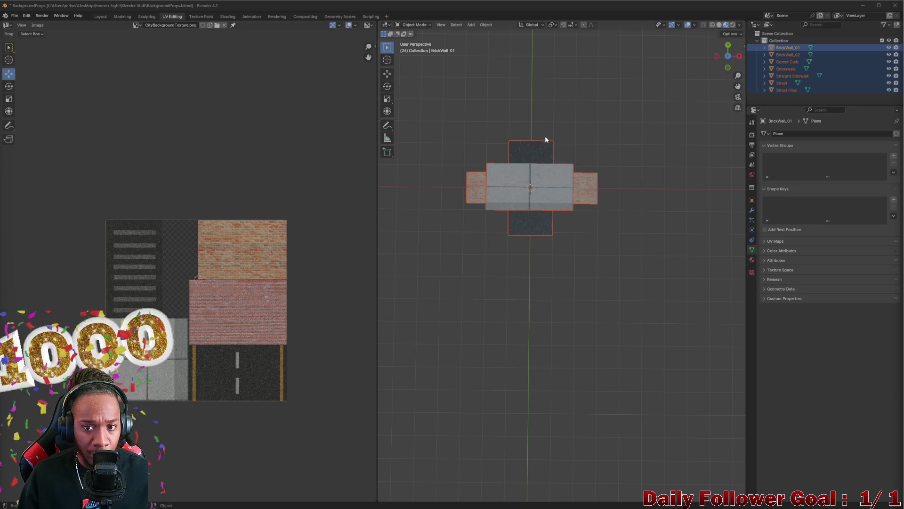
pyautogui.click(19, 18)
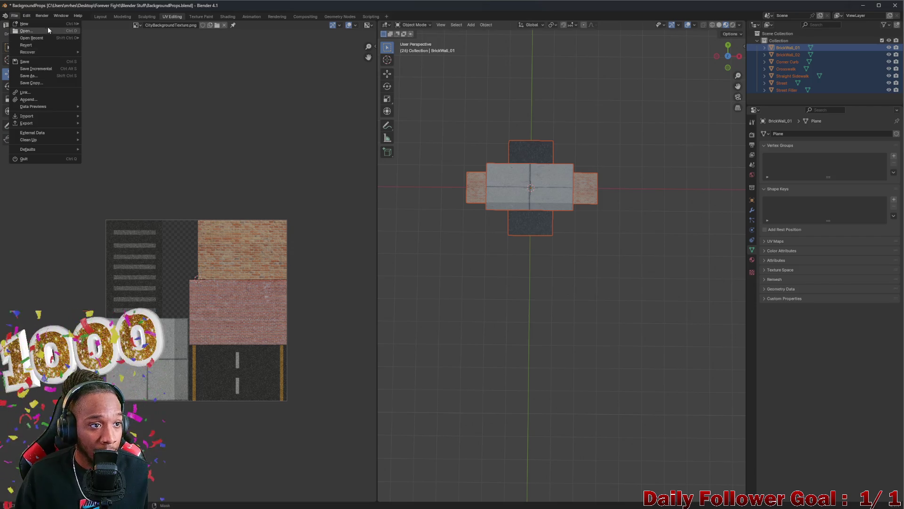
# - Start a new General Blender file, discarding unsaved changes to the props file
pyautogui.moveTo(48, 24)
pyautogui.click(128, 35)
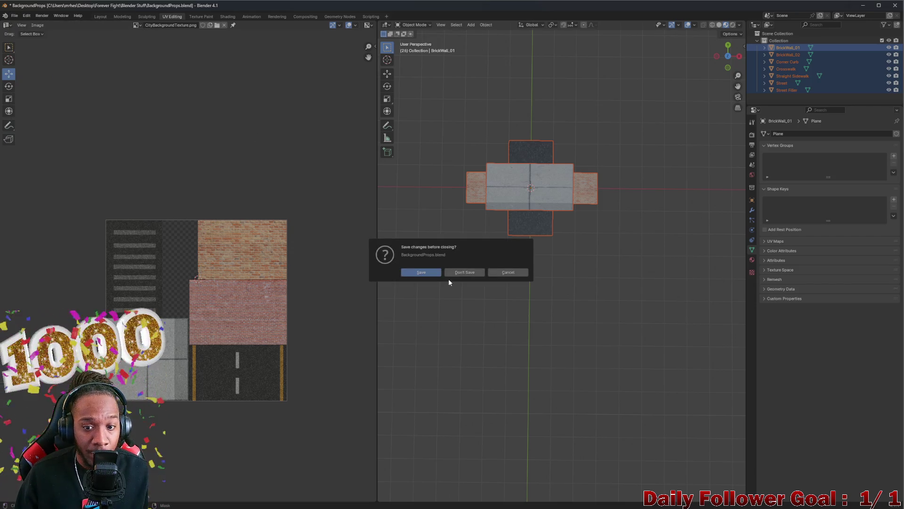
pyautogui.click(464, 271)
pyautogui.moveTo(426, 288); pyautogui.dragTo(377, 259)
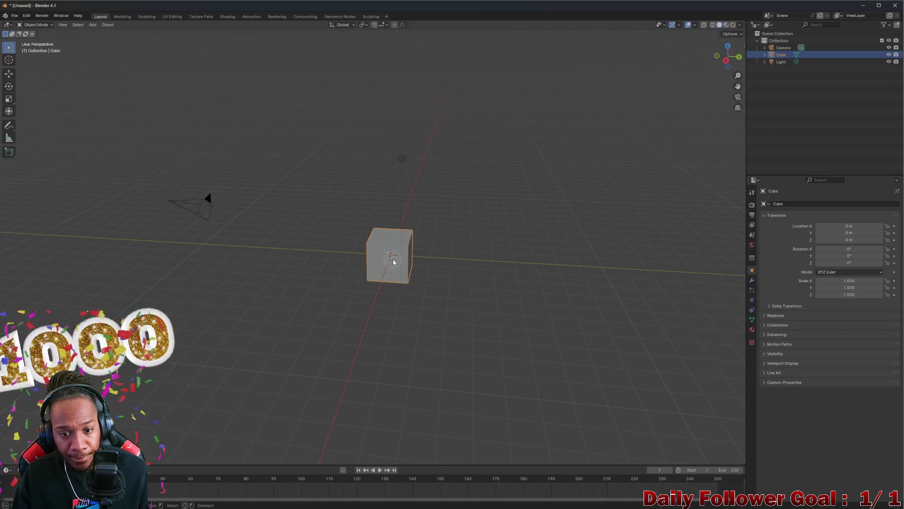
pyautogui.click(8, 47)
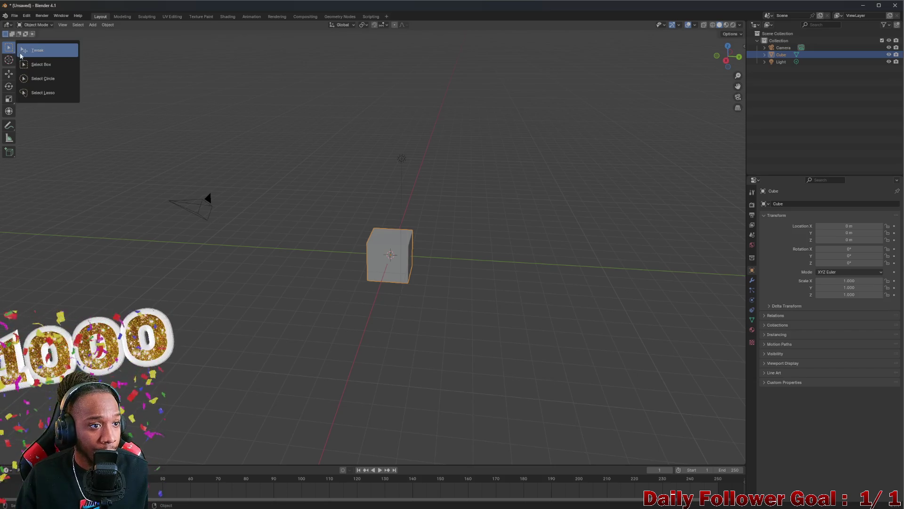
# - Delete the default cube, camera and light
pyautogui.press('x')
pyautogui.click(406, 262)
pyautogui.click(790, 54)
pyautogui.press('x')
pyautogui.click(787, 48)
pyautogui.press('x')
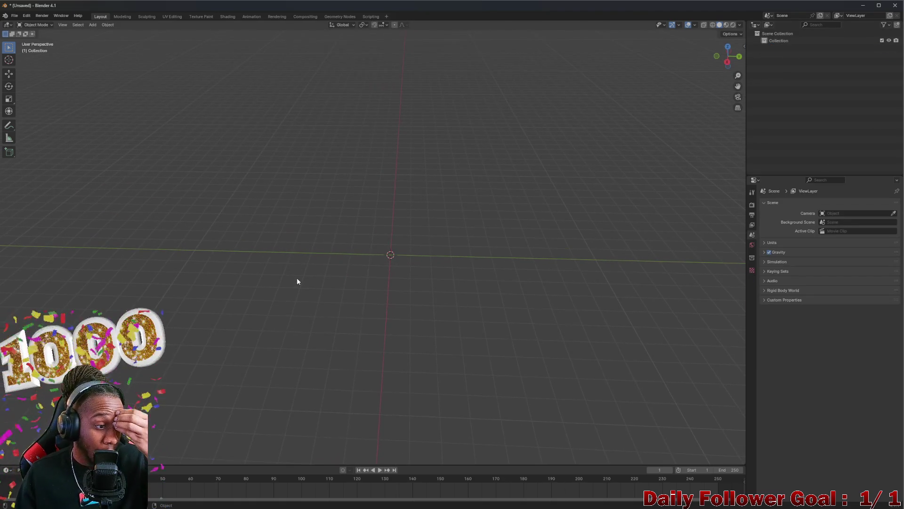
# - Add a plane mesh to the empty scene and minimize Blender
pyautogui.click(92, 25)
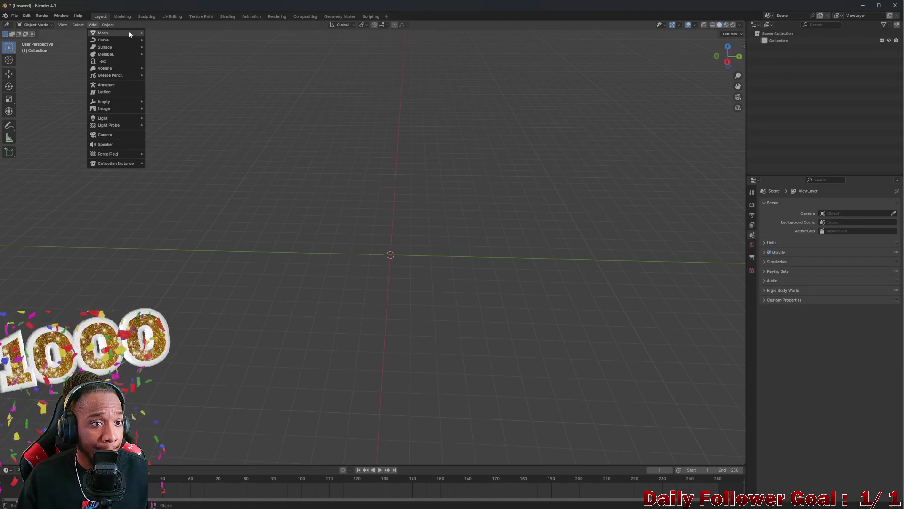
pyautogui.moveTo(113, 33)
pyautogui.click(178, 32)
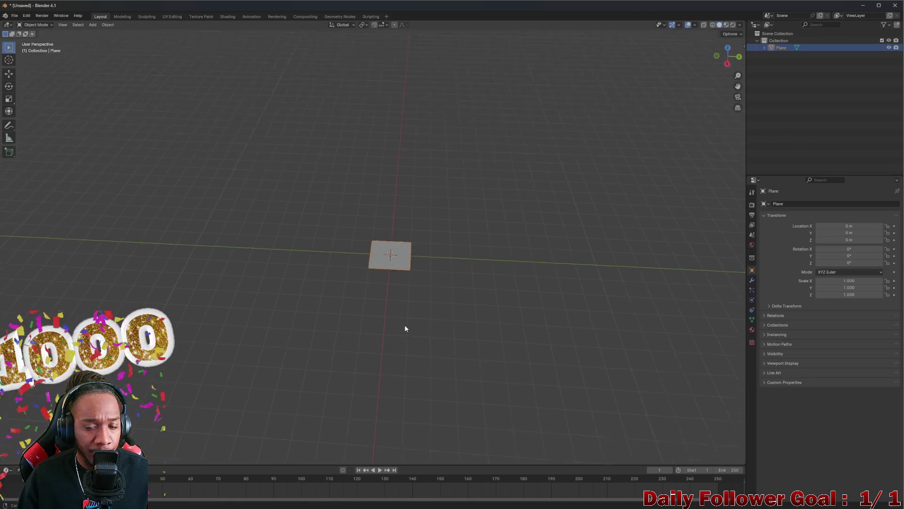
pyautogui.scroll(4, 404, 322)
pyautogui.scroll(-1, 391, 237)
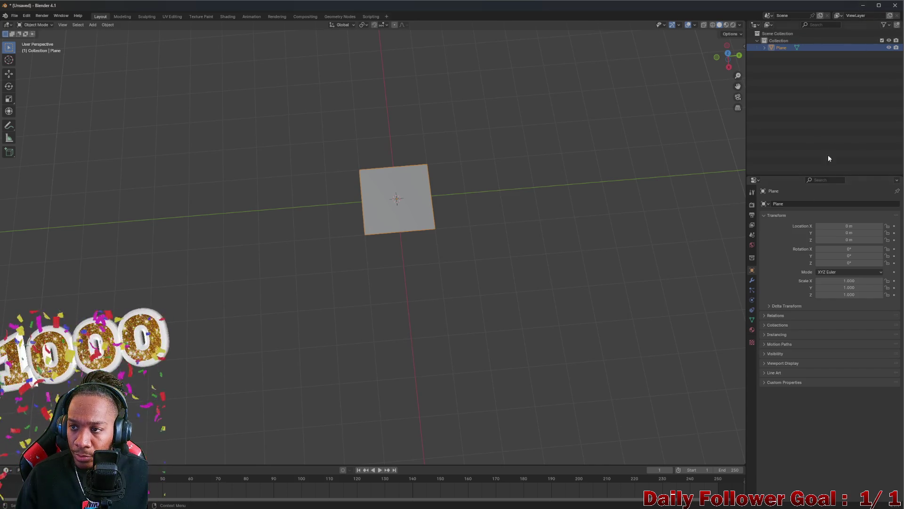
pyautogui.click(863, 5)
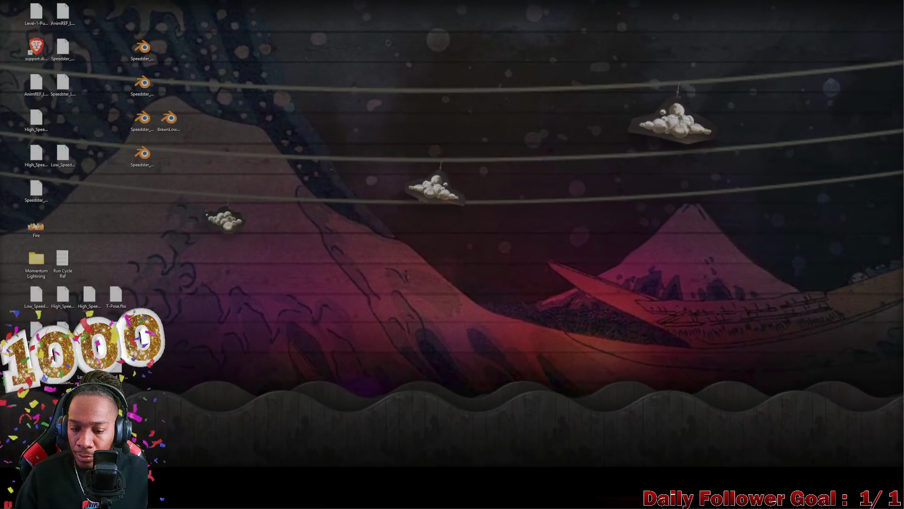
# - Back in GIMP, add a new empty layer and delete the Grave and splatter layers
pyautogui.click(592, 500)
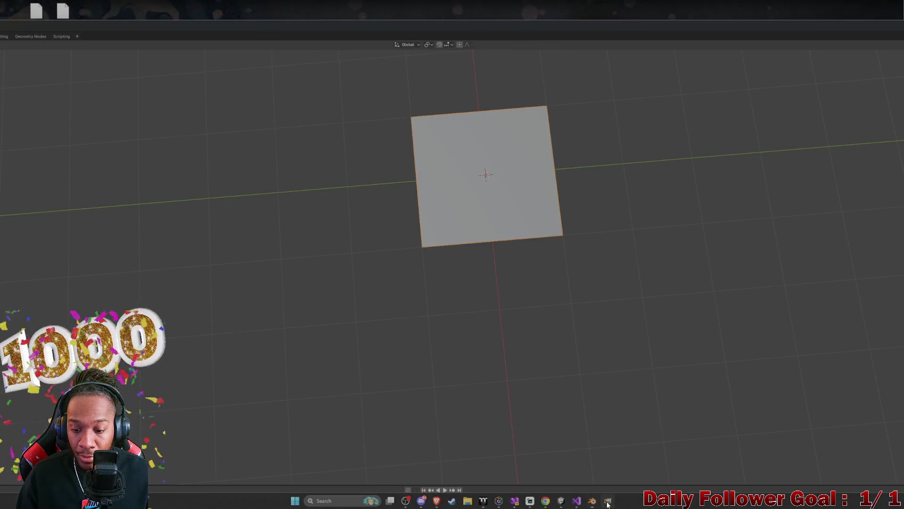
pyautogui.click(607, 500)
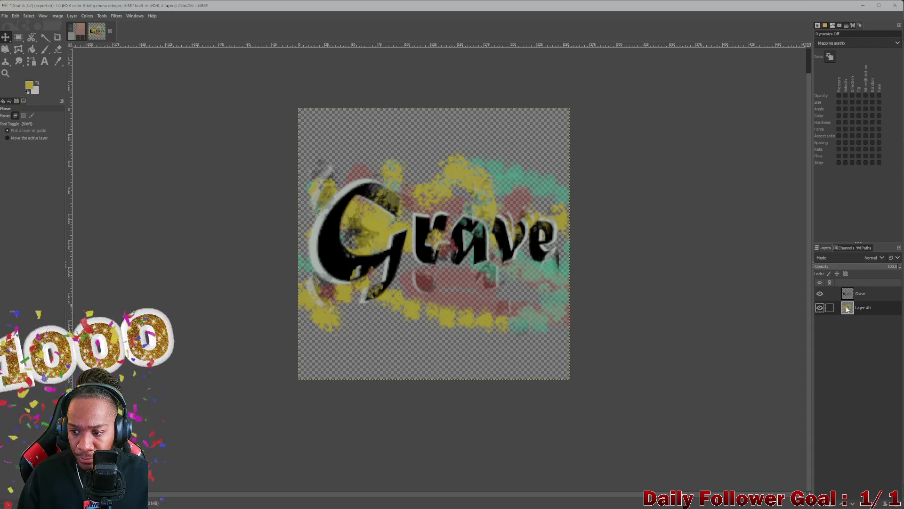
pyautogui.moveTo(609, 6)
pyautogui.mouseDown()
pyautogui.moveTo(645, 30)
pyautogui.moveTo(580, 2)
pyautogui.moveTo(583, 22)
pyautogui.mouseUp()
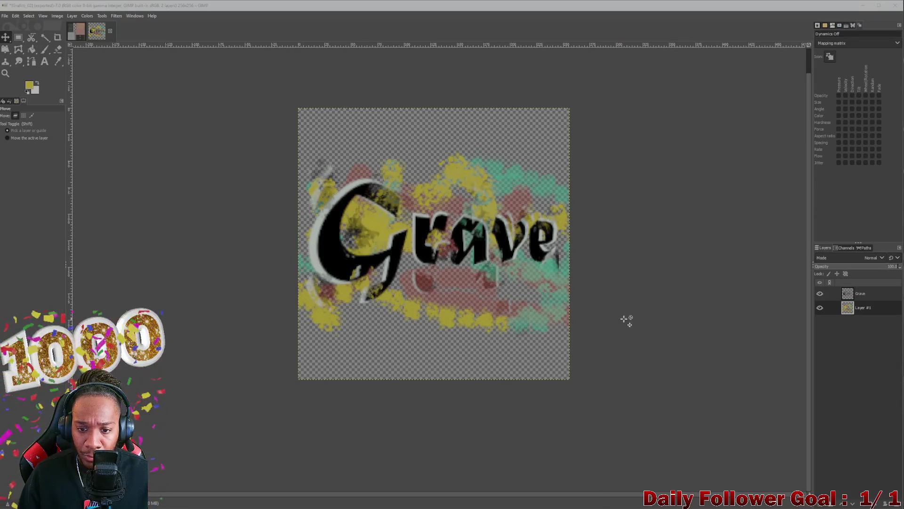
pyautogui.click(863, 292)
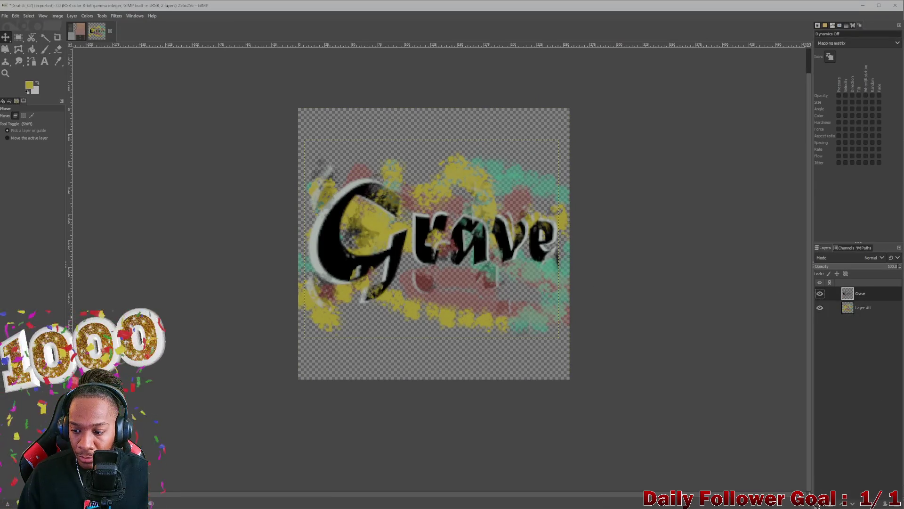
pyautogui.hotkey('shift', 'ctrl', 'n')
pyautogui.moveTo(857, 308)
pyautogui.mouseDown()
pyautogui.moveTo(825, 459)
pyautogui.moveTo(889, 504)
pyautogui.mouseUp()
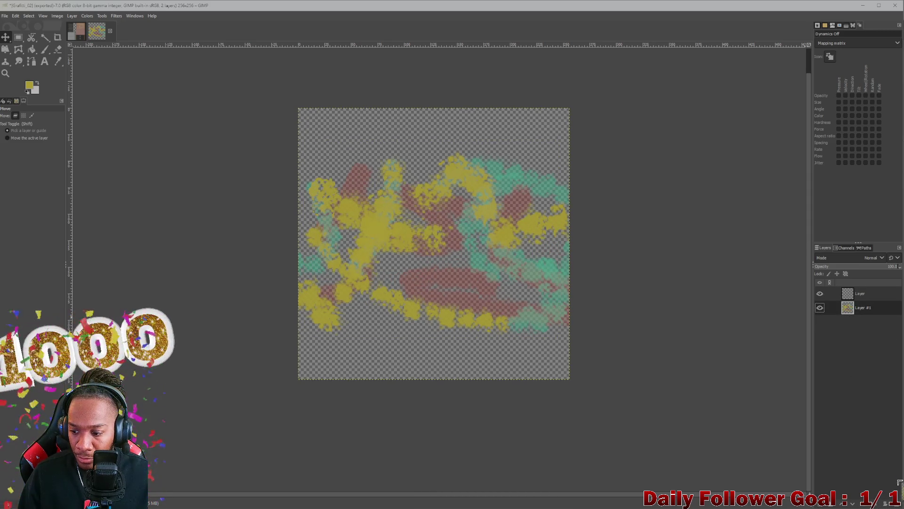
pyautogui.click(889, 503)
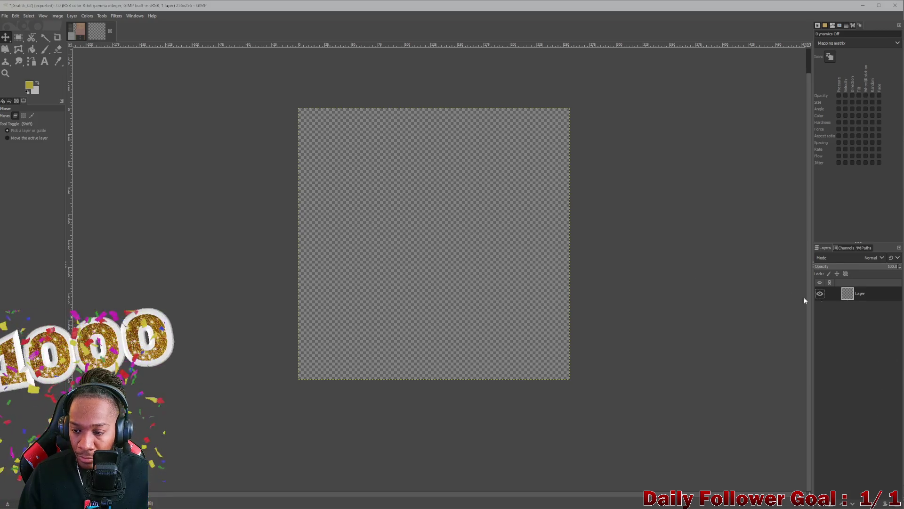
pyautogui.click(44, 49)
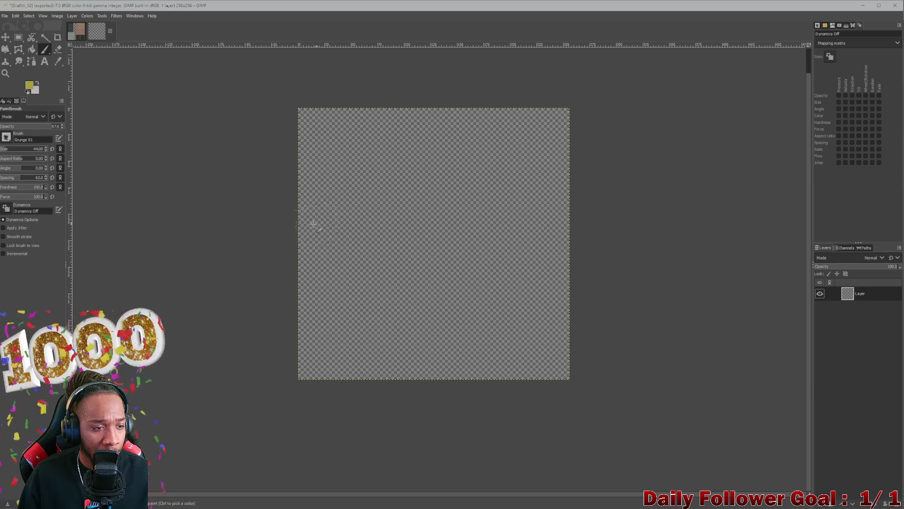
pyautogui.click(29, 89)
pyautogui.moveTo(55, 164)
pyautogui.mouseDown()
pyautogui.moveTo(29, 166)
pyautogui.moveTo(4, 206)
pyautogui.mouseUp()
pyautogui.click(10, 156)
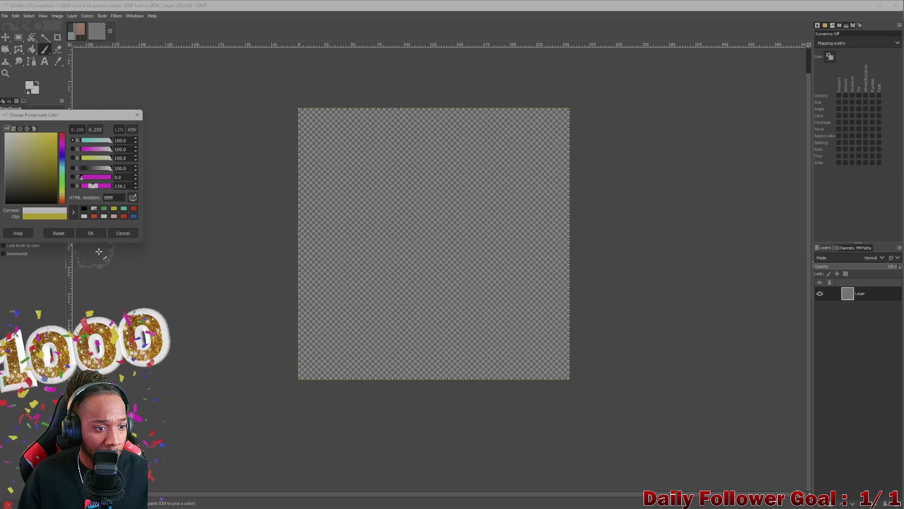
pyautogui.click(91, 233)
pyautogui.moveTo(379, 280); pyautogui.dragTo(359, 199)
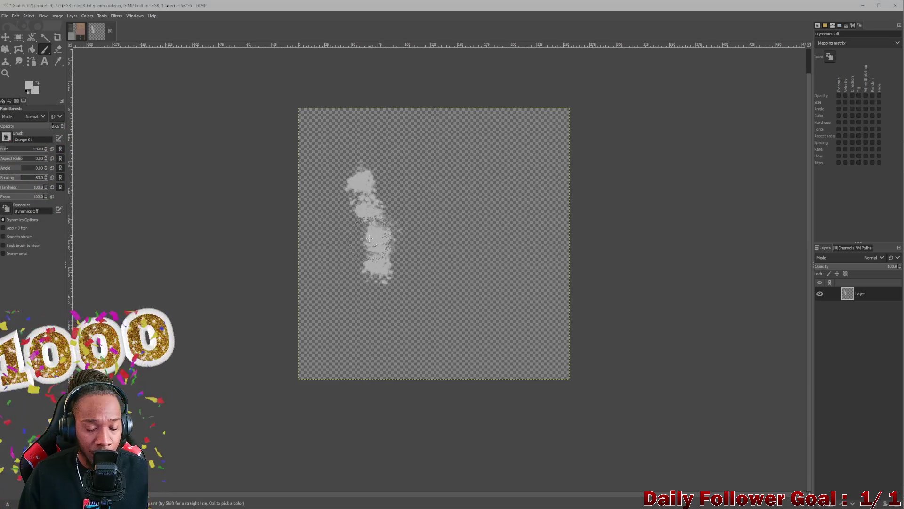
pyautogui.hotkey('ctrl', 'z')
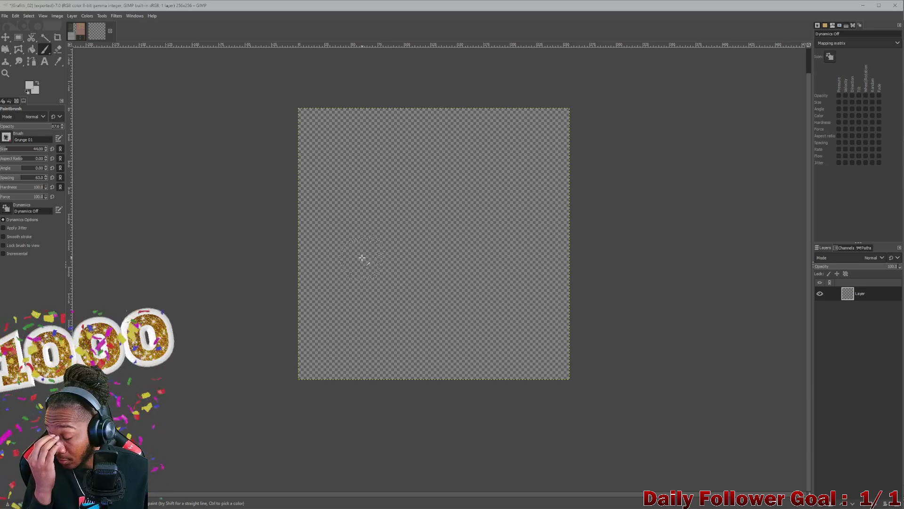
pyautogui.moveTo(339, 249)
pyautogui.mouseDown()
pyautogui.moveTo(401, 153)
pyautogui.moveTo(374, 306)
pyautogui.moveTo(516, 304)
pyautogui.mouseUp()
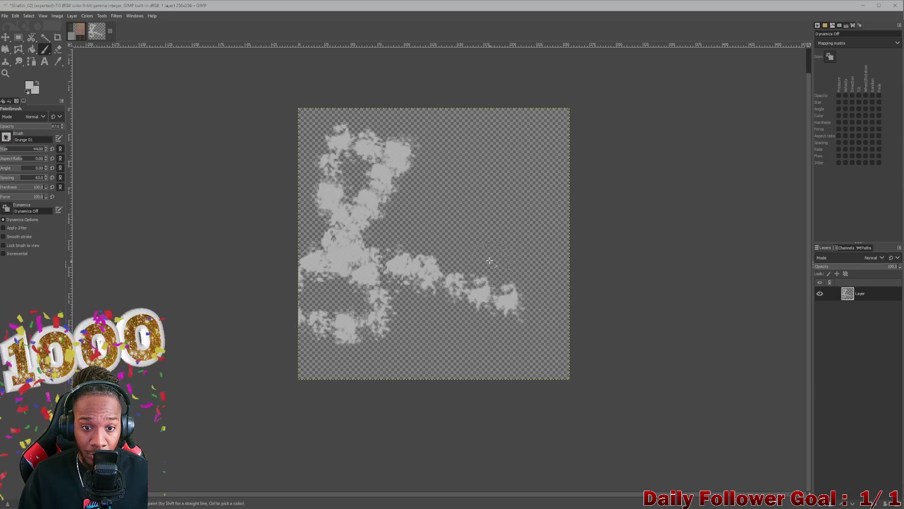
pyautogui.hotkey('ctrl', 'z')
pyautogui.moveTo(315, 231)
pyautogui.mouseDown()
pyautogui.moveTo(372, 184)
pyautogui.moveTo(377, 306)
pyautogui.moveTo(443, 278)
pyautogui.moveTo(464, 206)
pyautogui.moveTo(499, 362)
pyautogui.moveTo(673, 231)
pyautogui.mouseUp()
pyautogui.hotkey('ctrl', 'z')
pyautogui.hotkey('ctrl', 'z')
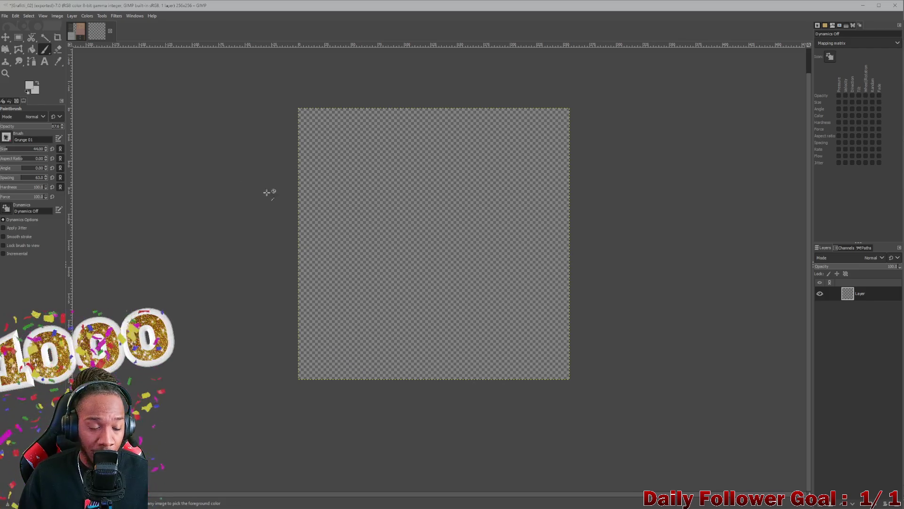
# - Test Grunge 01 brush sizes 6 and 83 with strokes, undoing each
pyautogui.click(6, 151)
pyautogui.moveTo(314, 243); pyautogui.dragTo(359, 220)
pyautogui.hotkey('ctrl', 'z')
pyautogui.moveTo(4, 148); pyautogui.dragTo(2, 150)
pyautogui.moveTo(325, 259); pyautogui.dragTo(382, 152)
pyautogui.hotkey('ctrl', 'z')
# - Paint a looping grunge scribble at brush size 15, with a dot above the top-right end
pyautogui.press(']')
pyautogui.moveTo(309, 242)
pyautogui.mouseDown()
pyautogui.moveTo(375, 130)
pyautogui.moveTo(287, 259)
pyautogui.moveTo(499, 269)
pyautogui.mouseUp()
pyautogui.moveTo(391, 307)
pyautogui.mouseDown()
pyautogui.moveTo(398, 315)
pyautogui.moveTo(372, 353)
pyautogui.moveTo(569, 290)
pyautogui.mouseUp()
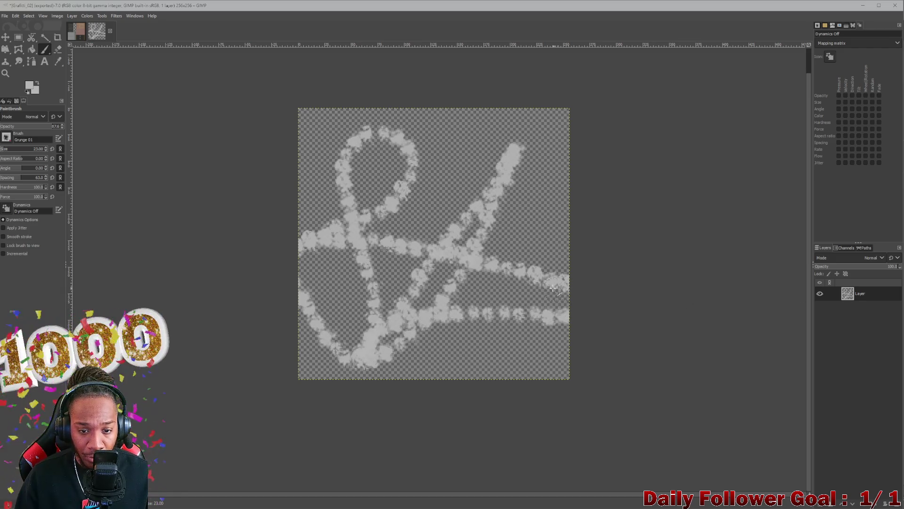
pyautogui.hotkey('ctrl', 'z')
pyautogui.moveTo(414, 283)
pyautogui.mouseDown()
pyautogui.moveTo(469, 239)
pyautogui.moveTo(329, 277)
pyautogui.moveTo(569, 325)
pyautogui.mouseUp()
pyautogui.click(523, 139)
pyautogui.hotkey('ctrl', 'z')
pyautogui.click(528, 153)
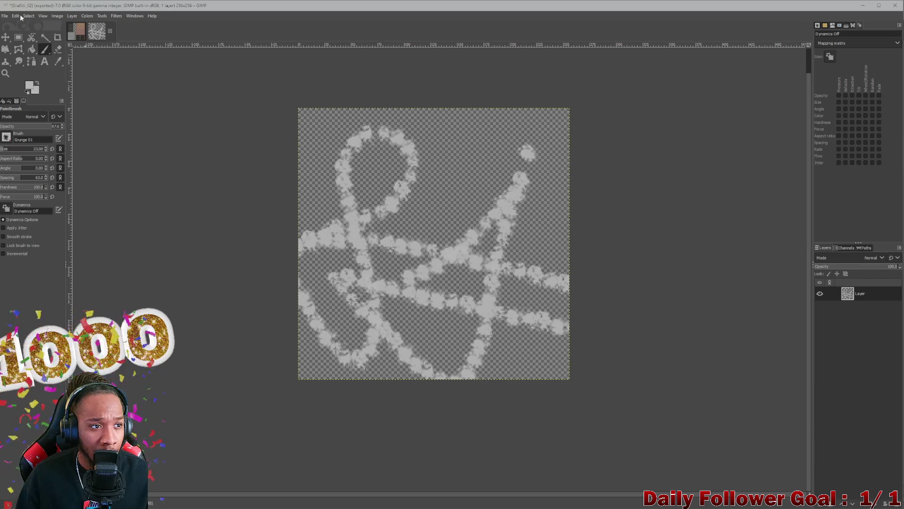
# - Export the scribble as Grafitti_03.png, then delete the layer and start a new one
pyautogui.click(21, 14)
pyautogui.click(26, 138)
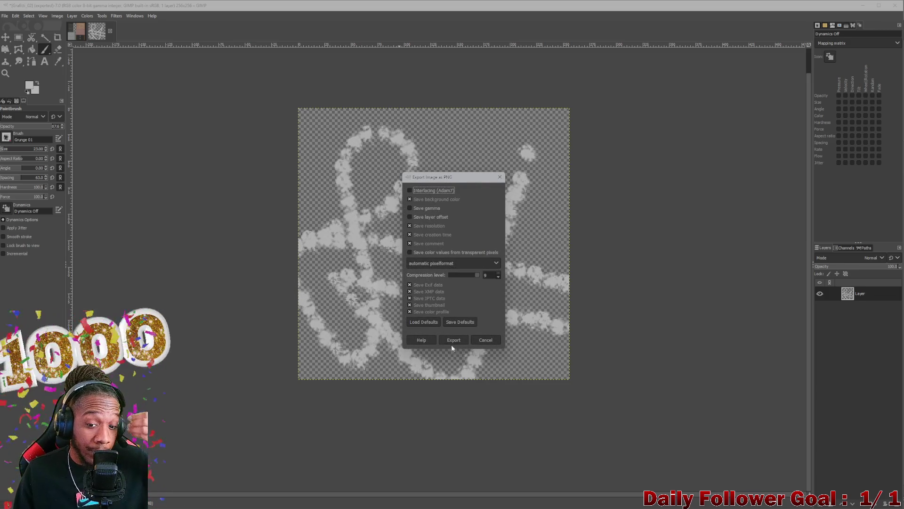
pyautogui.click(457, 339)
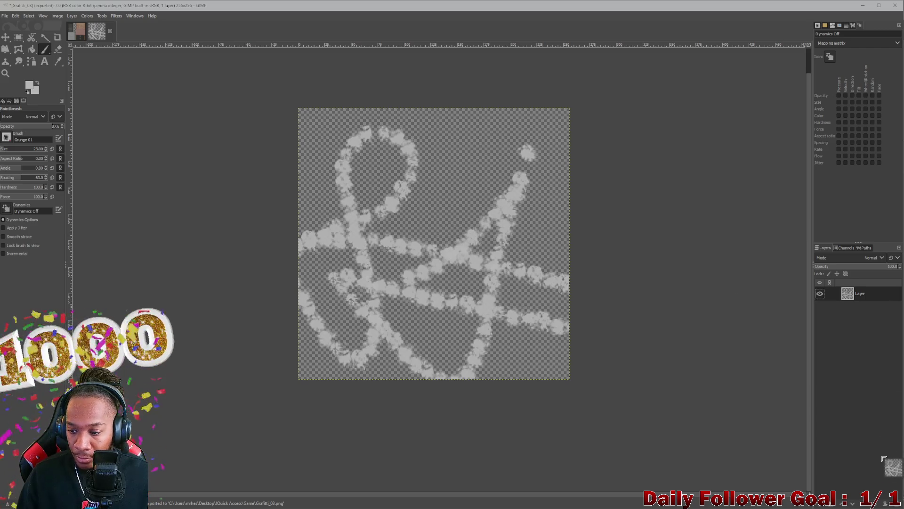
pyautogui.click(888, 503)
pyautogui.click(818, 503)
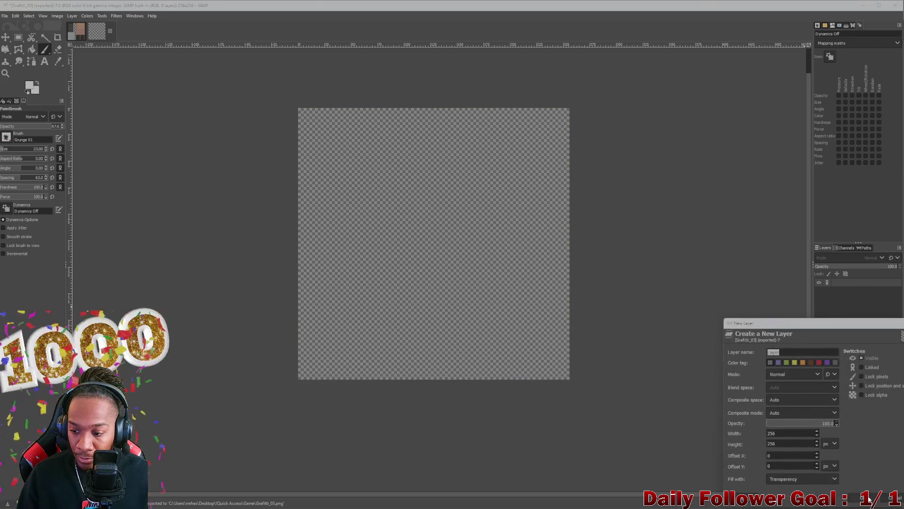
# - Confirm the new transparent layer, then paint and undo two trial grunge strokes
pyautogui.press('Return')
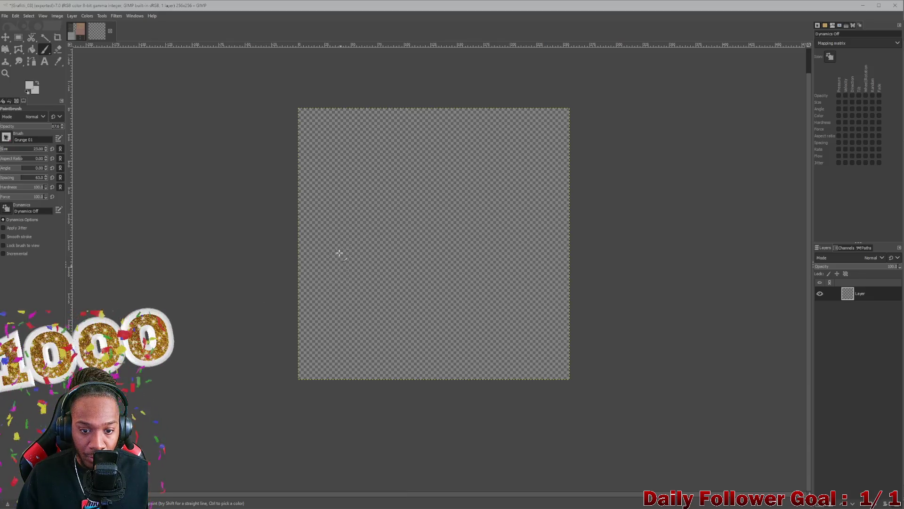
pyautogui.moveTo(308, 266)
pyautogui.mouseDown()
pyautogui.moveTo(325, 292)
pyautogui.moveTo(396, 277)
pyautogui.moveTo(493, 285)
pyautogui.moveTo(545, 277)
pyautogui.moveTo(550, 257)
pyautogui.moveTo(530, 206)
pyautogui.moveTo(511, 233)
pyautogui.moveTo(435, 198)
pyautogui.moveTo(391, 193)
pyautogui.moveTo(343, 205)
pyautogui.moveTo(313, 174)
pyautogui.moveTo(298, 273)
pyautogui.moveTo(304, 288)
pyautogui.mouseUp()
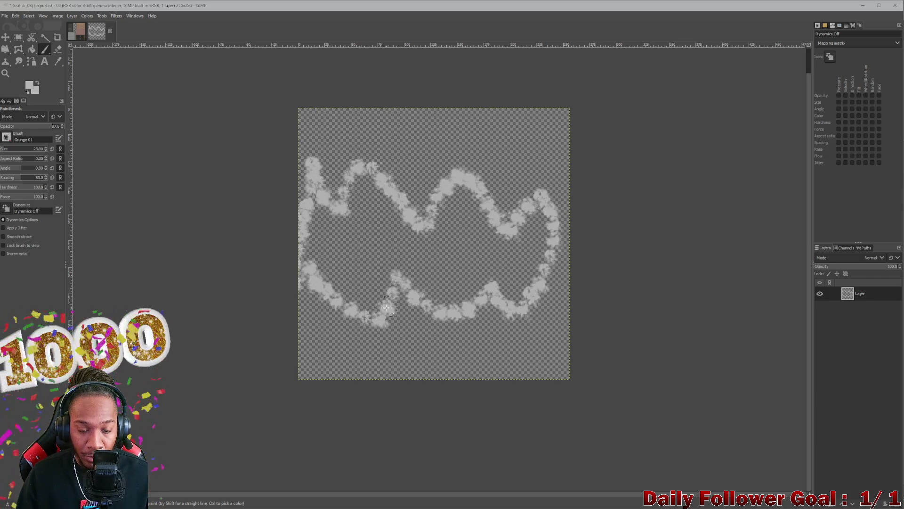
pyautogui.hotkey('ctrl', 'z')
pyautogui.moveTo(330, 196)
pyautogui.mouseDown()
pyautogui.moveTo(313, 249)
pyautogui.moveTo(386, 262)
pyautogui.moveTo(403, 241)
pyautogui.mouseUp()
pyautogui.hotkey('ctrl', 'z')
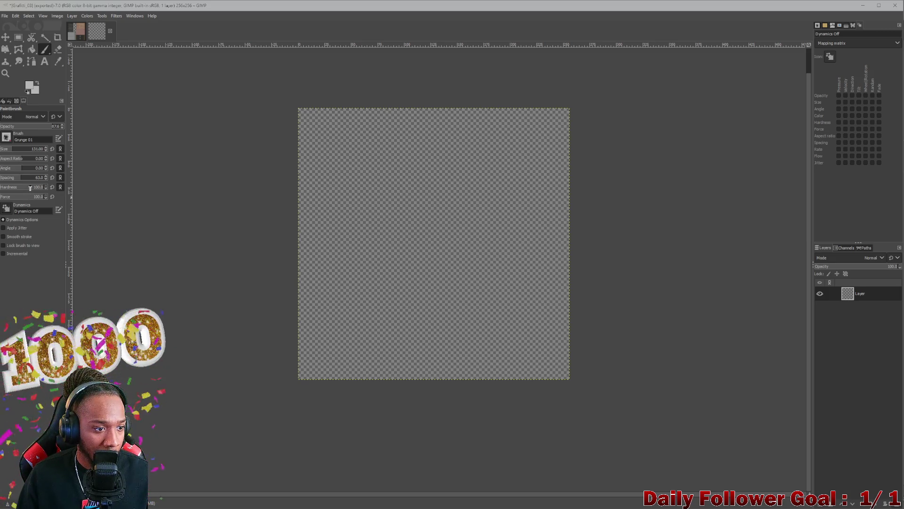
pyautogui.click(3, 220)
# - Paint and undo test strokes, reducing the brush size to 12
pyautogui.moveTo(272, 267)
pyautogui.mouseDown()
pyautogui.moveTo(332, 278)
pyautogui.moveTo(400, 221)
pyautogui.moveTo(478, 278)
pyautogui.mouseUp()
pyautogui.hotkey('ctrl', 'z')
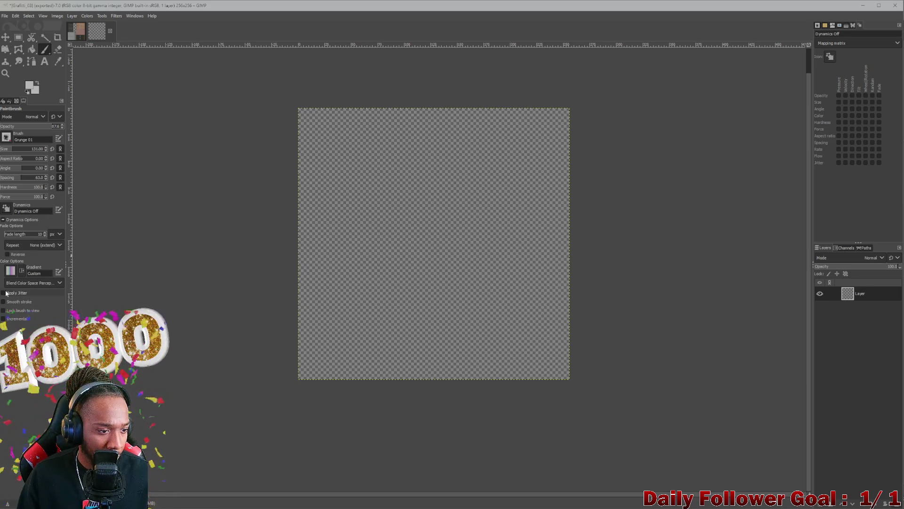
pyautogui.moveTo(278, 273)
pyautogui.mouseDown()
pyautogui.moveTo(349, 278)
pyautogui.moveTo(471, 259)
pyautogui.mouseUp()
pyautogui.hotkey('ctrl', 'z')
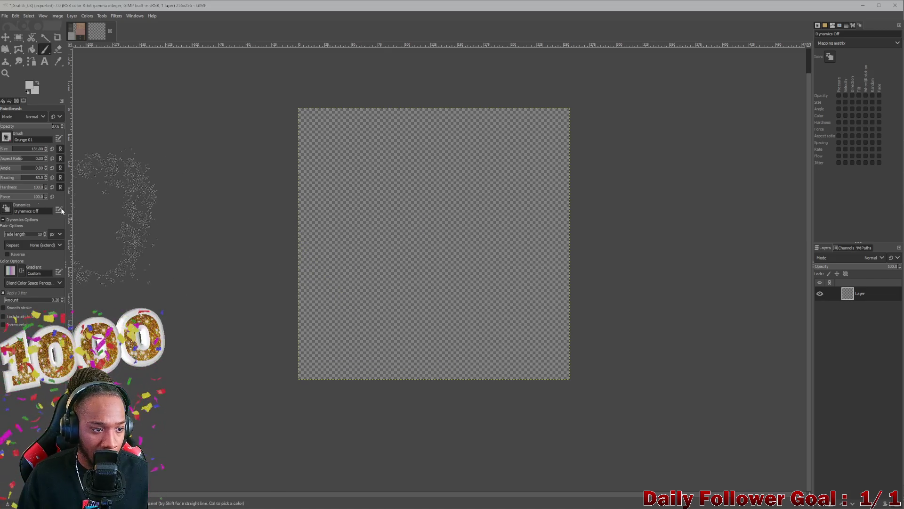
pyautogui.click(5, 150)
pyautogui.moveTo(263, 257)
pyautogui.mouseDown()
pyautogui.moveTo(385, 212)
pyautogui.moveTo(480, 258)
pyautogui.moveTo(452, 180)
pyautogui.mouseUp()
pyautogui.hotkey('ctrl', 'z')
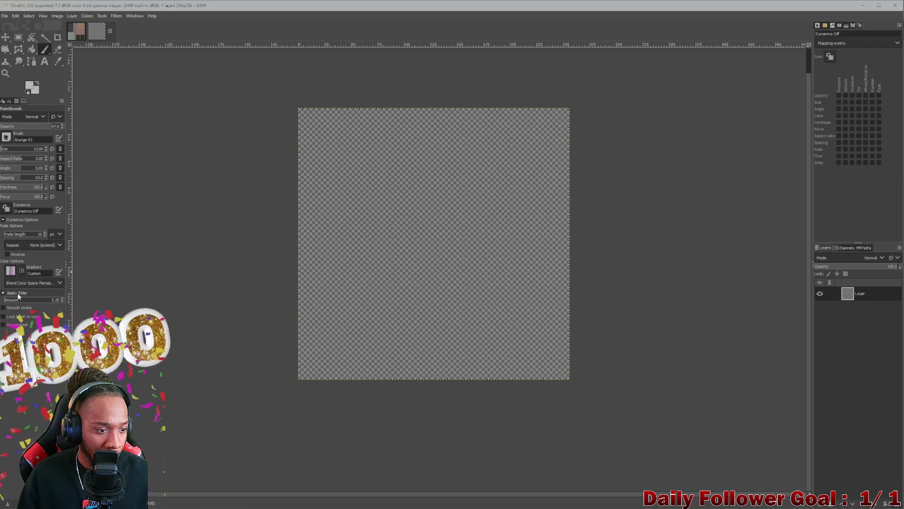
# - Set jitter amount to 2.12 and test scattered grunge stamps across the canvas, undoing them
pyautogui.moveTo(19, 302); pyautogui.dragTo(27, 302)
pyautogui.moveTo(357, 293)
pyautogui.mouseDown()
pyautogui.moveTo(471, 235)
pyautogui.moveTo(487, 290)
pyautogui.mouseUp()
pyautogui.hotkey('ctrl', 'z')
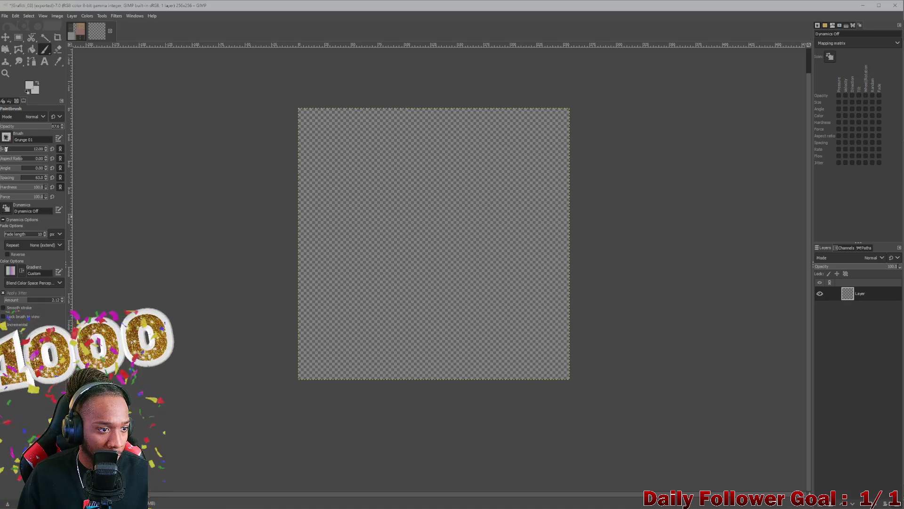
pyautogui.moveTo(328, 280)
pyautogui.mouseDown()
pyautogui.moveTo(332, 231)
pyautogui.moveTo(379, 231)
pyautogui.moveTo(438, 198)
pyautogui.mouseUp()
pyautogui.moveTo(387, 322)
pyautogui.mouseDown()
pyautogui.moveTo(424, 351)
pyautogui.moveTo(461, 193)
pyautogui.moveTo(500, 332)
pyautogui.mouseUp()
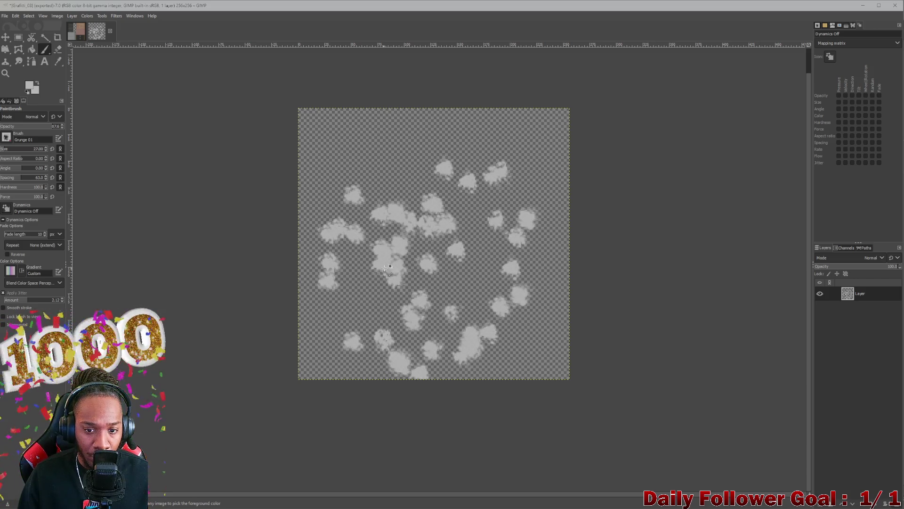
pyautogui.hotkey('ctrl', 'z')
pyautogui.hotkey('ctrl', 'z')
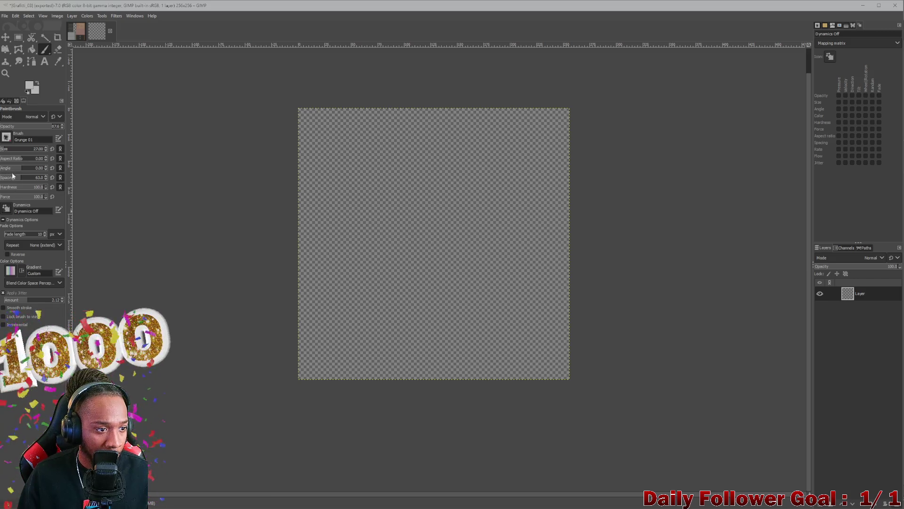
# - Paint scattered white grunge clouds from the lower-left across the lower canvas
pyautogui.moveTo(313, 303)
pyautogui.mouseDown()
pyautogui.moveTo(394, 161)
pyautogui.moveTo(450, 306)
pyautogui.moveTo(485, 199)
pyautogui.mouseUp()
pyautogui.hotkey('ctrl', 'z')
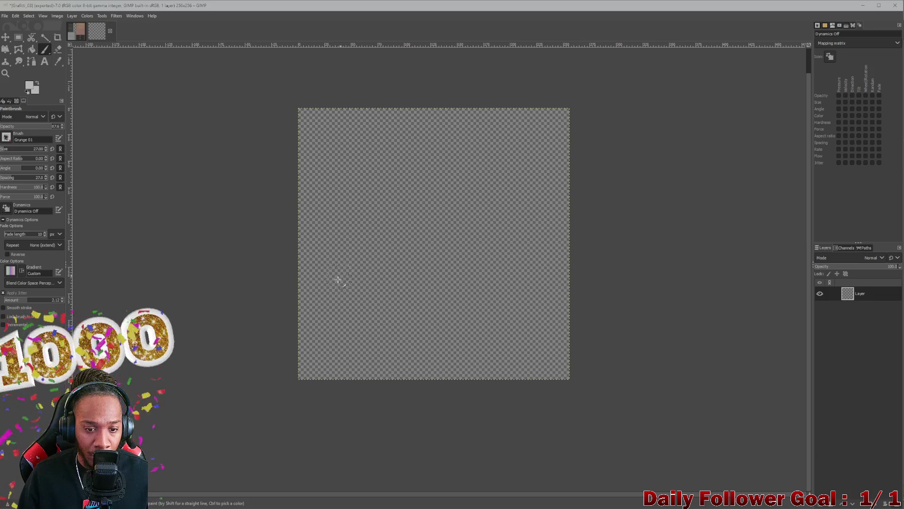
pyautogui.moveTo(319, 318)
pyautogui.mouseDown()
pyautogui.moveTo(426, 302)
pyautogui.moveTo(521, 209)
pyautogui.moveTo(523, 219)
pyautogui.mouseUp()
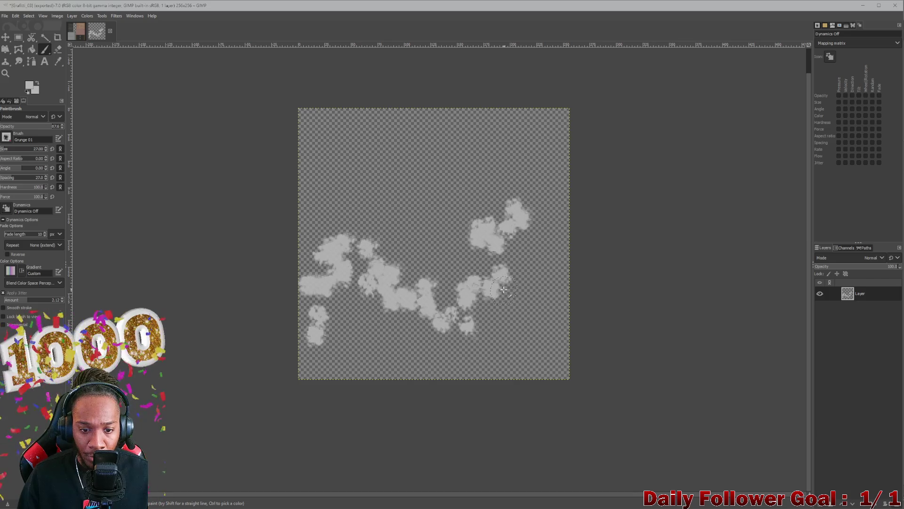
pyautogui.moveTo(353, 338)
pyautogui.mouseDown()
pyautogui.moveTo(431, 365)
pyautogui.moveTo(531, 287)
pyautogui.mouseUp()
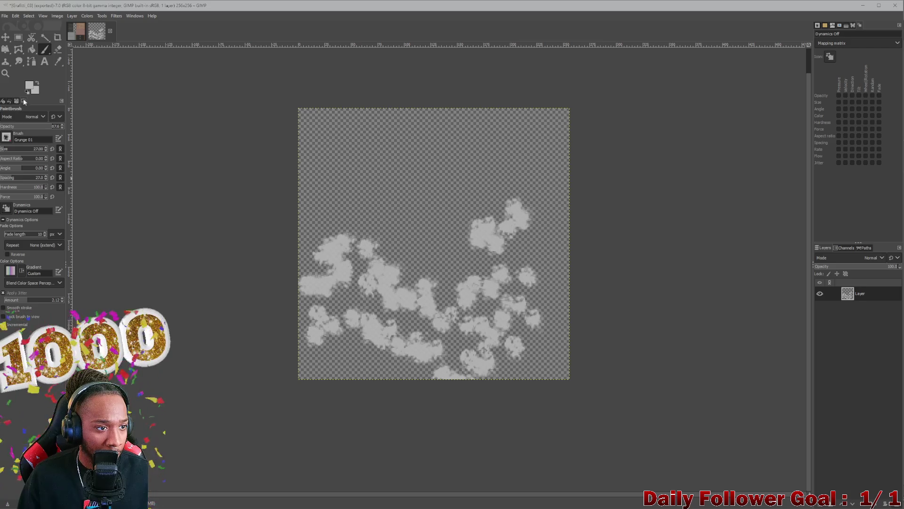
# - Add Layer #1 below Layer and set the foreground colour to light blue 5e7ec8
pyautogui.click(31, 84)
pyautogui.moveTo(63, 193); pyautogui.dragTo(63, 186)
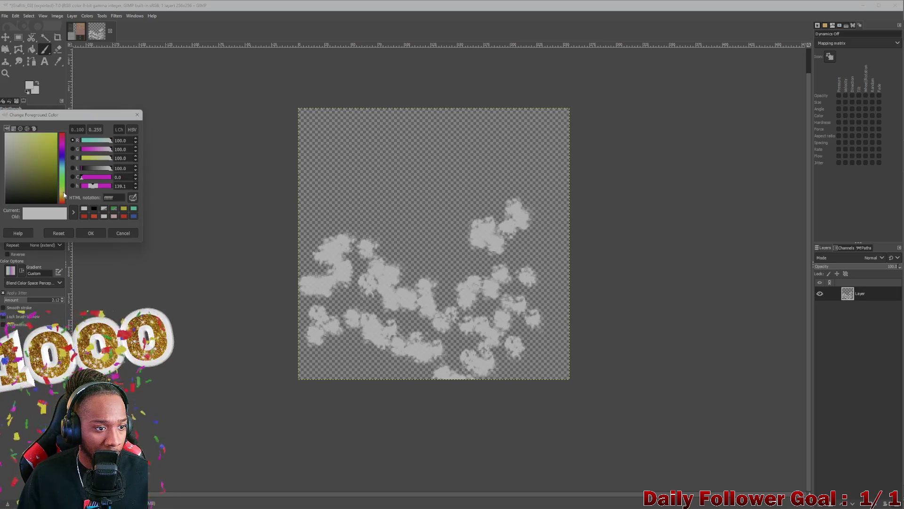
pyautogui.click(67, 163)
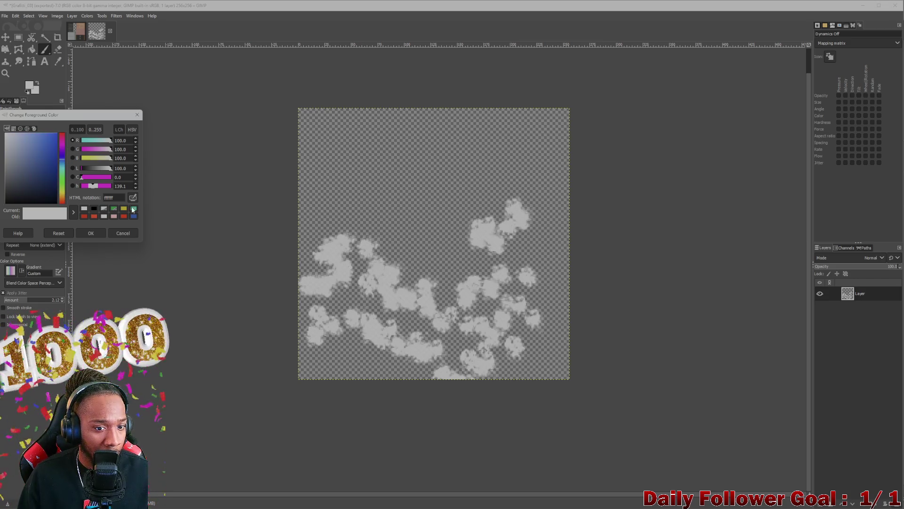
pyautogui.click(823, 504)
pyautogui.press('Return')
pyautogui.moveTo(556, 313); pyautogui.dragTo(466, 326)
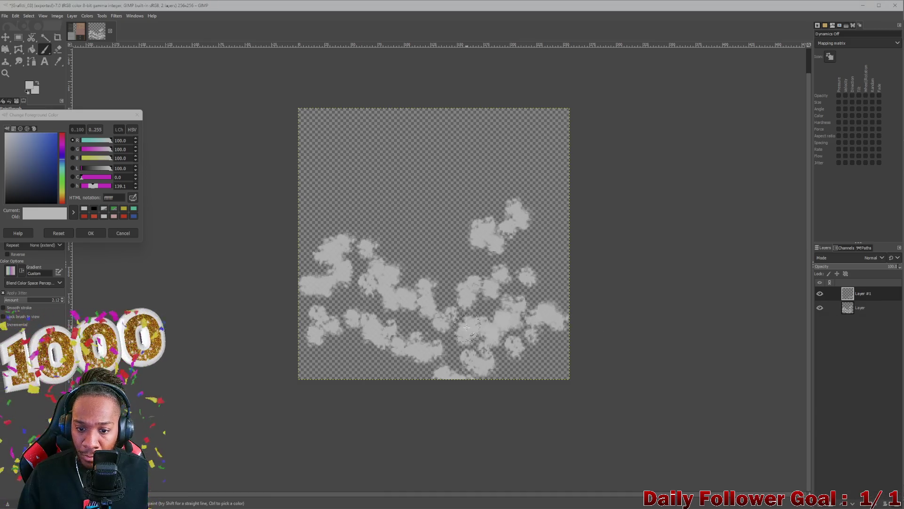
pyautogui.moveTo(869, 293); pyautogui.dragTo(863, 321)
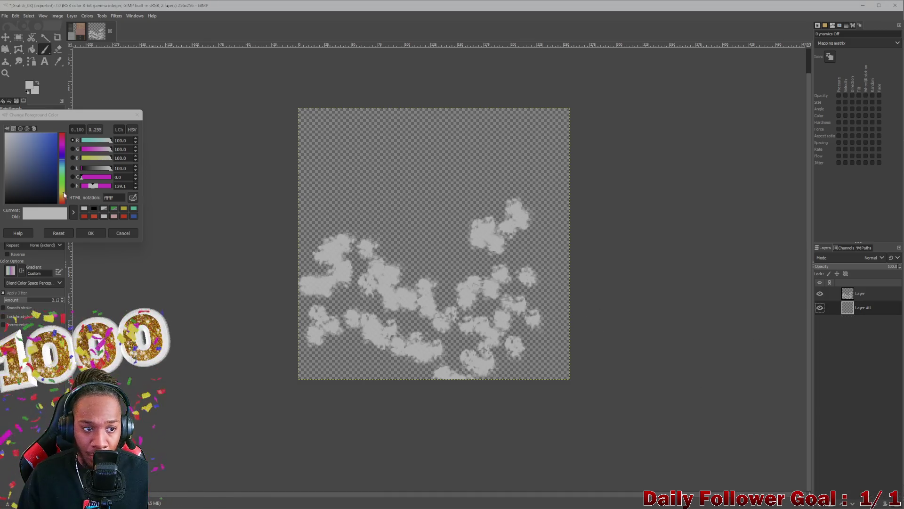
pyautogui.click(55, 161)
pyautogui.click(31, 148)
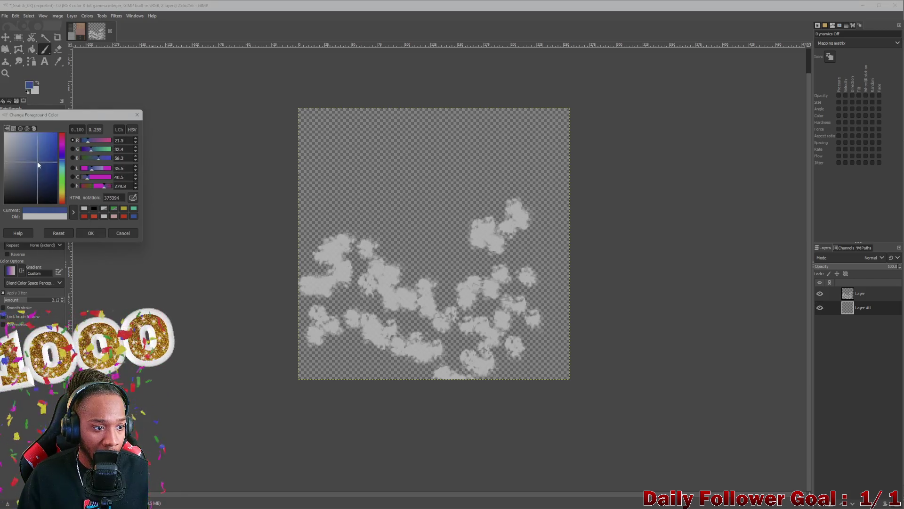
pyautogui.click(91, 231)
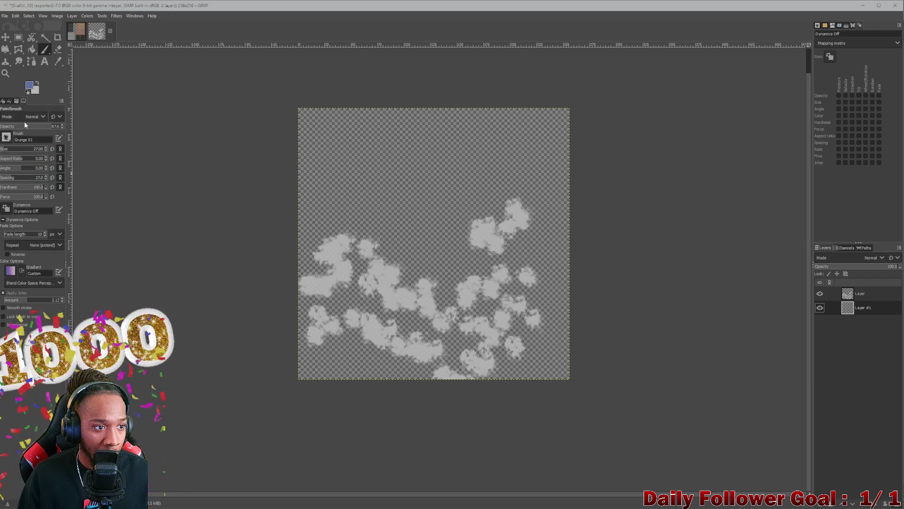
# - Paint light blue dabs on Layer #1 behind the white clouds
pyautogui.moveTo(465, 183)
pyautogui.mouseDown()
pyautogui.moveTo(422, 271)
pyautogui.moveTo(374, 296)
pyautogui.mouseUp()
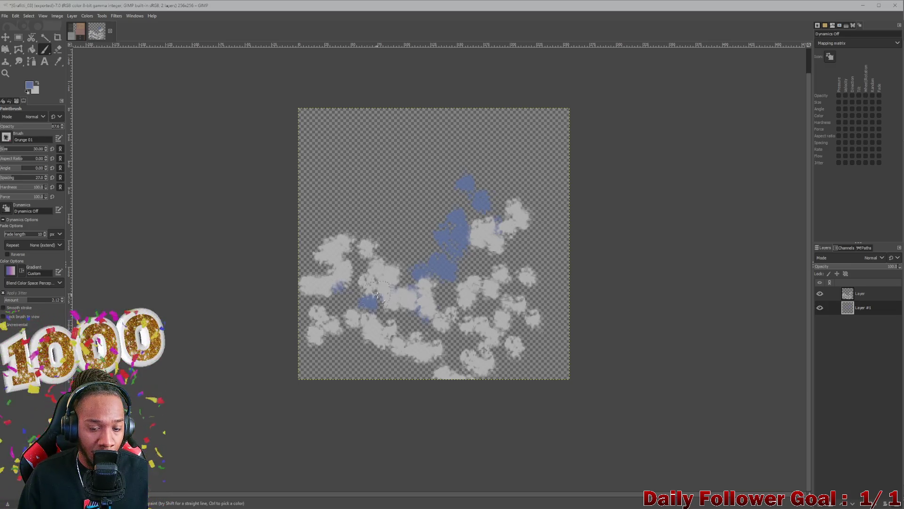
pyautogui.moveTo(320, 204)
pyautogui.mouseDown()
pyautogui.moveTo(337, 219)
pyautogui.moveTo(561, 280)
pyautogui.mouseUp()
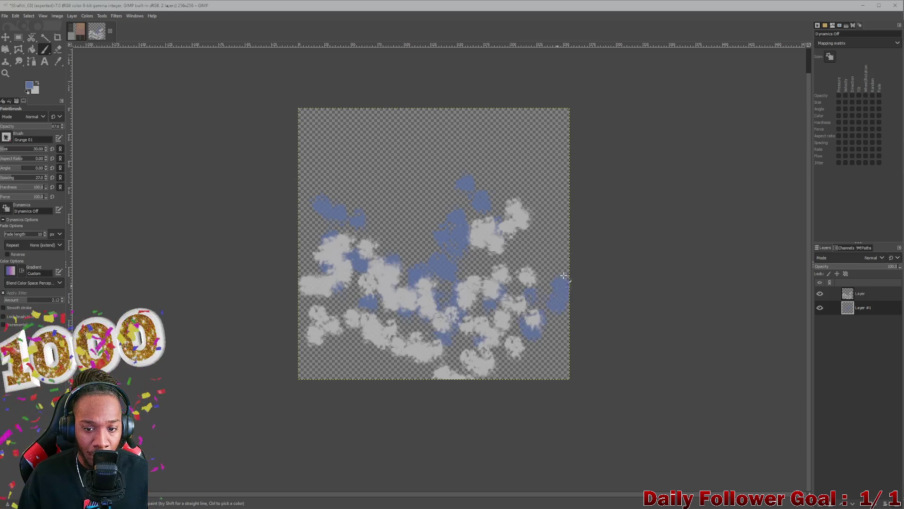
pyautogui.moveTo(383, 354); pyautogui.dragTo(335, 295)
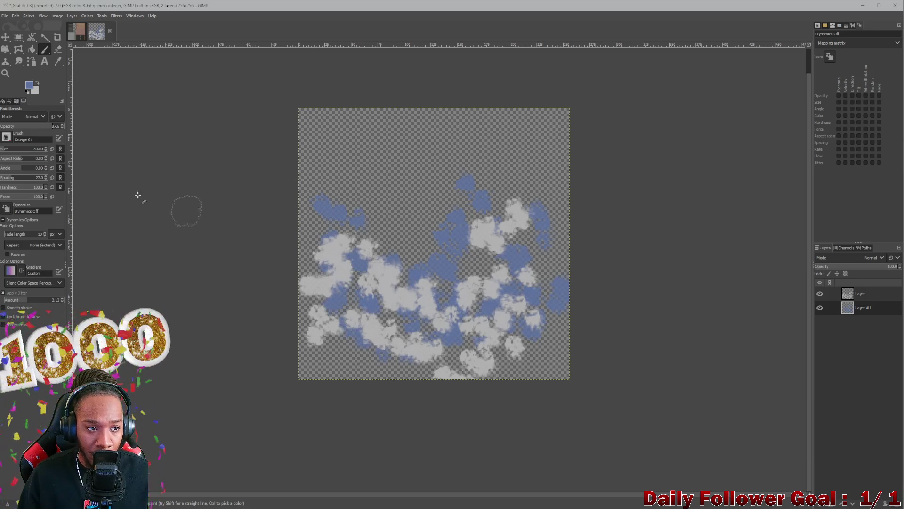
# - Add Layer #2 and drag it toward the bottom of the layer stack
pyautogui.click(818, 502)
pyautogui.click(872, 498)
pyautogui.moveTo(865, 315); pyautogui.dragTo(862, 333)
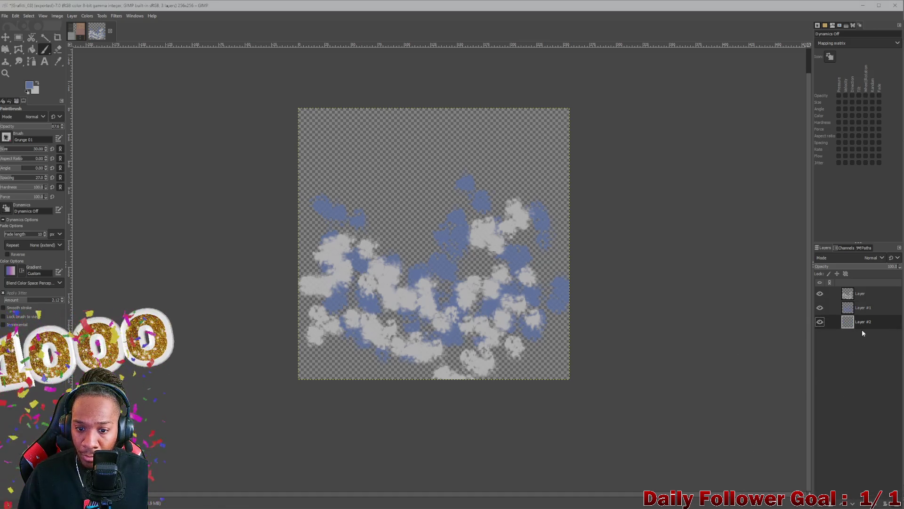
# - Switch to the Acrylic 05 #2 brush, undoing a blue test stroke
pyautogui.click(6, 137)
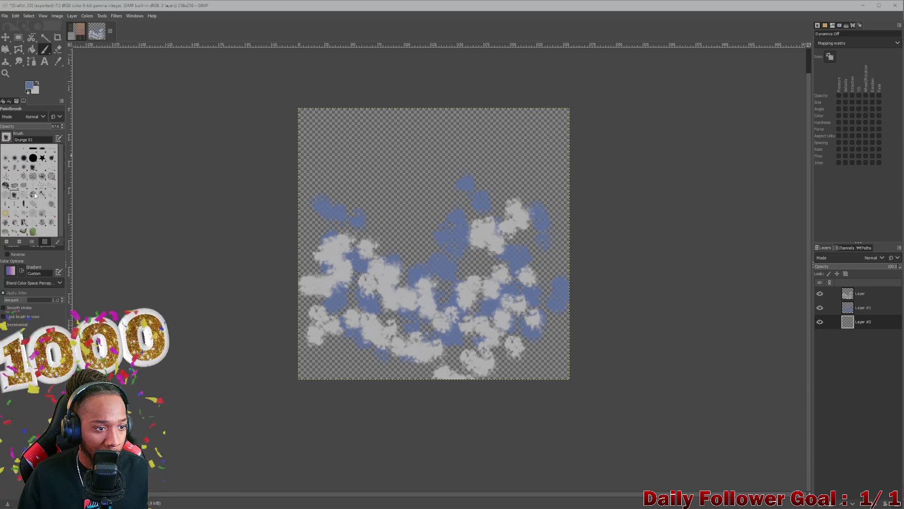
pyautogui.click(33, 168)
pyautogui.moveTo(494, 396)
pyautogui.mouseDown()
pyautogui.moveTo(330, 387)
pyautogui.moveTo(283, 263)
pyautogui.moveTo(410, 274)
pyautogui.mouseUp()
pyautogui.hotkey('ctrl', 'z')
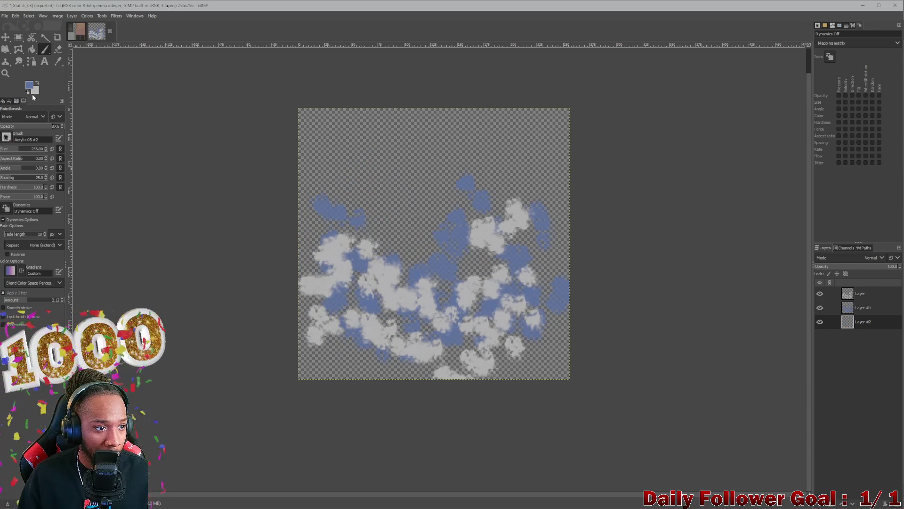
# - Set the foreground colour to pale yellow and try a yellow stroke at the lower-left
pyautogui.click(32, 88)
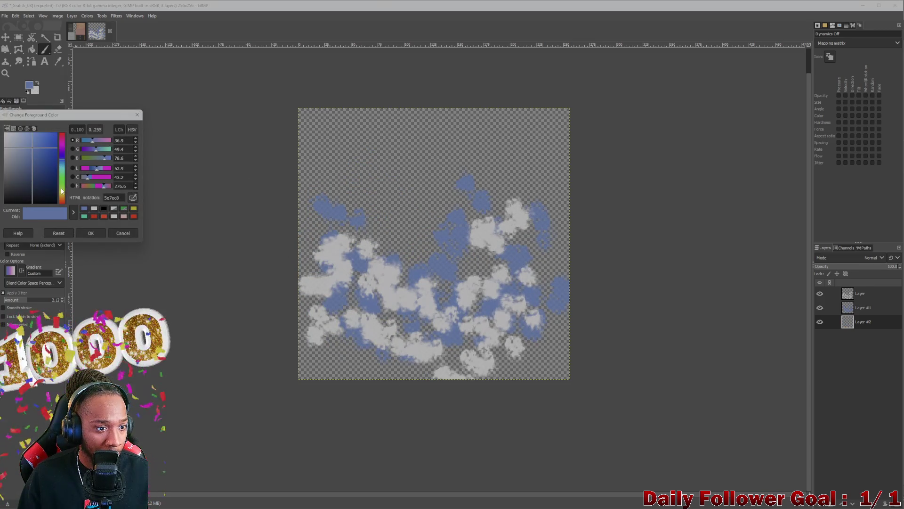
pyautogui.click(61, 192)
pyautogui.moveTo(42, 149); pyautogui.dragTo(25, 141)
pyautogui.moveTo(302, 353); pyautogui.dragTo(439, 235)
pyautogui.hotkey('ctrl', 'z')
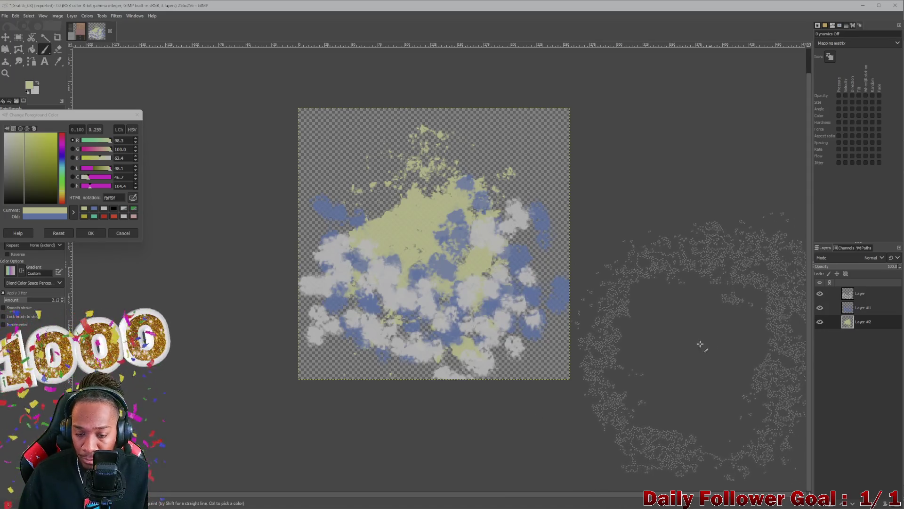
# - Add Layer #3 and drag it to the top of the stack
pyautogui.click(819, 505)
pyautogui.press('Return')
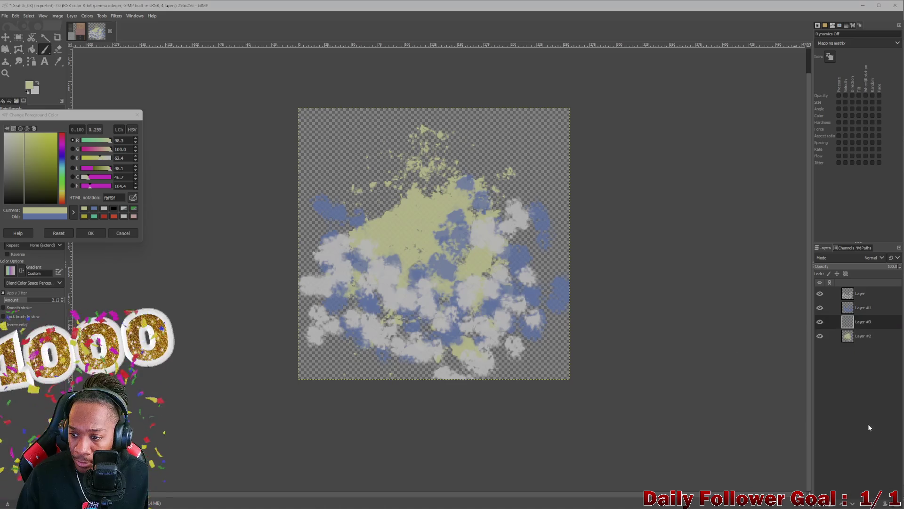
pyautogui.moveTo(863, 322); pyautogui.dragTo(857, 288)
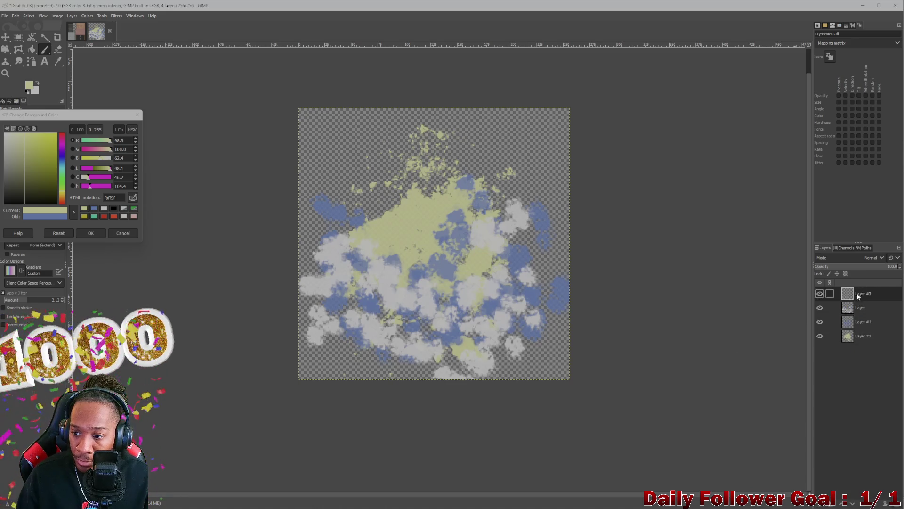
# - Set the Paintbrush foreground colour to red
pyautogui.click(120, 233)
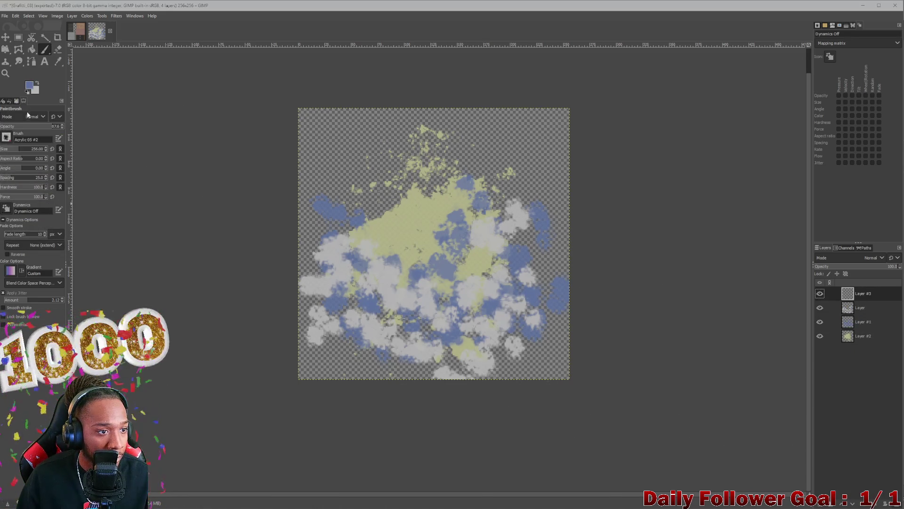
pyautogui.click(29, 88)
pyautogui.moveTo(39, 160); pyautogui.dragTo(6, 135)
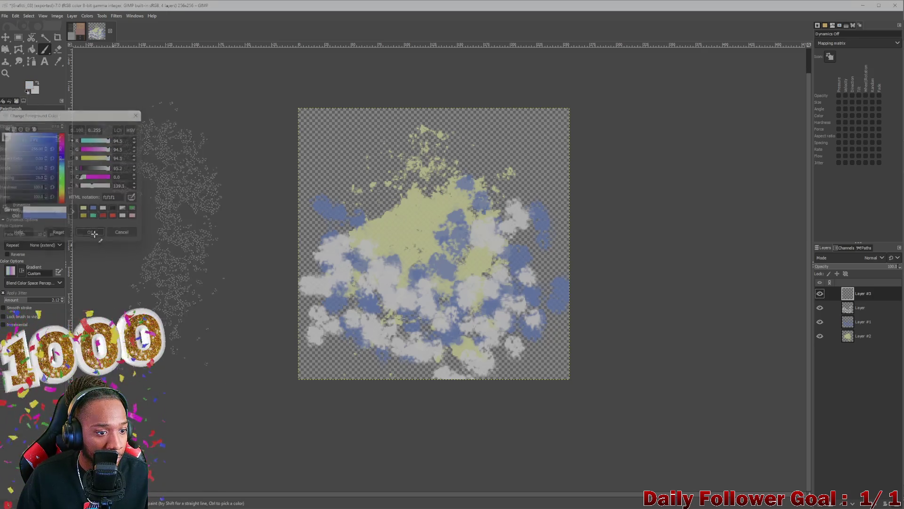
pyautogui.click(90, 233)
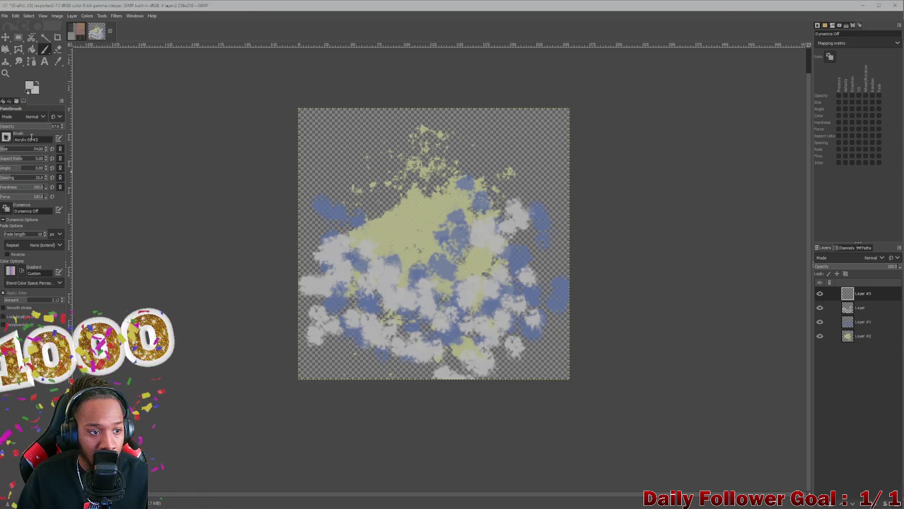
pyautogui.click(33, 88)
pyautogui.click(28, 209)
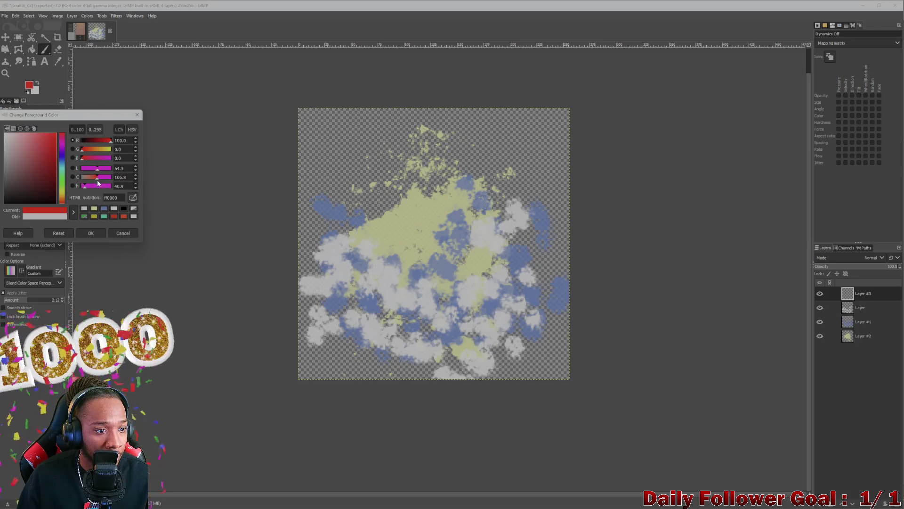
pyautogui.click(91, 232)
# - Turn off Apply Jitter in the brush dynamics, undoing the red test dabs
pyautogui.moveTo(428, 220)
pyautogui.mouseDown()
pyautogui.moveTo(396, 236)
pyautogui.moveTo(355, 207)
pyautogui.mouseUp()
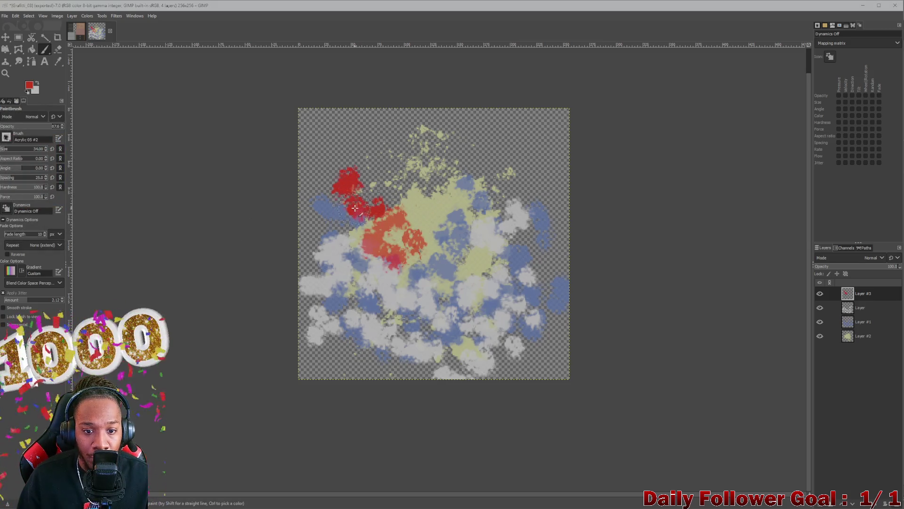
pyautogui.hotkey('ctrl', 'z')
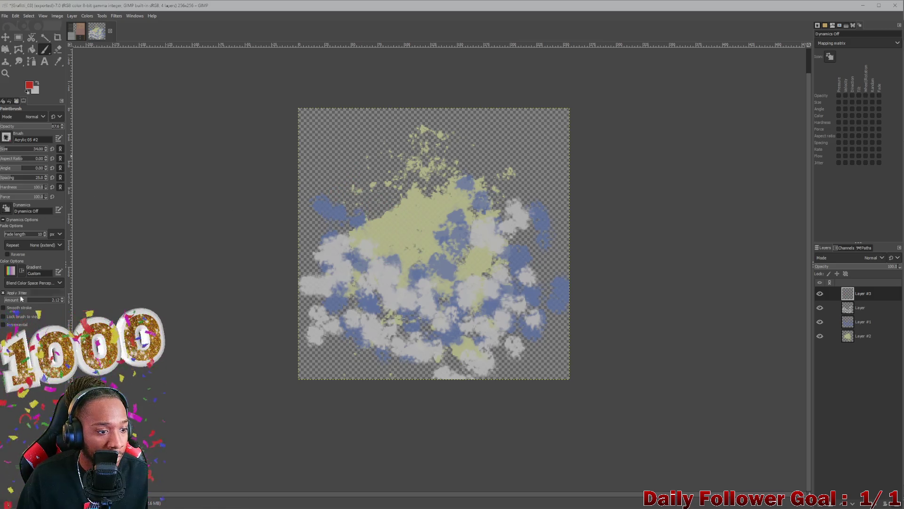
pyautogui.click(3, 220)
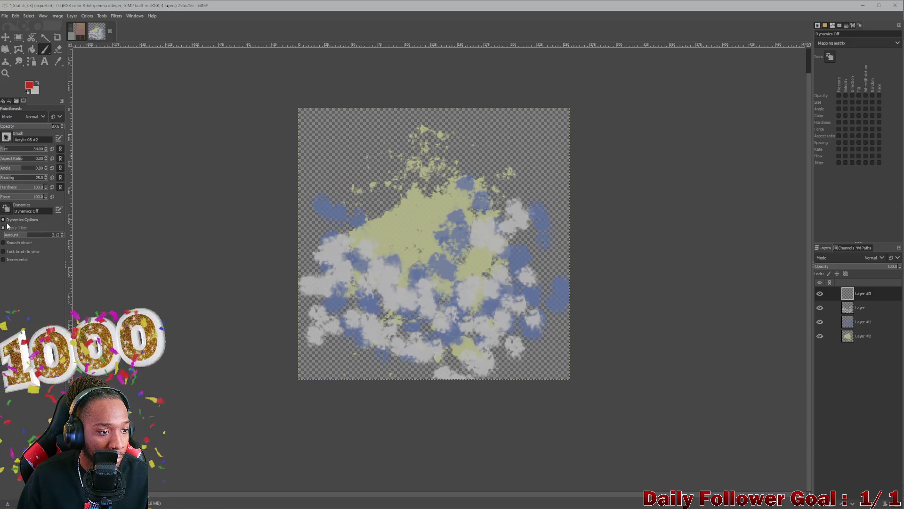
pyautogui.moveTo(405, 233); pyautogui.dragTo(447, 203)
pyautogui.hotkey('ctrl', 'z')
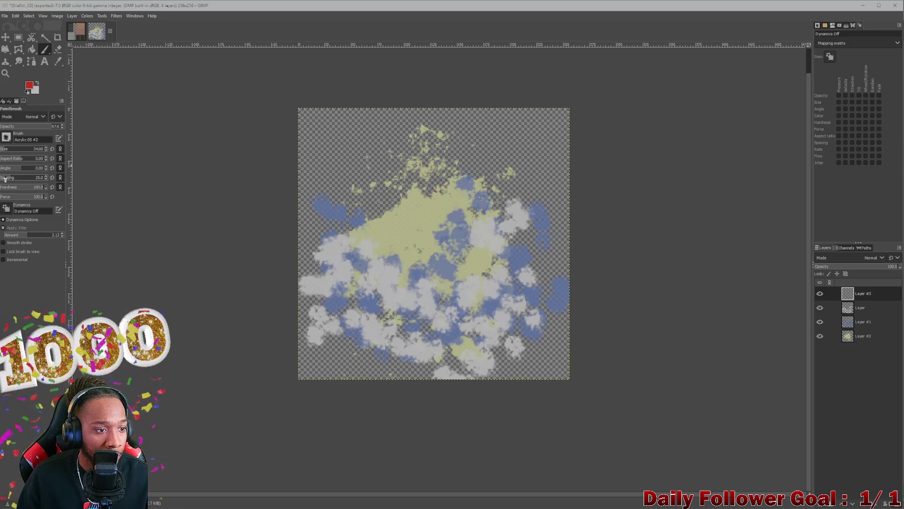
pyautogui.click(2, 228)
pyautogui.moveTo(389, 202)
pyautogui.mouseDown()
pyautogui.moveTo(436, 243)
pyautogui.moveTo(475, 191)
pyautogui.mouseUp()
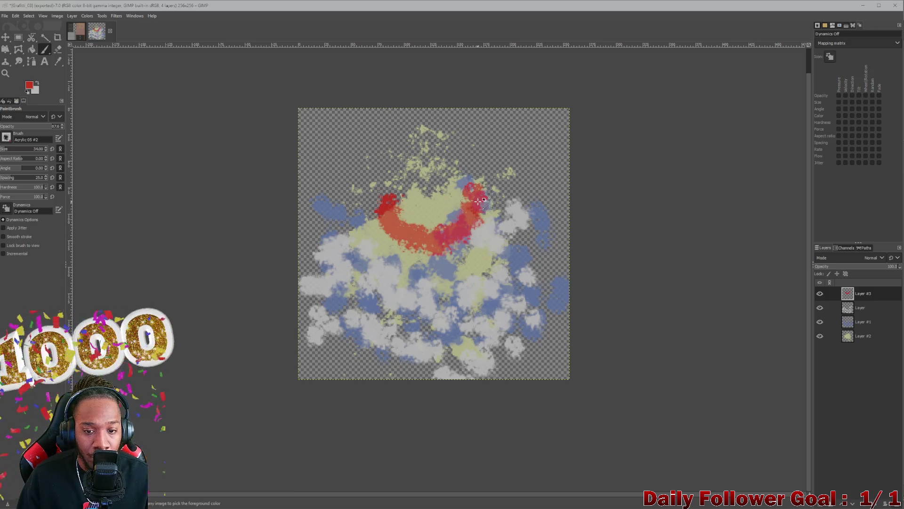
pyautogui.hotkey('ctrl', 'z')
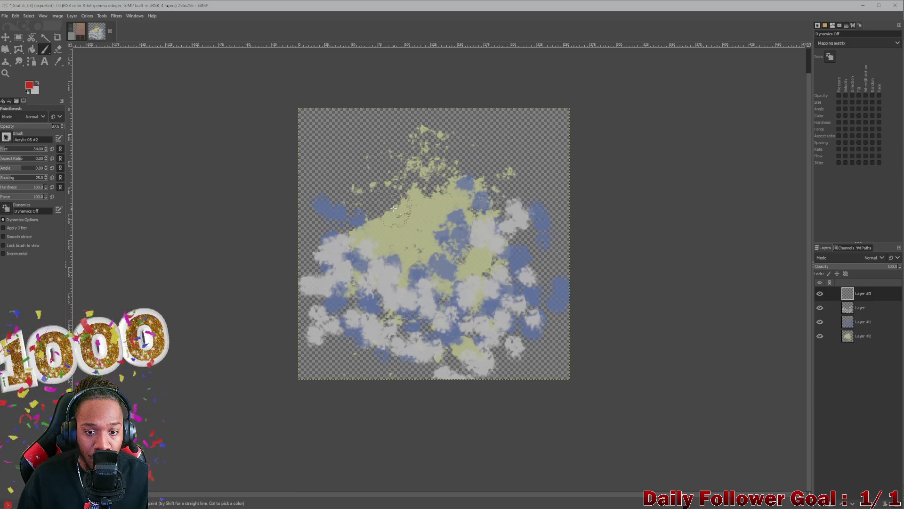
# - Paint a vertical red stroke down the centre, trying and undoing hook, diagonal and crossbar strokes
pyautogui.moveTo(429, 128); pyautogui.dragTo(426, 273)
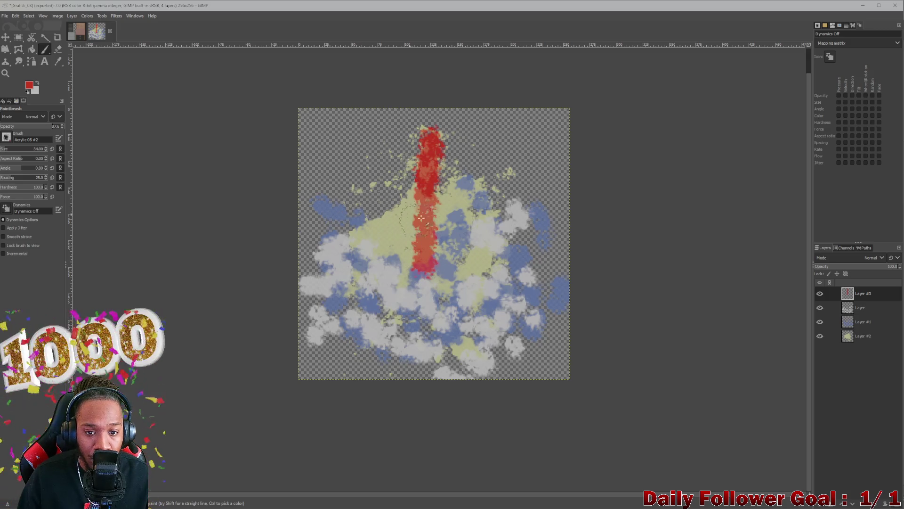
pyautogui.moveTo(434, 137); pyautogui.dragTo(379, 178)
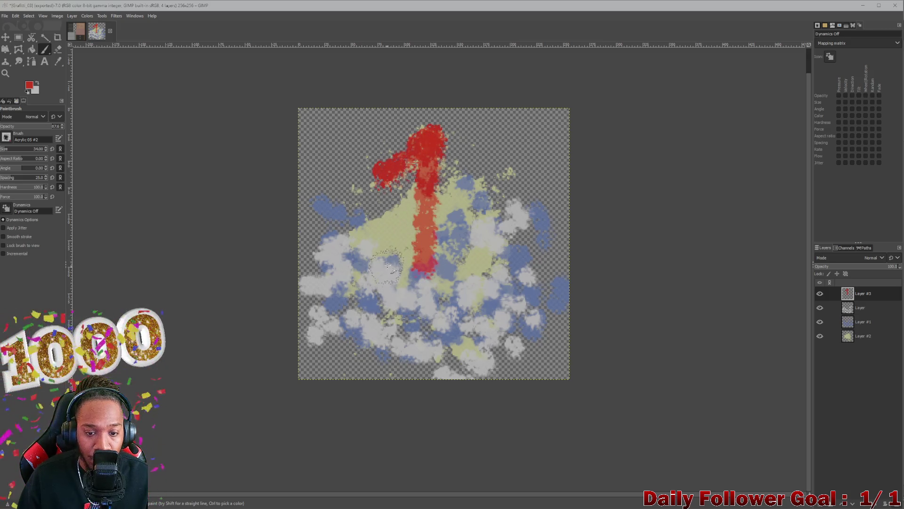
pyautogui.moveTo(349, 251); pyautogui.dragTo(565, 312)
pyautogui.hotkey('ctrl', 'z')
pyautogui.moveTo(346, 225); pyautogui.dragTo(485, 297)
pyautogui.hotkey('ctrl', 'z')
pyautogui.hotkey('ctrl', 'z')
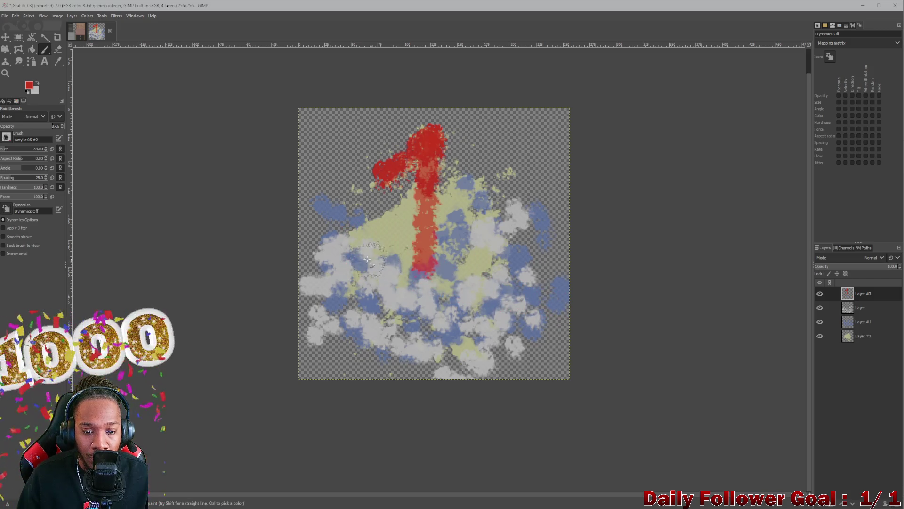
pyautogui.moveTo(336, 257); pyautogui.dragTo(486, 282)
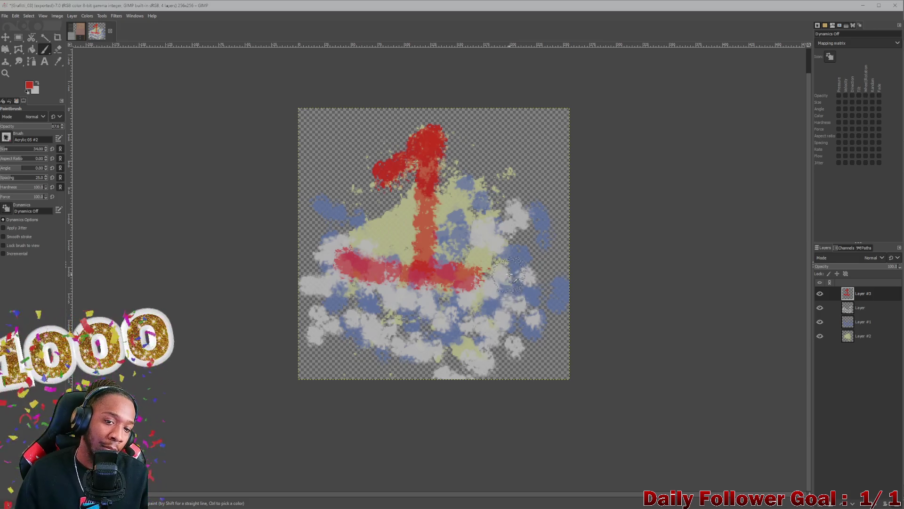
pyautogui.hotkey('ctrl', 'z')
pyautogui.hotkey('ctrl', 'z')
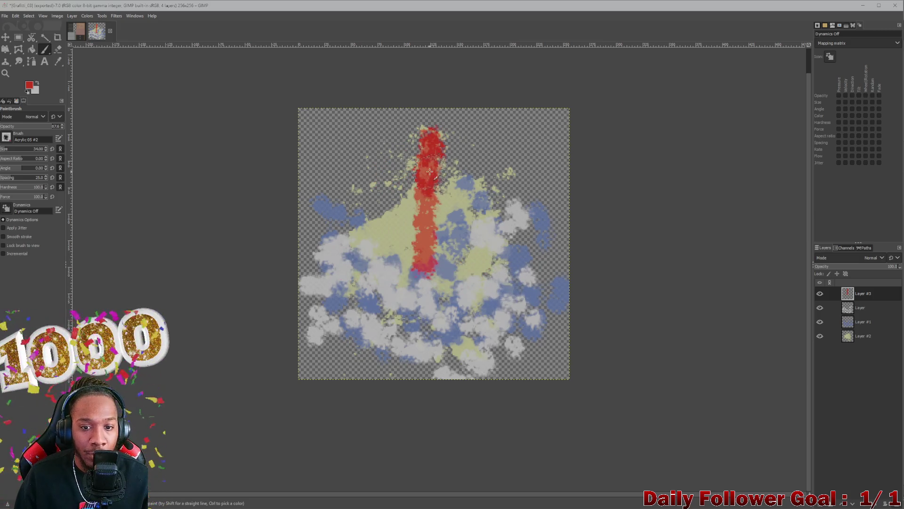
pyautogui.moveTo(398, 217); pyautogui.dragTo(456, 225)
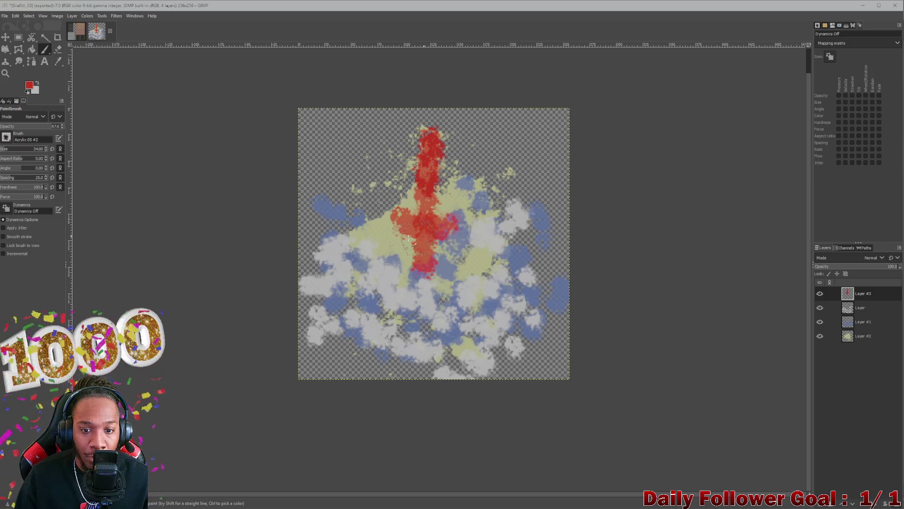
pyautogui.hotkey('ctrl', 'z')
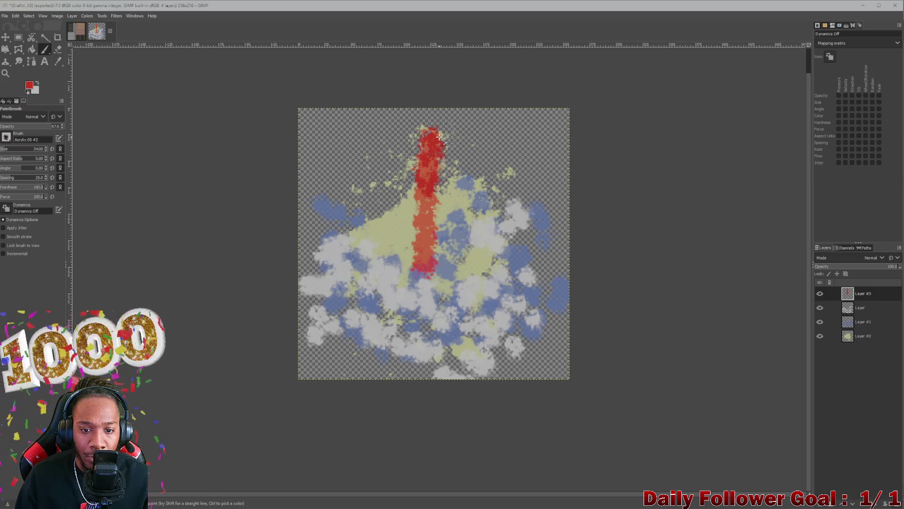
# - Try red arms sloping down from the top, then undo them and the vertical stroke
pyautogui.moveTo(435, 131); pyautogui.dragTo(386, 160)
pyautogui.moveTo(424, 133); pyautogui.dragTo(481, 165)
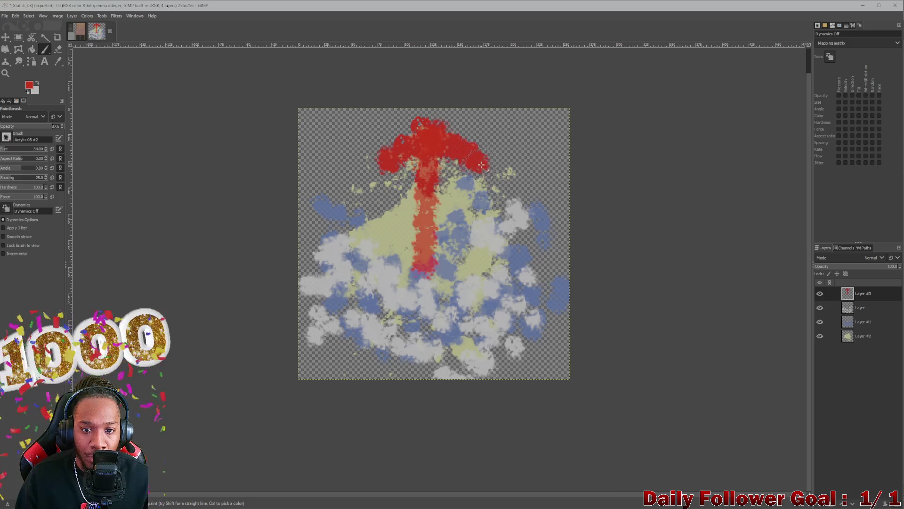
pyautogui.hotkey('ctrl', 'z')
pyautogui.hotkey('ctrl', 'z')
pyautogui.moveTo(436, 130); pyautogui.dragTo(354, 191)
pyautogui.hotkey('ctrl', 'z')
pyautogui.moveTo(426, 131)
pyautogui.mouseDown()
pyautogui.moveTo(407, 165)
pyautogui.moveTo(365, 188)
pyautogui.moveTo(529, 224)
pyautogui.mouseUp()
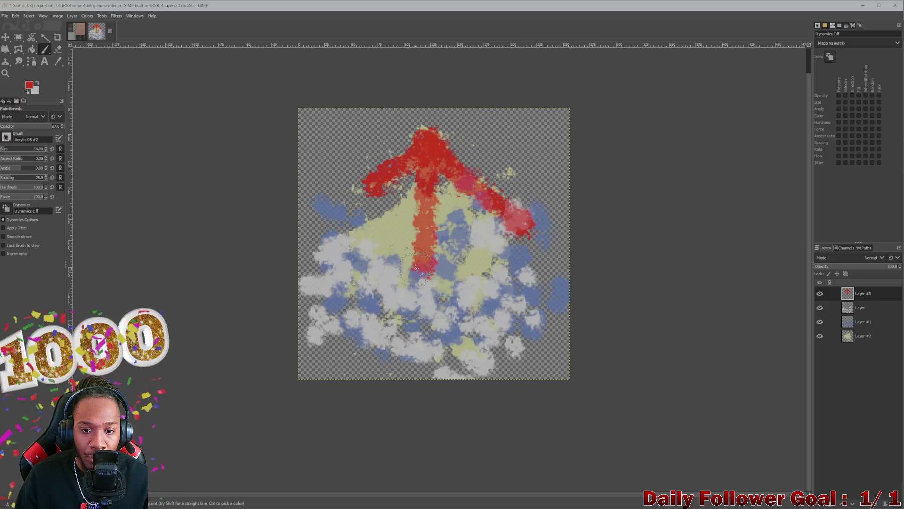
pyautogui.hotkey('ctrl', 'z')
pyautogui.hotkey('ctrl', 'z')
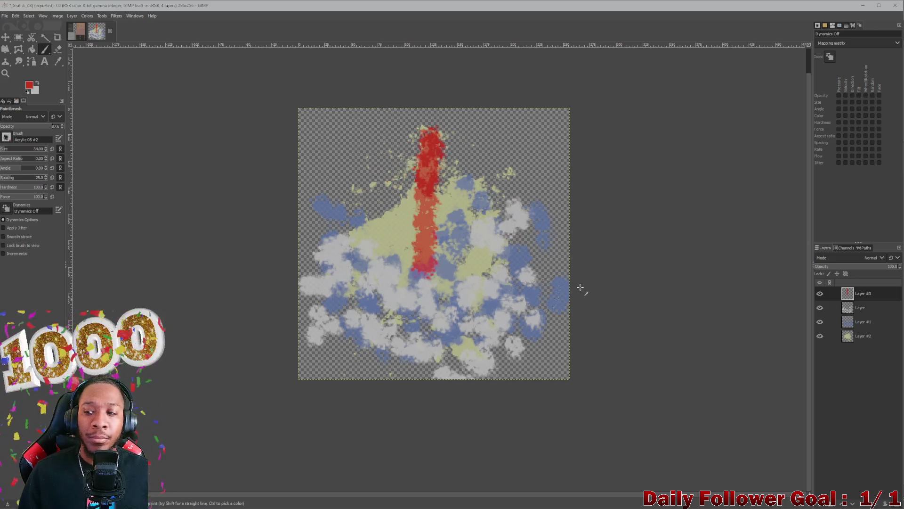
pyautogui.hotkey('alt', 'Tab')
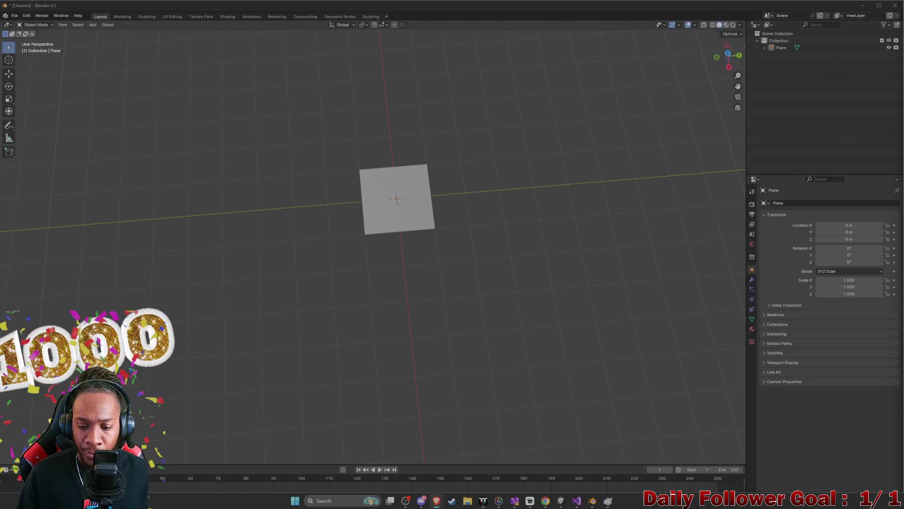
pyautogui.click(608, 502)
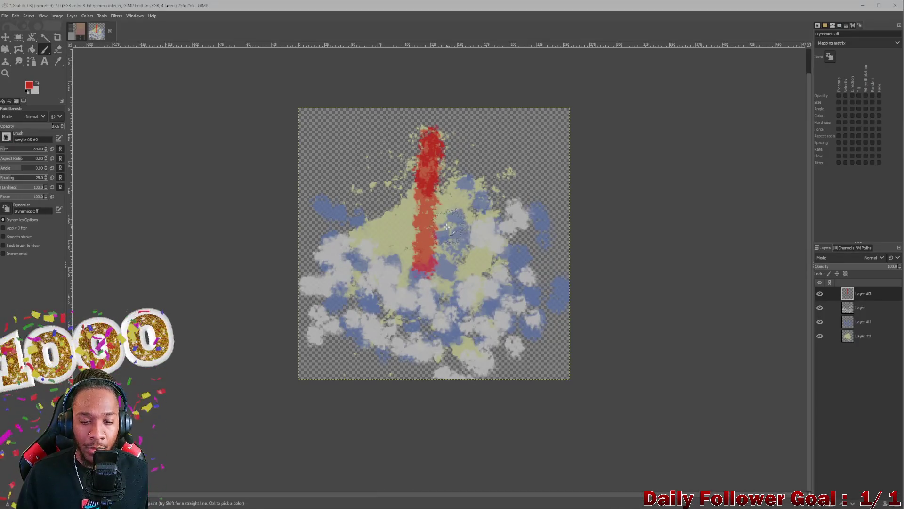
pyautogui.hotkey('ctrl', 'z')
# - Paint a red diagonal stroke across the splatter, redoing it until it sits right
pyautogui.moveTo(349, 228)
pyautogui.mouseDown()
pyautogui.moveTo(417, 231)
pyautogui.moveTo(476, 180)
pyautogui.mouseUp()
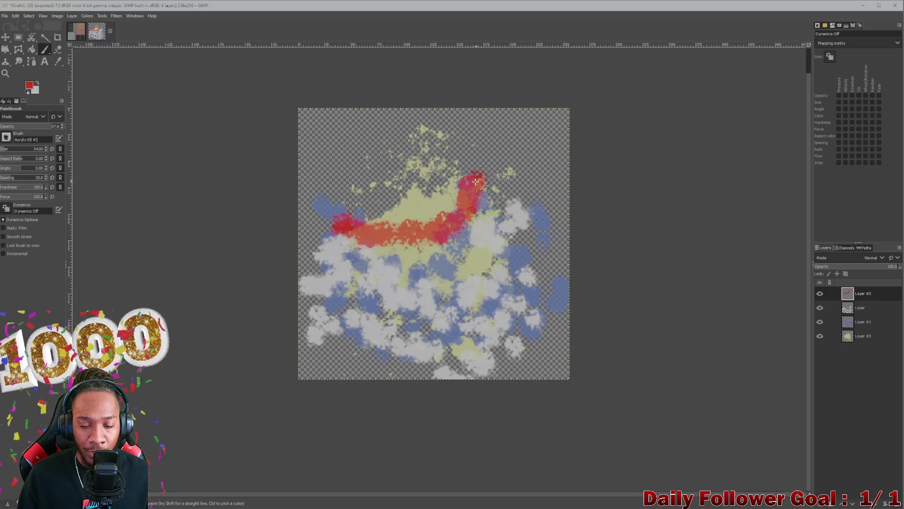
pyautogui.hotkey('ctrl', 'z')
pyautogui.moveTo(358, 193)
pyautogui.mouseDown()
pyautogui.moveTo(360, 264)
pyautogui.moveTo(373, 290)
pyautogui.moveTo(419, 244)
pyautogui.moveTo(503, 244)
pyautogui.mouseUp()
pyautogui.hotkey('ctrl', 'z')
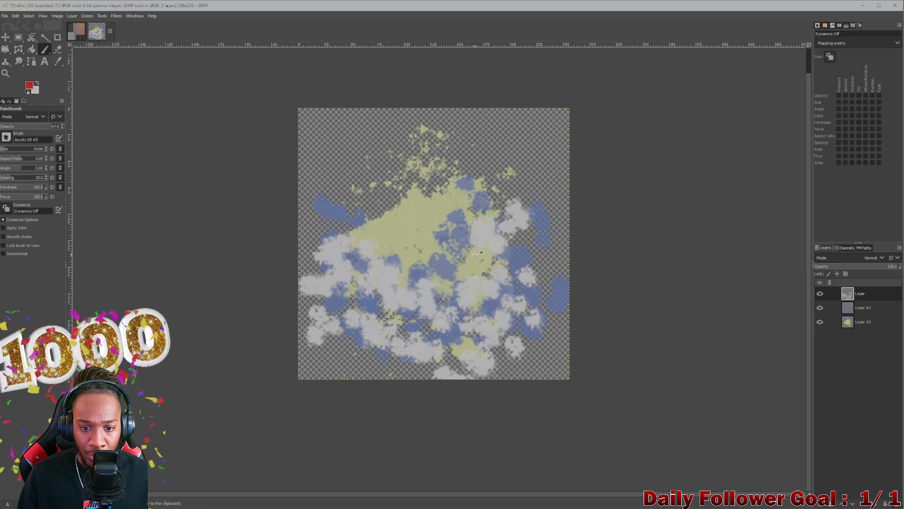
pyautogui.moveTo(325, 306); pyautogui.dragTo(532, 250)
pyautogui.moveTo(340, 302)
pyautogui.mouseDown()
pyautogui.moveTo(365, 207)
pyautogui.moveTo(381, 221)
pyautogui.mouseUp()
pyautogui.hotkey('ctrl', 'z')
pyautogui.hotkey('ctrl', 'z')
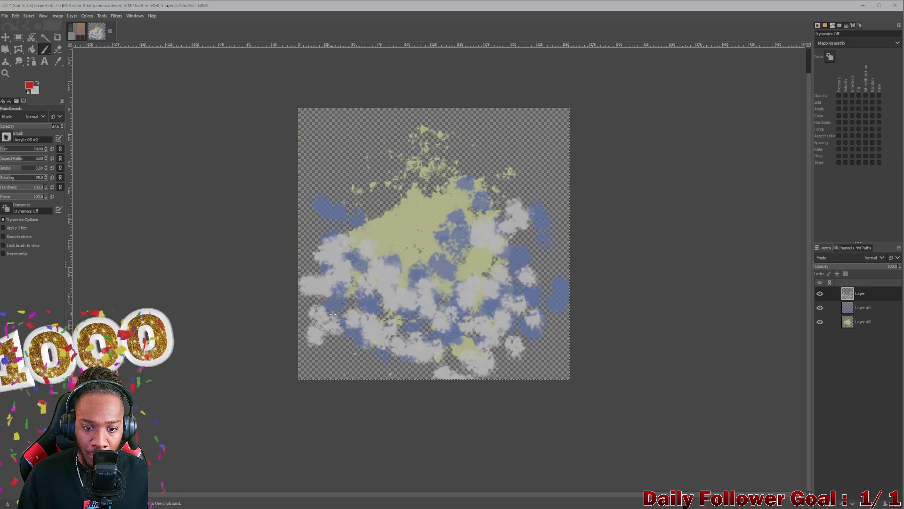
pyautogui.moveTo(332, 313); pyautogui.dragTo(515, 237)
pyautogui.hotkey('ctrl', 'z')
pyautogui.moveTo(316, 312); pyautogui.dragTo(492, 257)
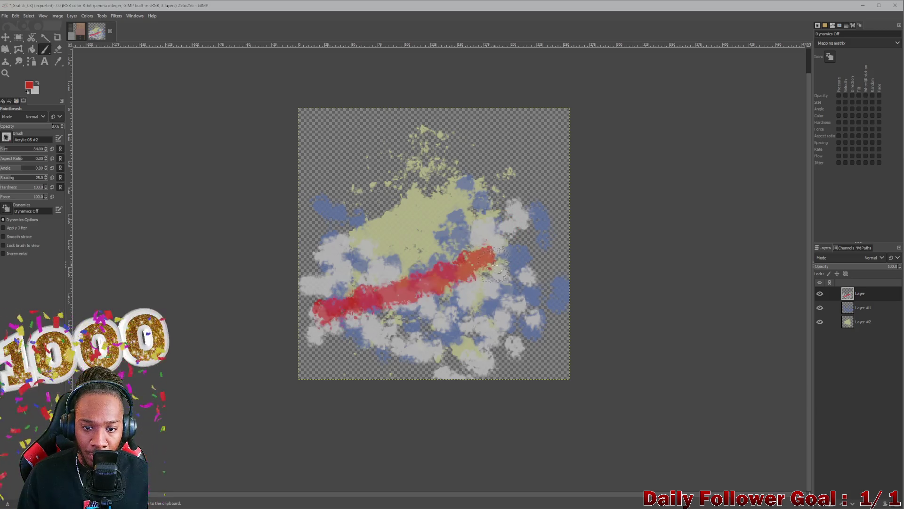
pyautogui.hotkey('ctrl', 'z')
pyautogui.moveTo(344, 307)
pyautogui.mouseDown()
pyautogui.moveTo(535, 247)
pyautogui.moveTo(492, 181)
pyautogui.mouseUp()
pyautogui.hotkey('ctrl', 'z')
# - Add red strokes from the diagonal's right end and down the left side to close the outline
pyautogui.moveTo(539, 238)
pyautogui.mouseDown()
pyautogui.moveTo(504, 165)
pyautogui.moveTo(424, 218)
pyautogui.moveTo(391, 151)
pyautogui.moveTo(352, 215)
pyautogui.moveTo(248, 207)
pyautogui.mouseUp()
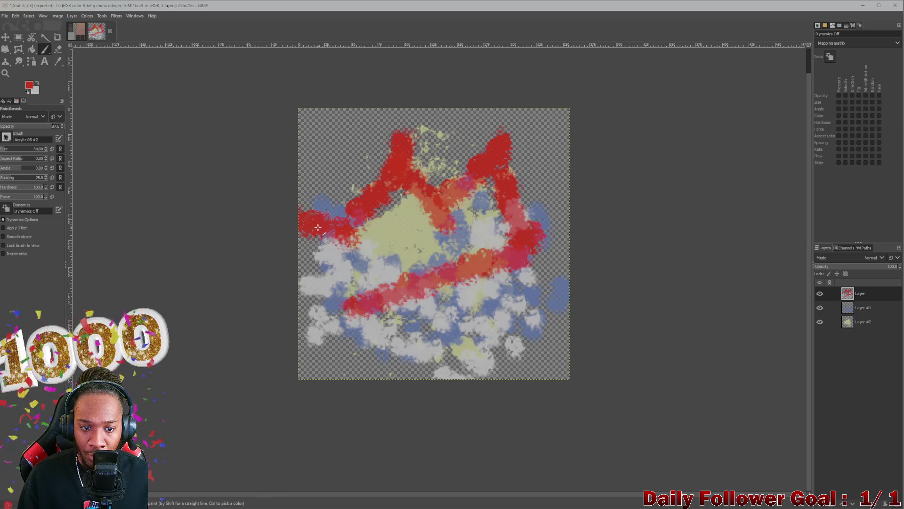
pyautogui.moveTo(310, 223); pyautogui.dragTo(376, 325)
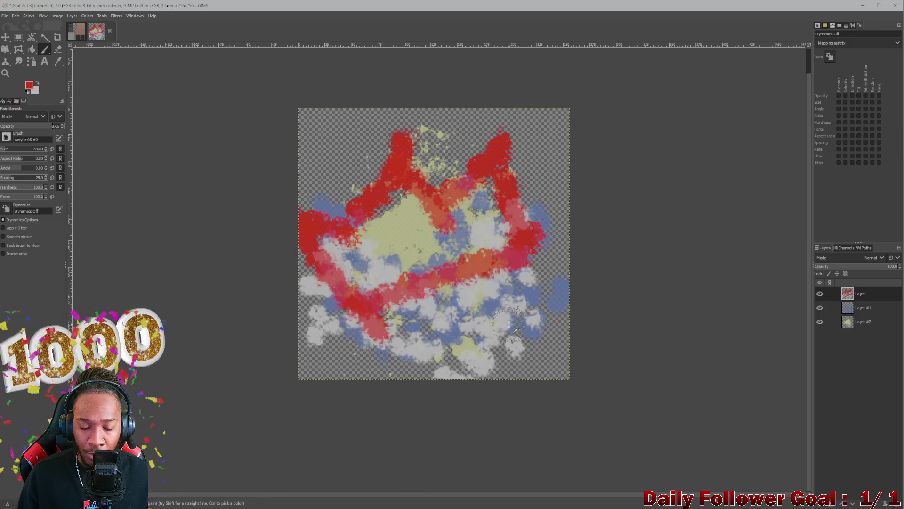
pyautogui.hotkey('ctrl', 'z')
pyautogui.hotkey('ctrl', 'z')
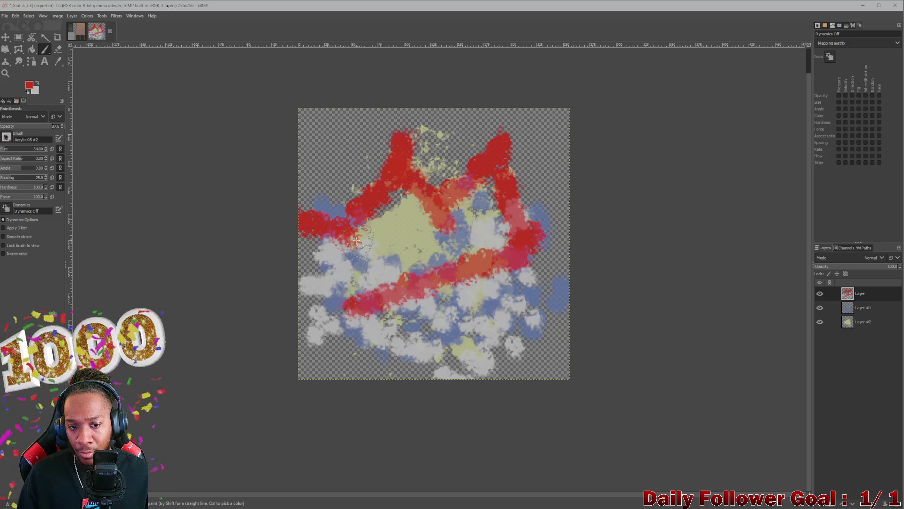
pyautogui.moveTo(359, 218); pyautogui.dragTo(301, 252)
pyautogui.hotkey('ctrl', 'z')
pyautogui.moveTo(379, 313)
pyautogui.mouseDown()
pyautogui.moveTo(288, 298)
pyautogui.moveTo(302, 306)
pyautogui.mouseUp()
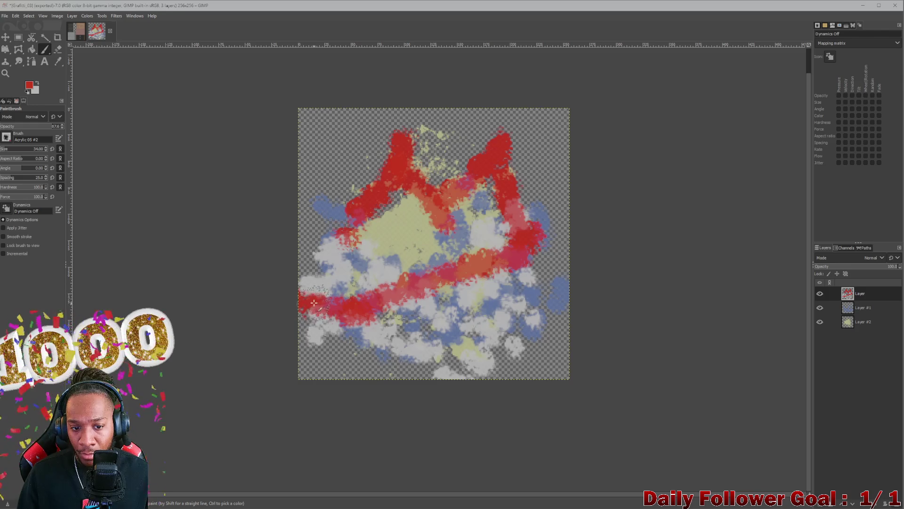
pyautogui.moveTo(344, 204); pyautogui.dragTo(208, 246)
pyautogui.hotkey('ctrl', 'z')
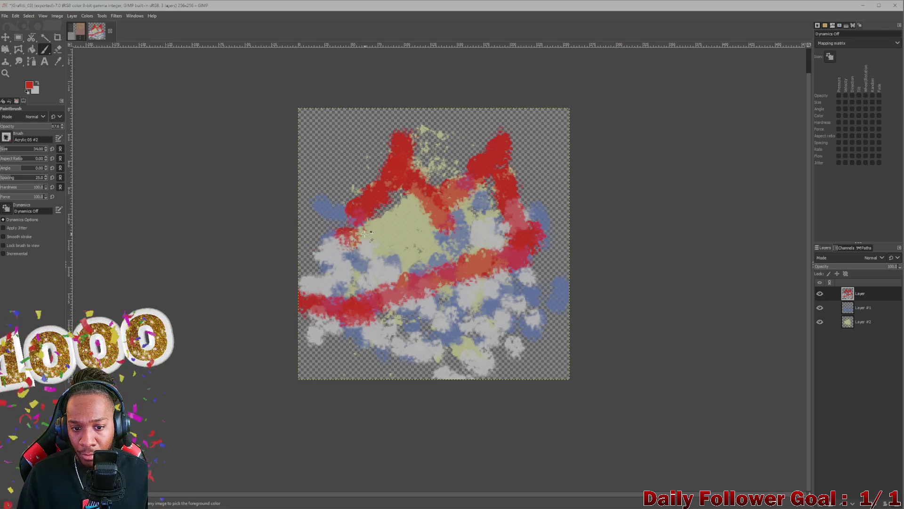
pyautogui.hotkey('ctrl', 'z')
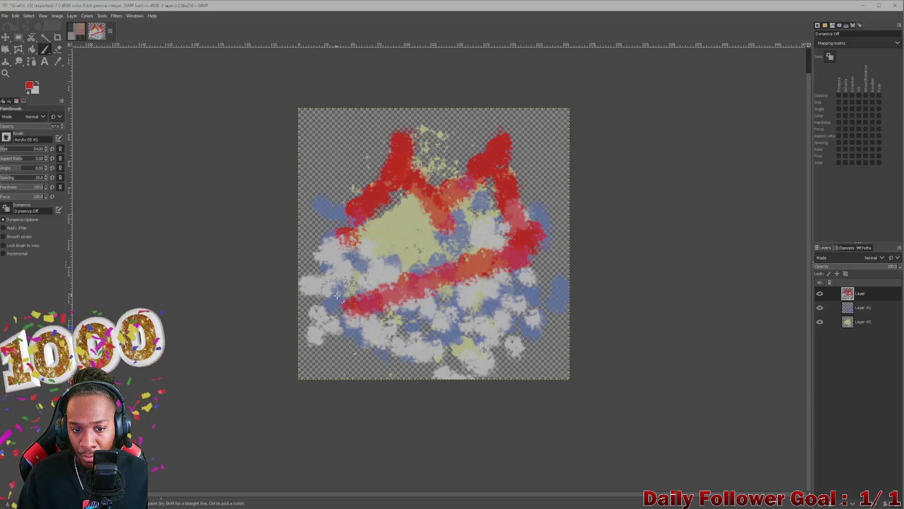
pyautogui.moveTo(346, 302); pyautogui.dragTo(320, 325)
pyautogui.moveTo(318, 318)
pyautogui.mouseDown()
pyautogui.moveTo(343, 233)
pyautogui.moveTo(340, 174)
pyautogui.mouseUp()
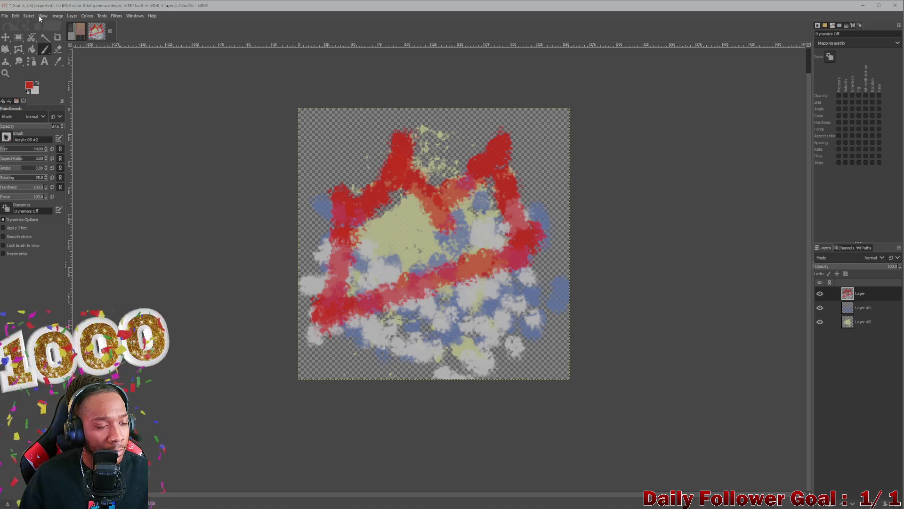
# - Export the image as Grafitti_04.png
pyautogui.click(16, 16)
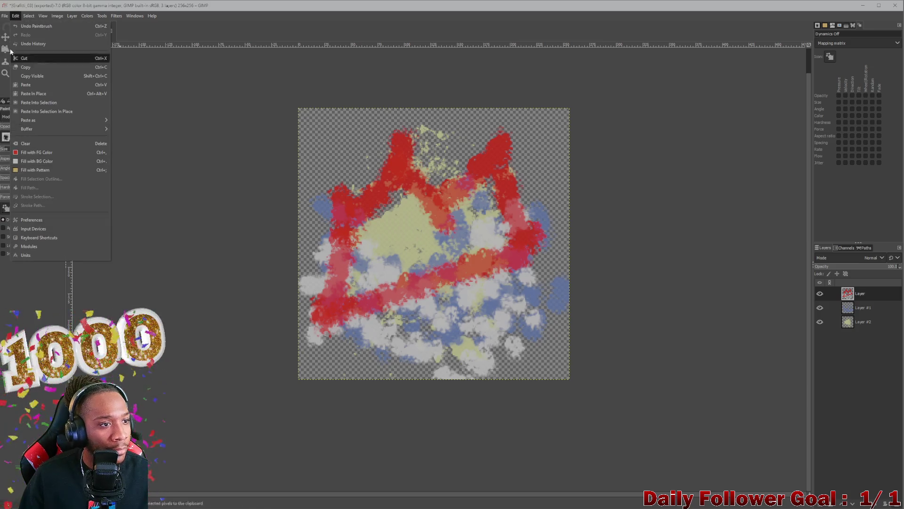
pyautogui.moveTo(5, 15)
pyautogui.click(20, 134)
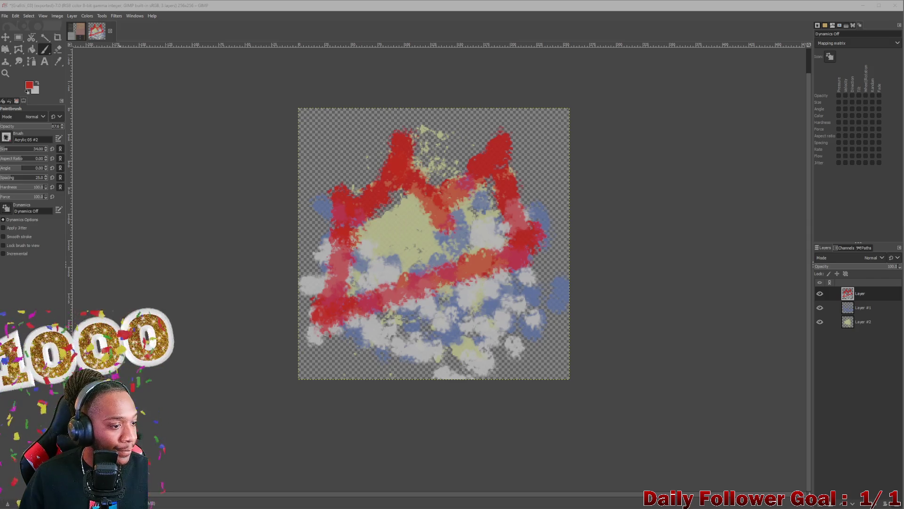
pyautogui.click(459, 340)
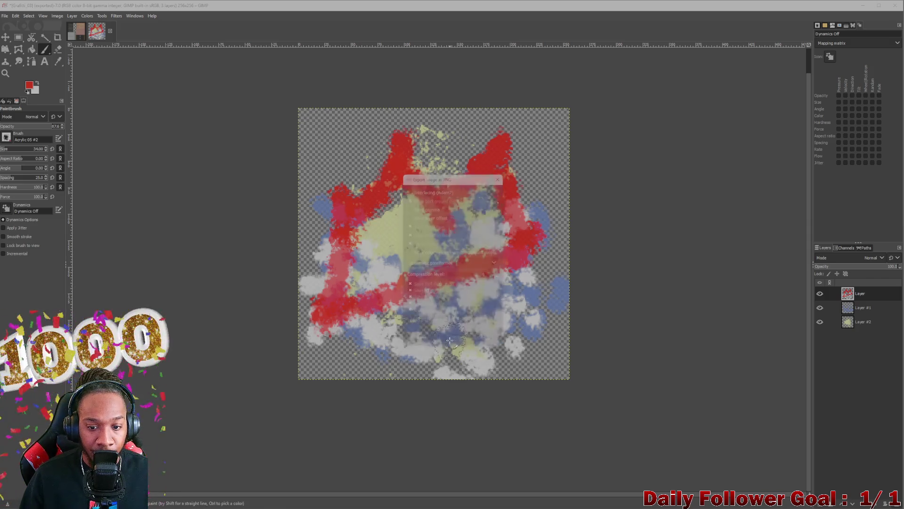
# - Return to Blender and look around the plane, ending in the Layout workspace
pyautogui.click(862, 5)
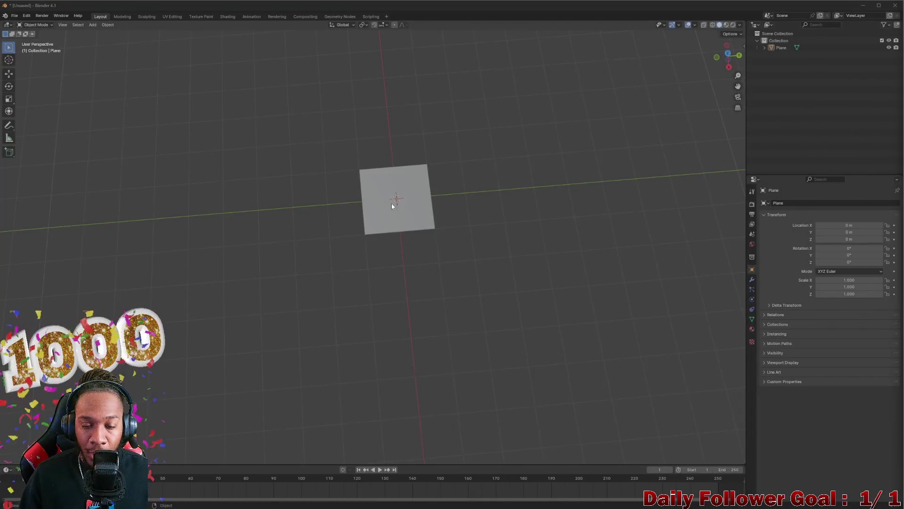
pyautogui.scroll(4, 395, 207)
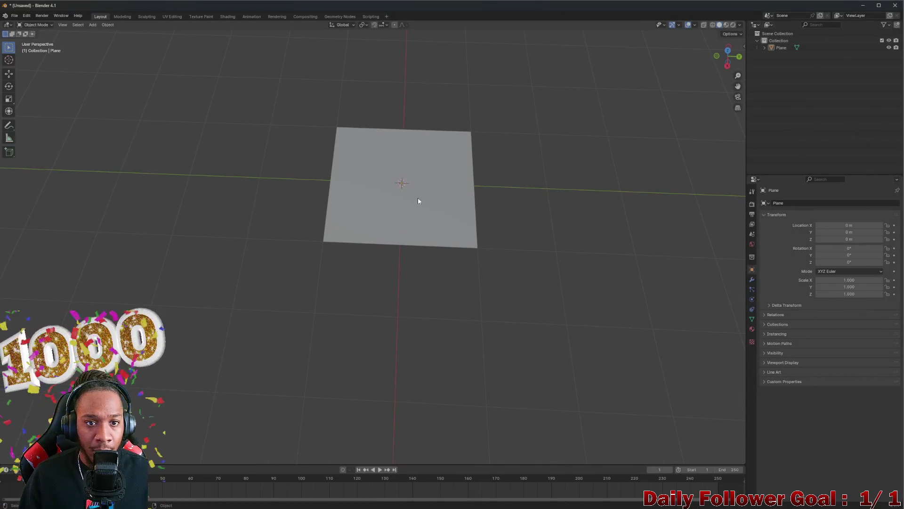
pyautogui.moveTo(416, 201); pyautogui.dragTo(425, 200)
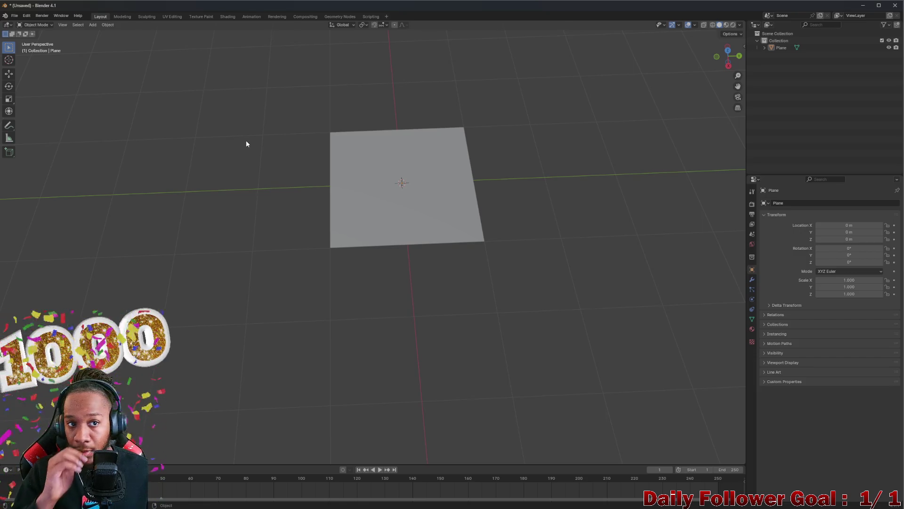
pyautogui.scroll(-2, 408, 183)
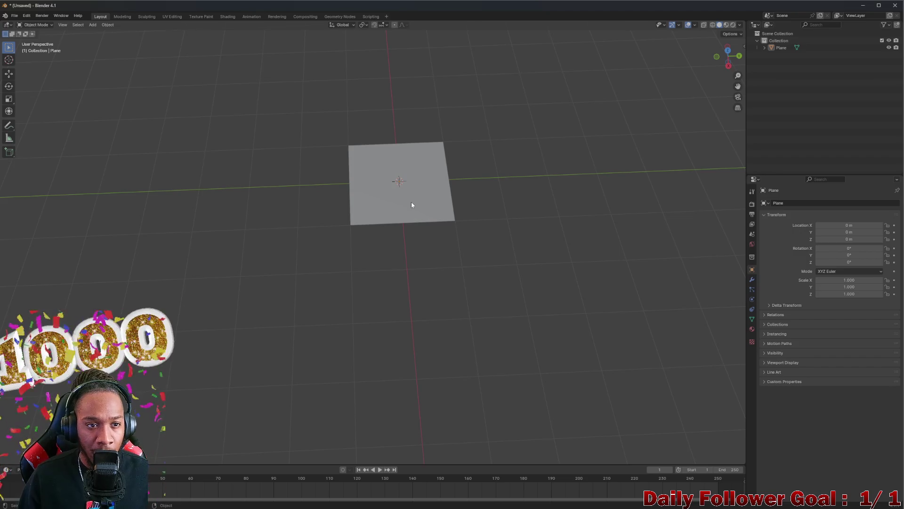
pyautogui.click(225, 17)
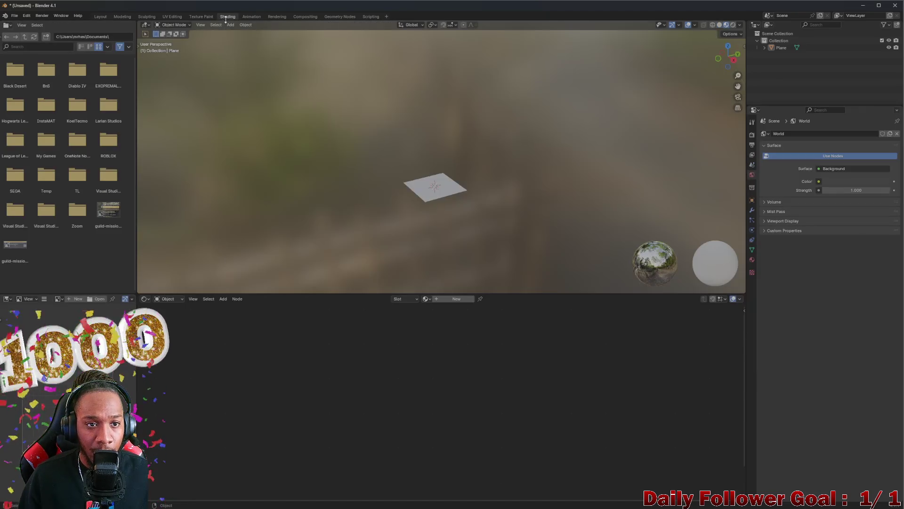
pyautogui.click(147, 18)
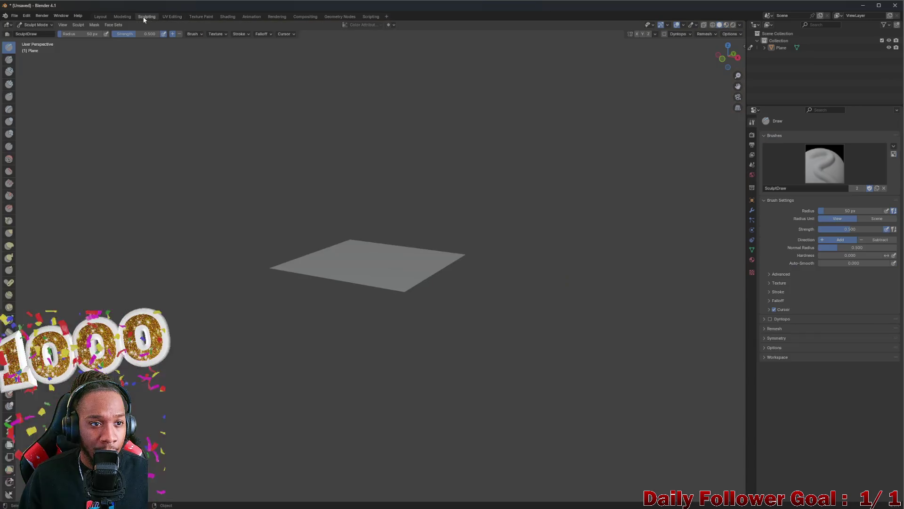
pyautogui.click(100, 16)
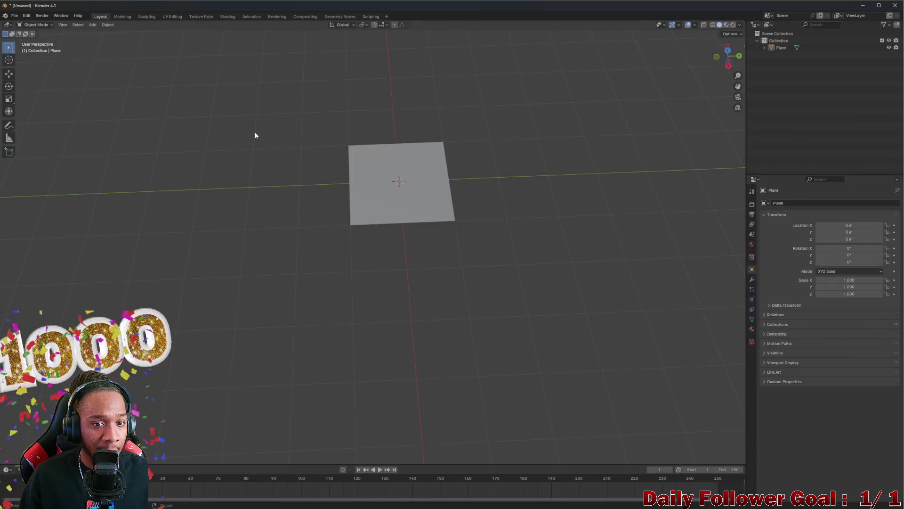
# - Select the plane, make Shift+D duplicates in place, then undo them
pyautogui.click(382, 176)
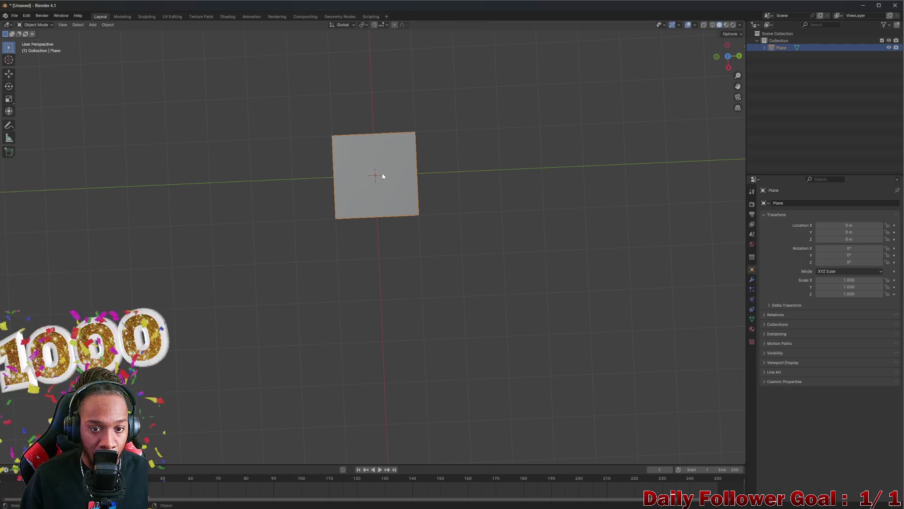
pyautogui.hotkey('shift', 'd')
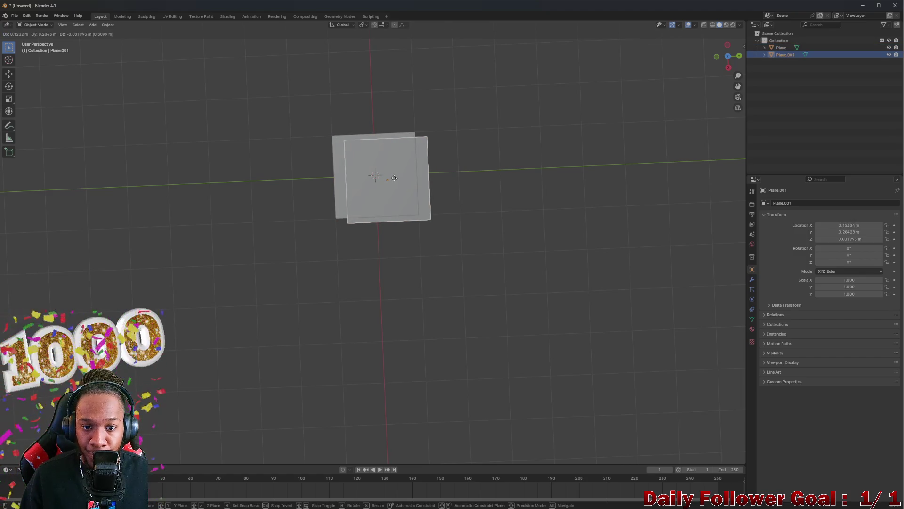
pyautogui.rightClick(394, 178)
pyautogui.hotkey('shift', 'd')
pyautogui.rightClick(391, 182)
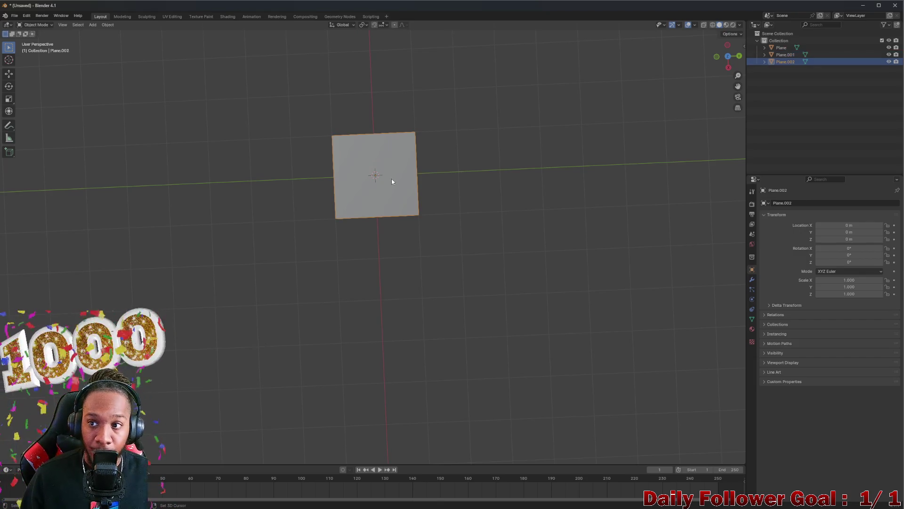
pyautogui.hotkey('shift', 'd')
pyautogui.rightClick(391, 181)
pyautogui.click(786, 49)
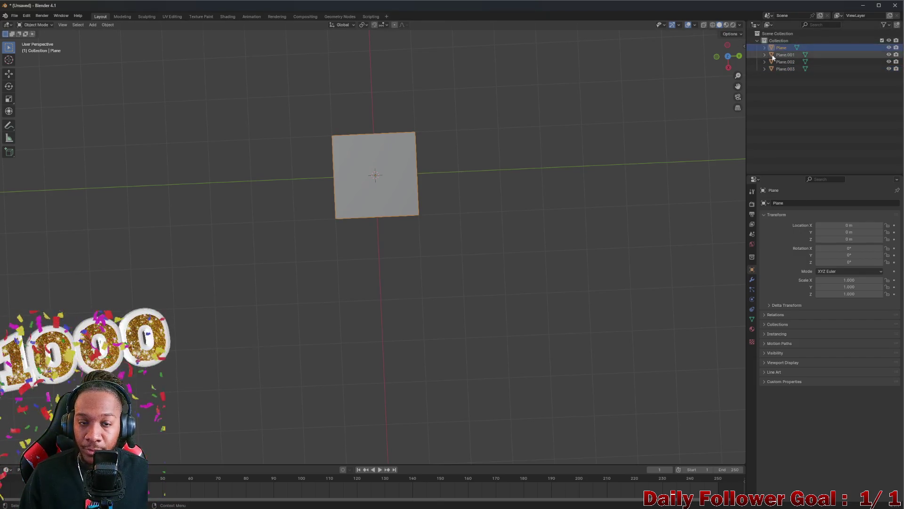
pyautogui.hotkey('ctrl', 'z')
pyautogui.hotkey('ctrl', 'z')
pyautogui.hotkey('ctrl', 'z')
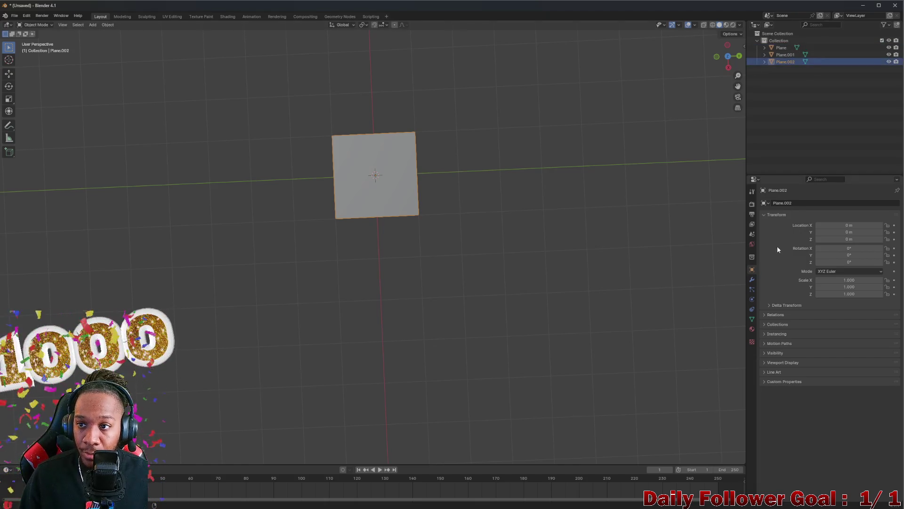
# - Create Material.001 for the plane in Material Properties, then return to GIMP
pyautogui.click(752, 330)
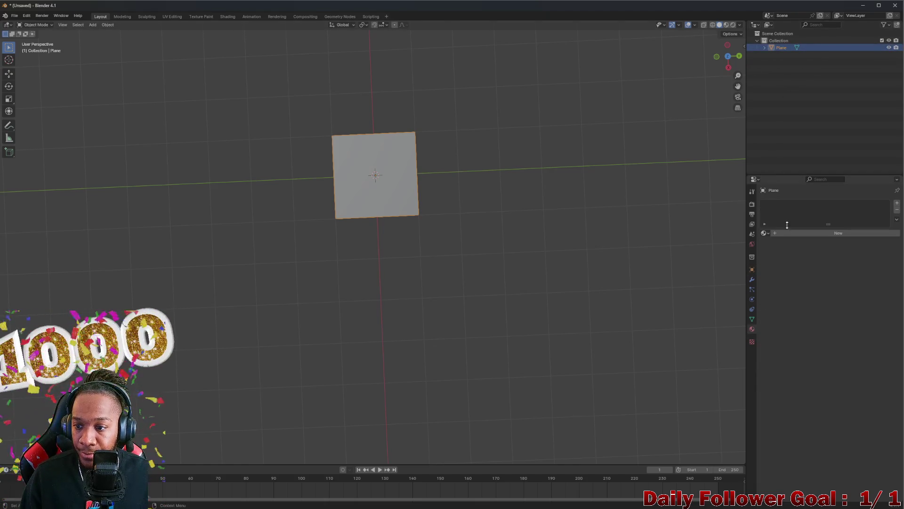
pyautogui.click(786, 233)
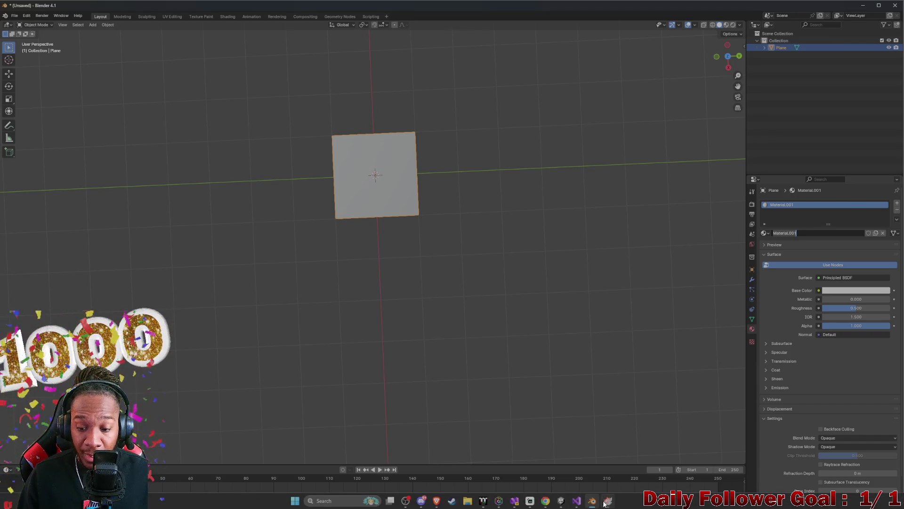
pyautogui.click(608, 500)
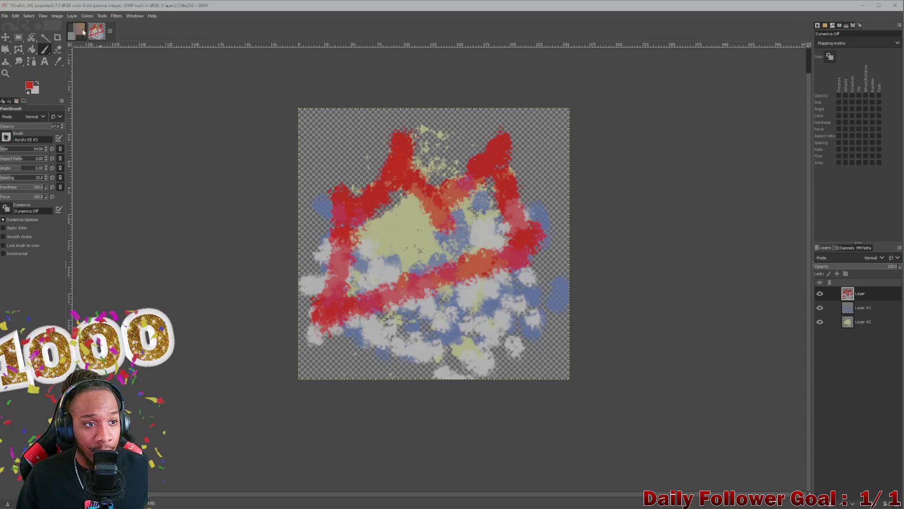
# - Close Grafitti_04 without saving and create a new 1024×1024 image
pyautogui.click(109, 31)
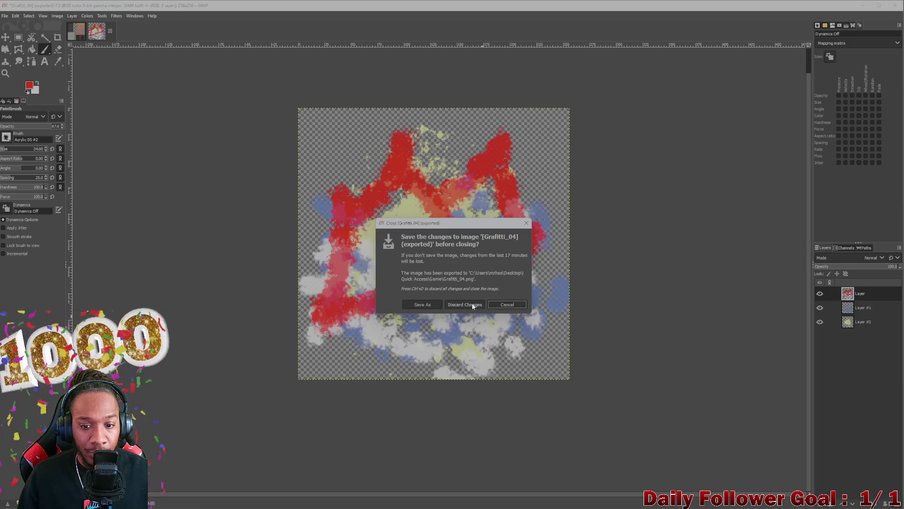
pyautogui.click(469, 305)
pyautogui.click(5, 16)
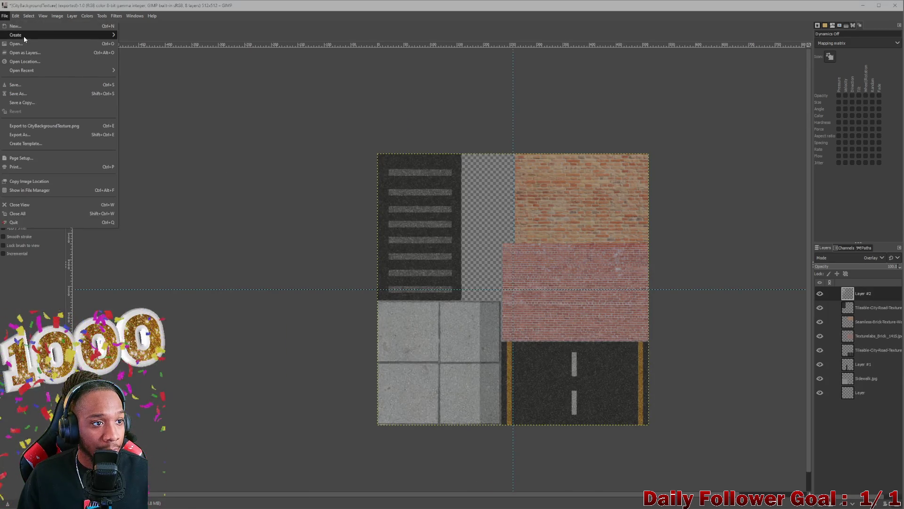
pyautogui.click(15, 26)
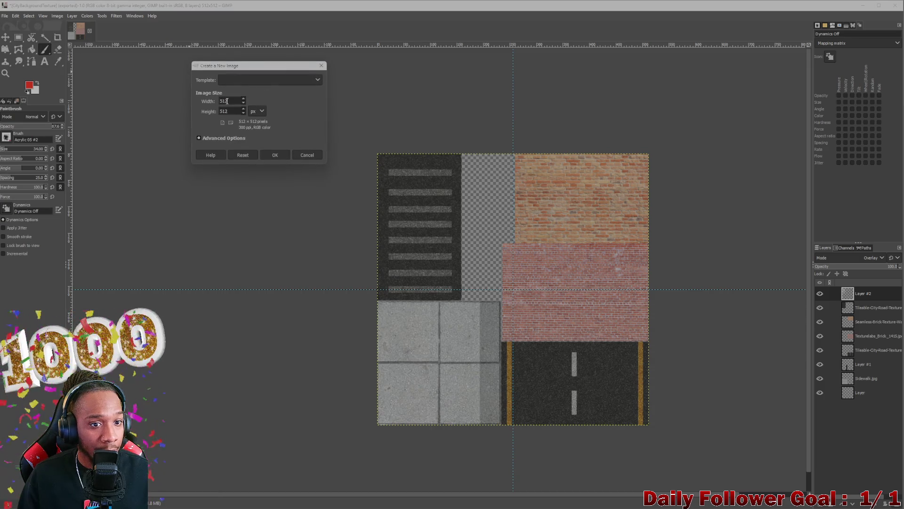
pyautogui.doubleClick(227, 102)
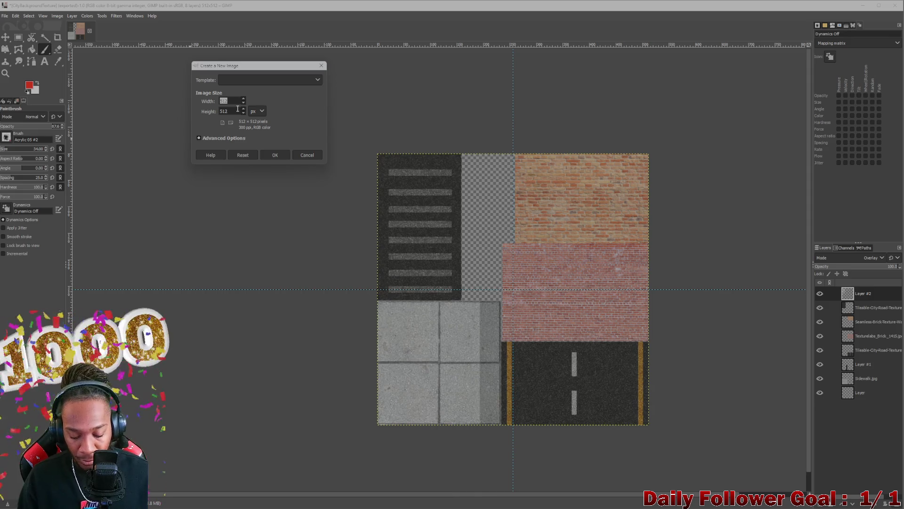
pyautogui.write('10')
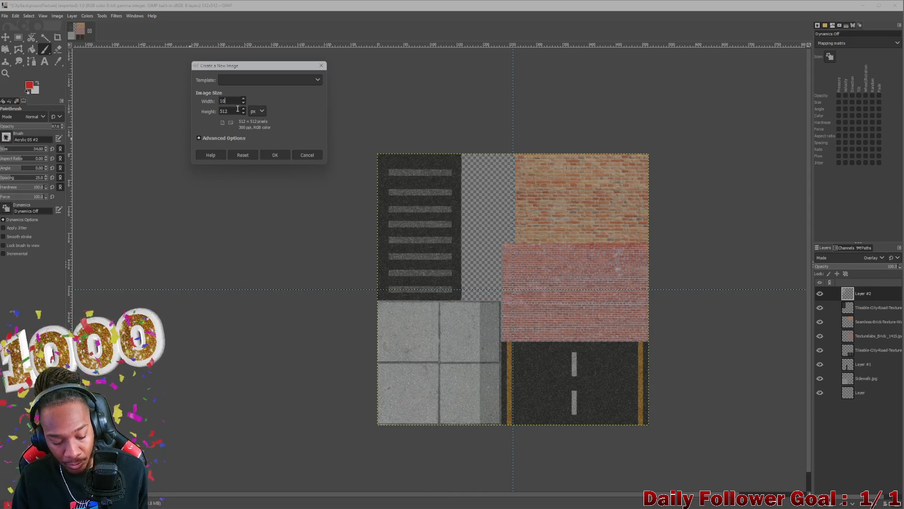
pyautogui.write('24')
pyautogui.tripleClick(238, 111)
pyautogui.write('10')
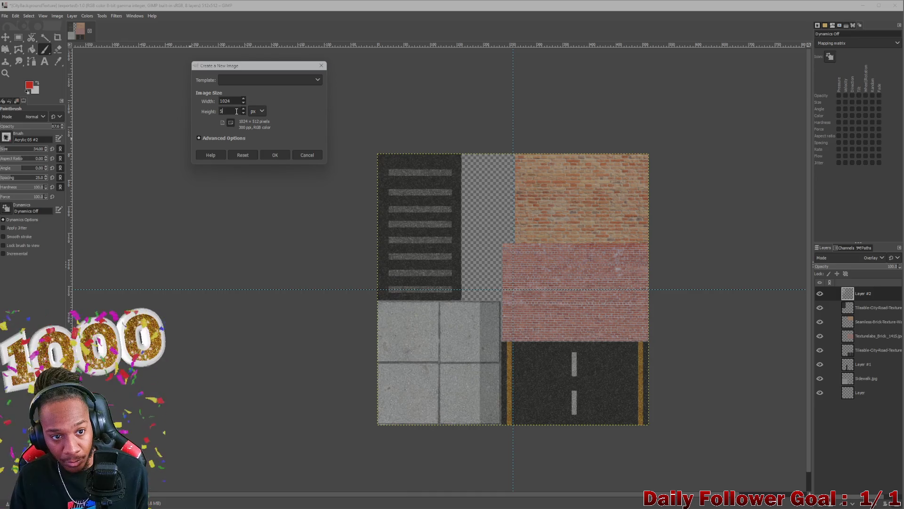
pyautogui.write('24')
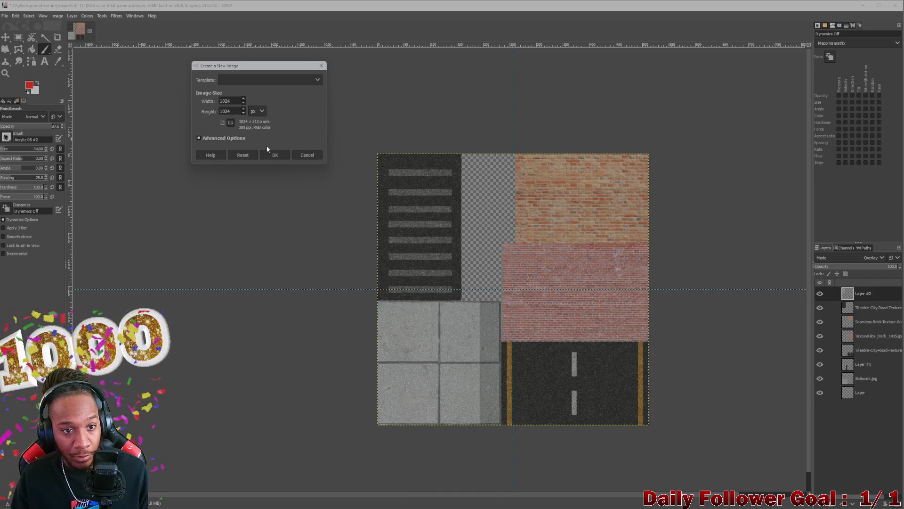
pyautogui.click(273, 154)
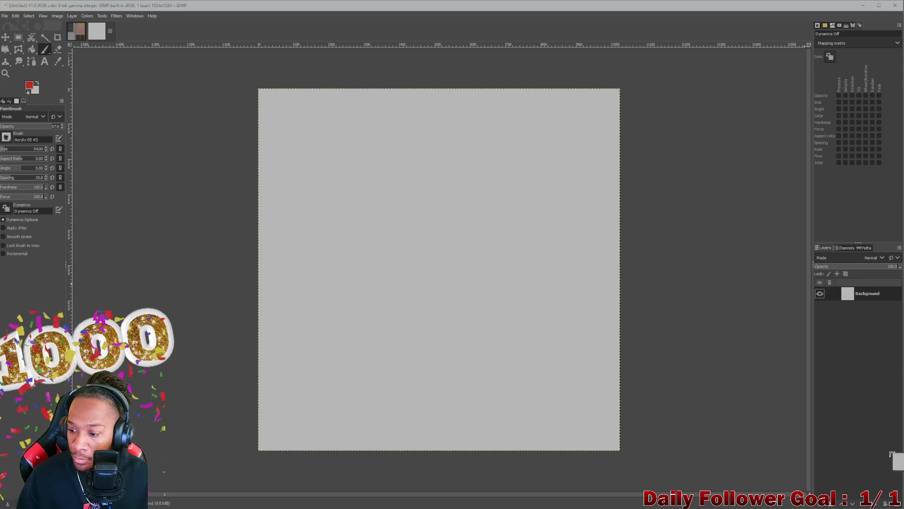
# - Replace the grey Background layer with a single empty transparent layer
pyautogui.click(883, 501)
pyautogui.click(819, 504)
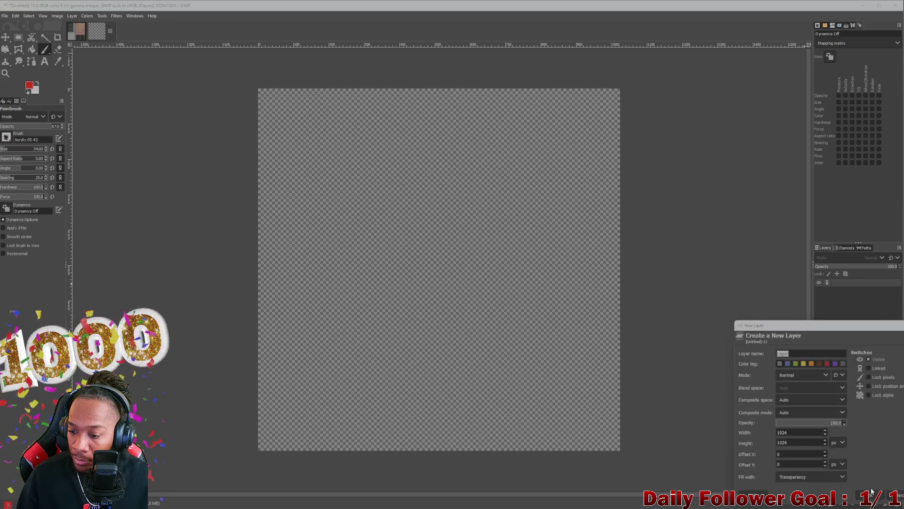
pyautogui.click(862, 497)
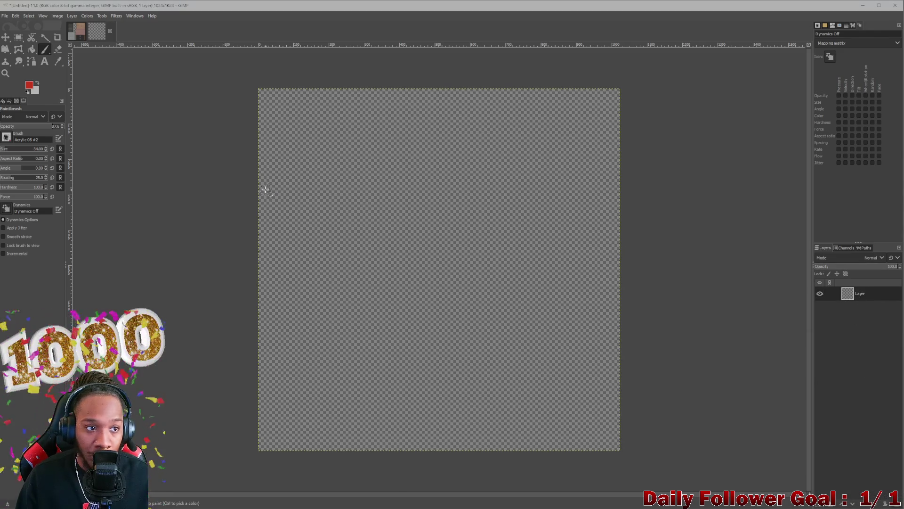
# - Drop a graffiti image in as a layer, undo it, and start another new image
pyautogui.click(468, 500)
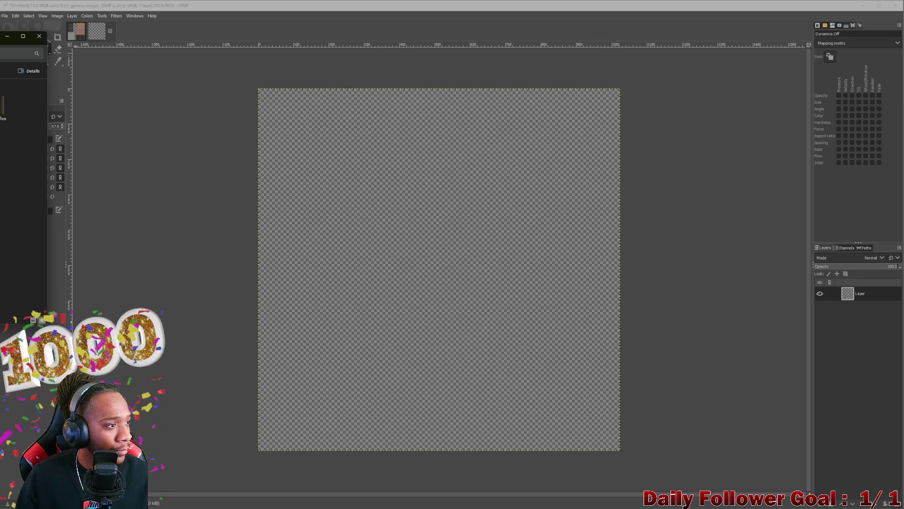
pyautogui.moveTo(3, 106); pyautogui.dragTo(238, 133)
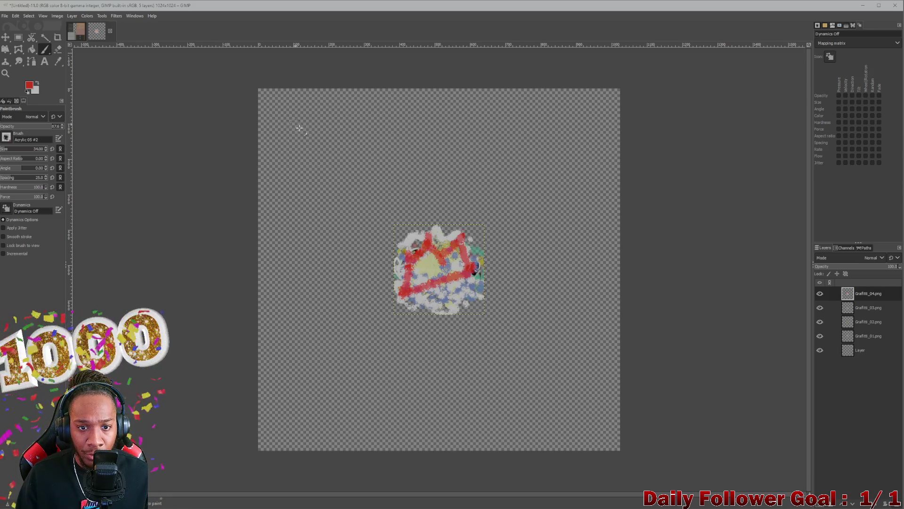
pyautogui.hotkey('ctrl', 'z')
pyautogui.hotkey('ctrl', 'z')
pyautogui.hotkey('ctrl', 'z')
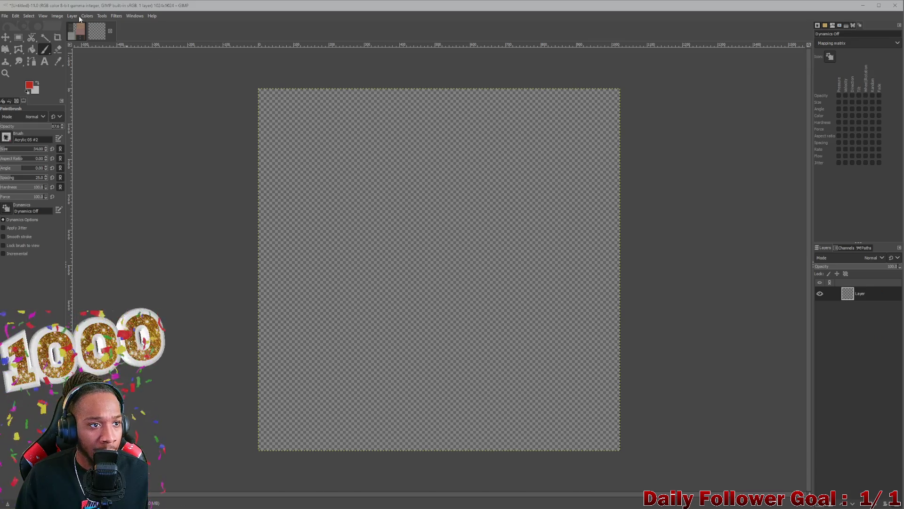
pyautogui.click(5, 16)
pyautogui.click(18, 32)
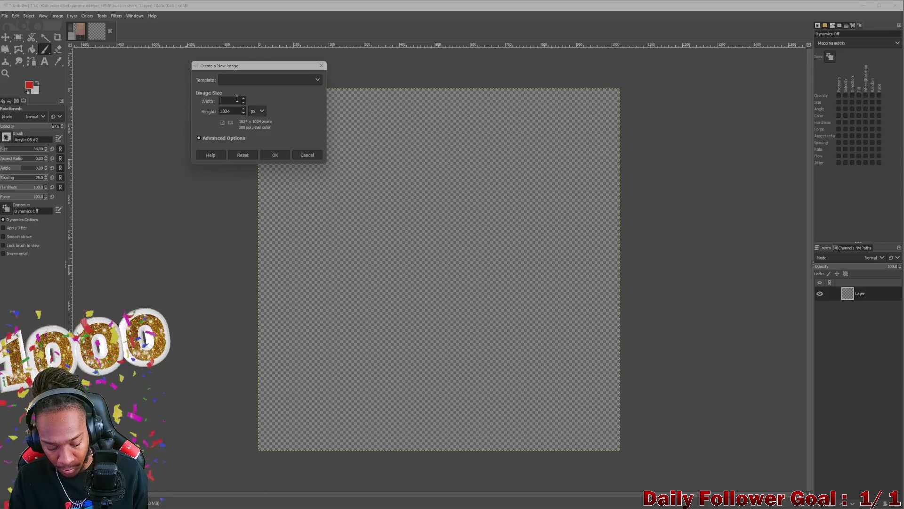
# - Create a new 512×512 image
pyautogui.write('512')
pyautogui.doubleClick(240, 111)
pyautogui.write('10')
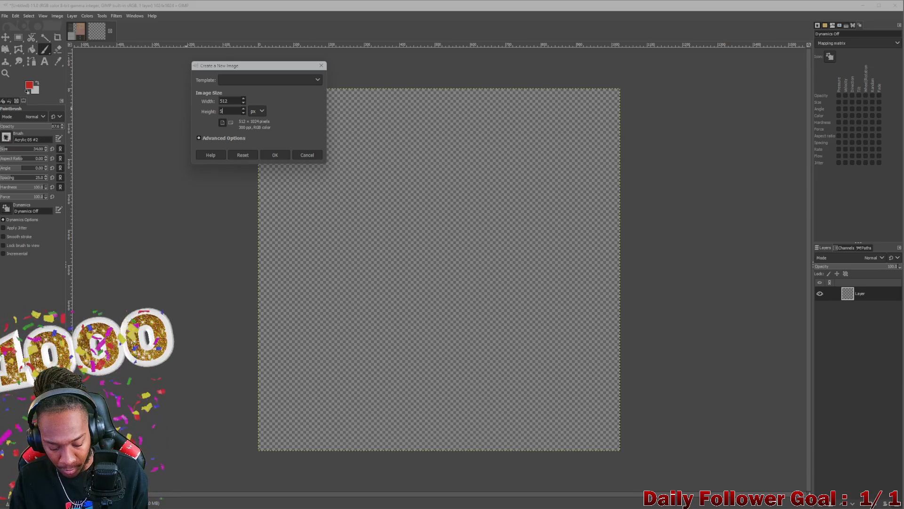
pyautogui.write('12')
pyautogui.press('Return')
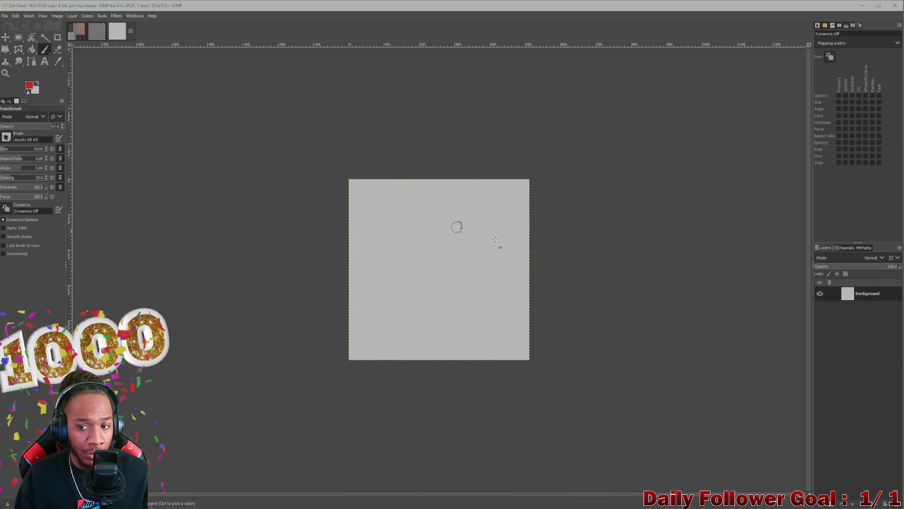
# - Add an alpha channel, add a new transparent layer and delete the grey Background layer
pyautogui.rightClick(864, 294)
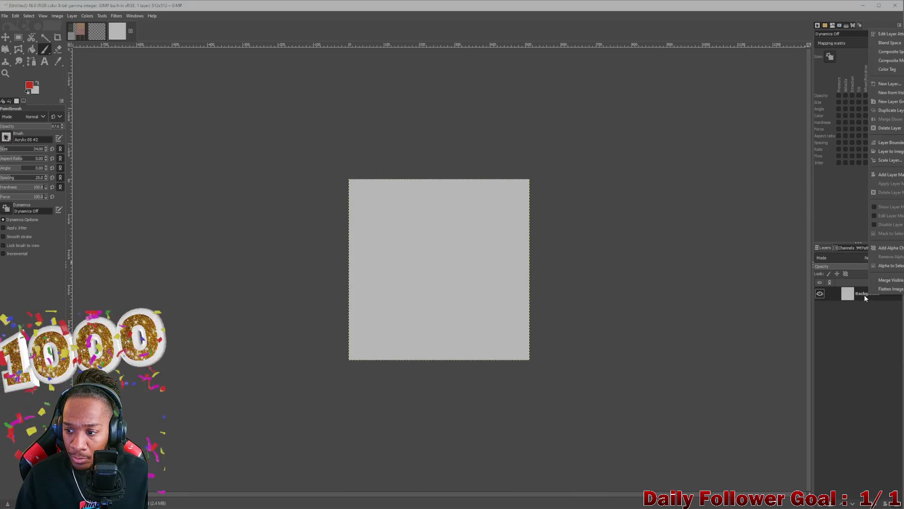
pyautogui.click(883, 248)
pyautogui.click(823, 506)
pyautogui.click(895, 506)
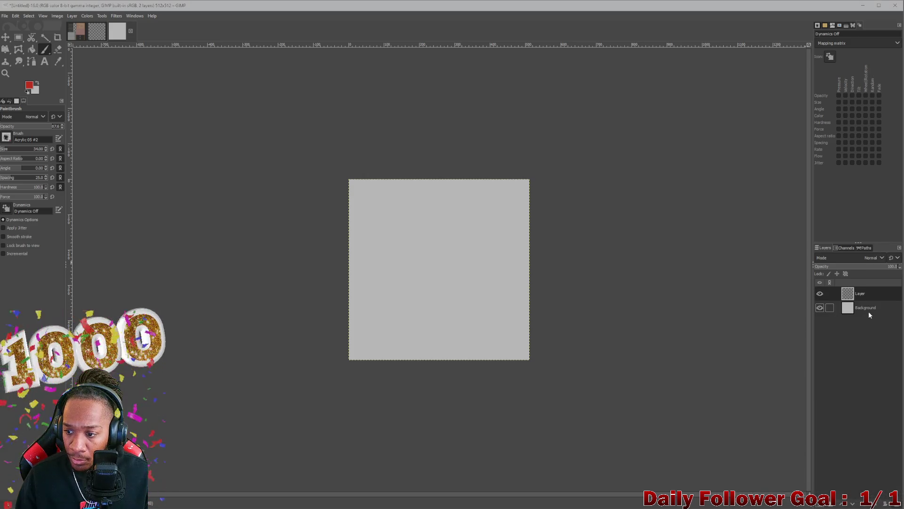
pyautogui.click(895, 505)
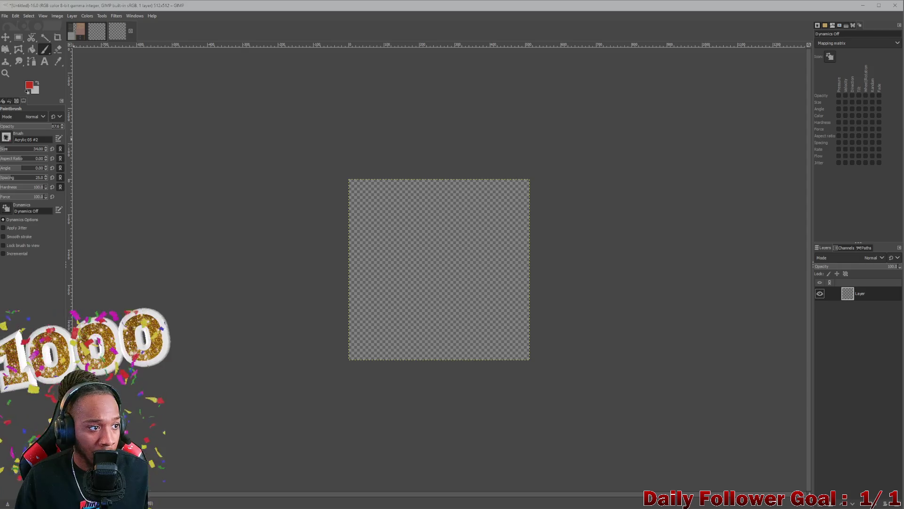
# - Drag in the four graffiti PNGs (two white scribbles, Grave, red-yellow crown) as layers
pyautogui.moveTo(451, 7); pyautogui.dragTo(424, 218)
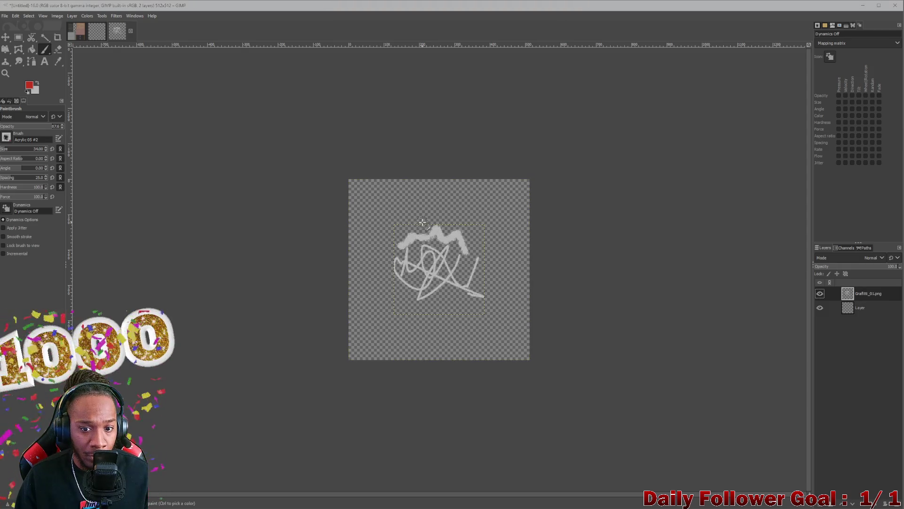
pyautogui.moveTo(451, 7); pyautogui.dragTo(367, 228)
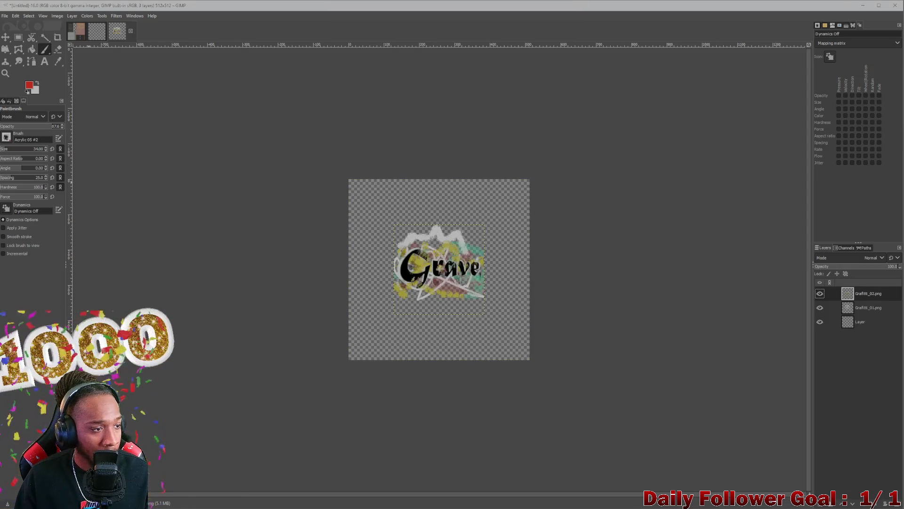
pyautogui.moveTo(451, 7); pyautogui.dragTo(437, 264)
pyautogui.moveTo(451, 7); pyautogui.dragTo(438, 264)
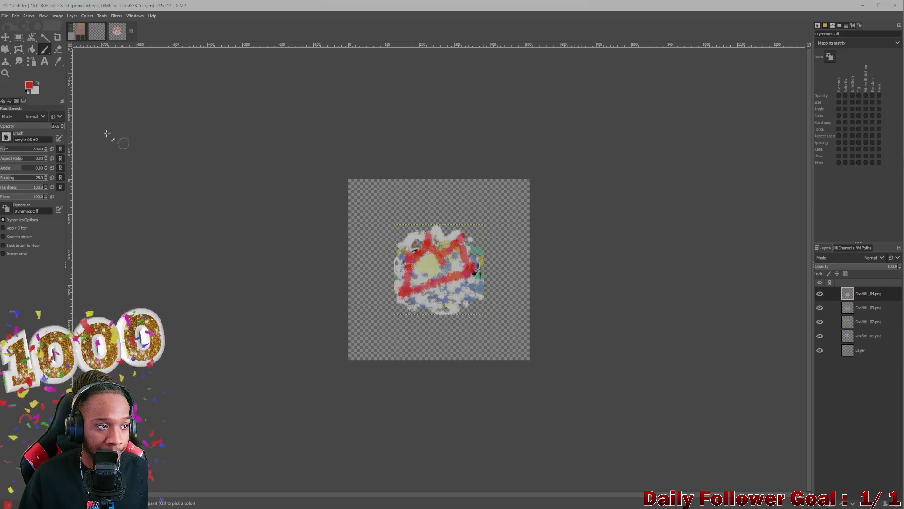
pyautogui.scroll(2, 390, 281)
pyautogui.scroll(-3, 430, 253)
pyautogui.scroll(3, 471, 245)
pyautogui.scroll(-2, 482, 238)
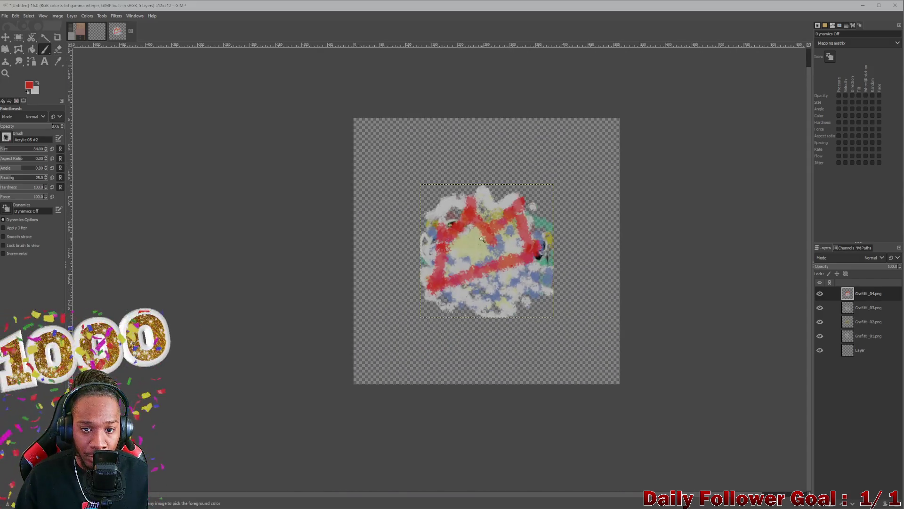
# - Arrange the layers: crown top-left, scribbles top-right and bottom-left, Grave bottom-right
pyautogui.click(5, 37)
pyautogui.moveTo(473, 252); pyautogui.dragTo(429, 197)
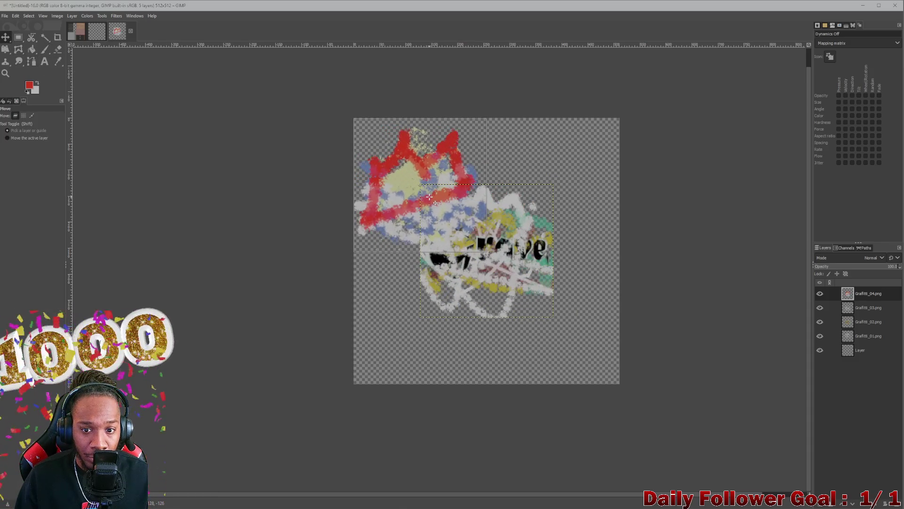
pyautogui.moveTo(510, 268)
pyautogui.mouseDown()
pyautogui.moveTo(538, 261)
pyautogui.moveTo(573, 205)
pyautogui.mouseUp()
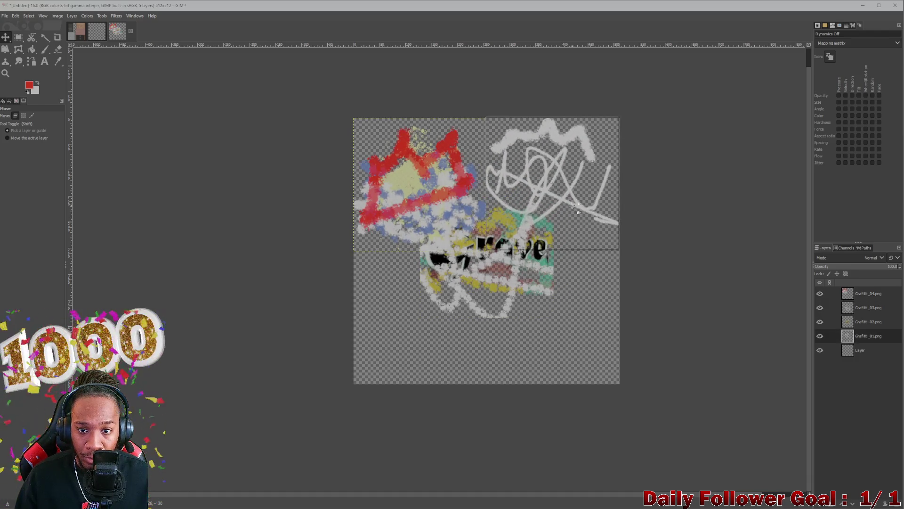
pyautogui.moveTo(505, 269)
pyautogui.mouseDown()
pyautogui.moveTo(503, 294)
pyautogui.moveTo(439, 320)
pyautogui.mouseUp()
pyautogui.click(521, 260)
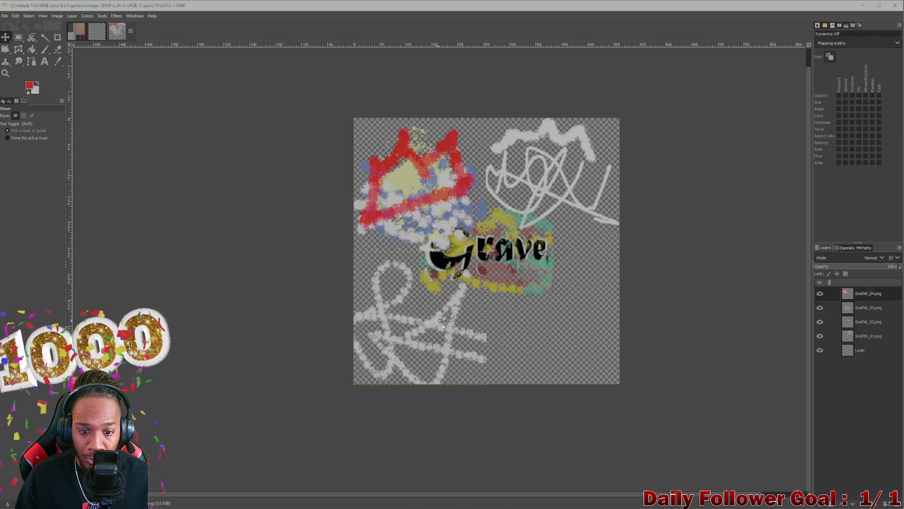
pyautogui.moveTo(520, 260)
pyautogui.mouseDown()
pyautogui.moveTo(582, 313)
pyautogui.moveTo(568, 315)
pyautogui.moveTo(574, 320)
pyautogui.mouseUp()
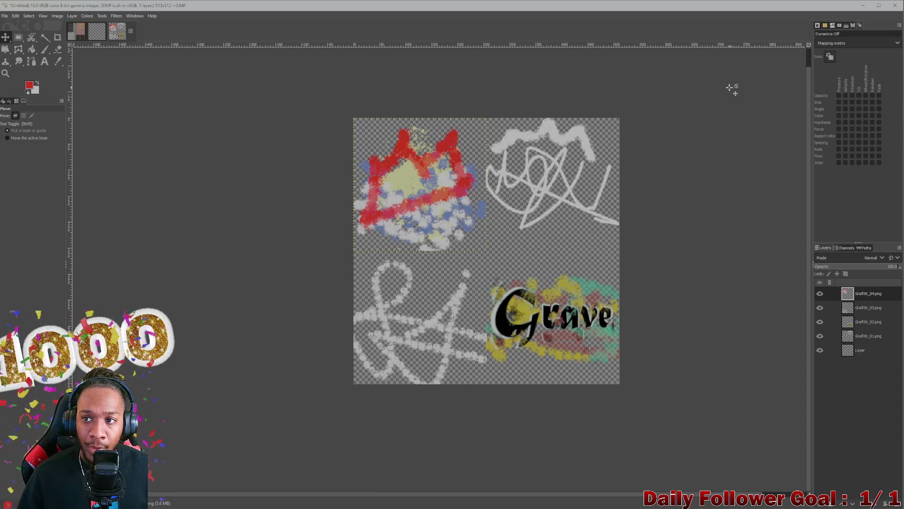
pyautogui.click(6, 17)
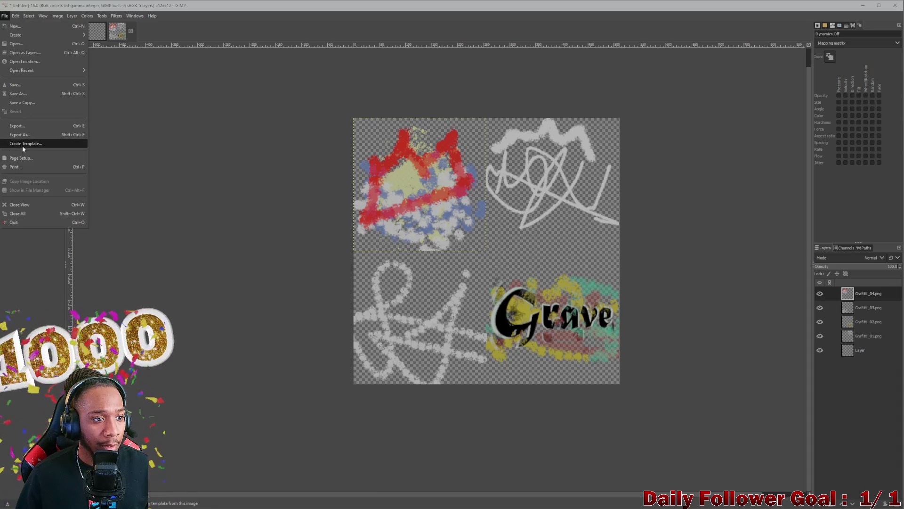
# - Export the atlas as Grafitti_Atlas.png with the default PNG options
pyautogui.click(29, 128)
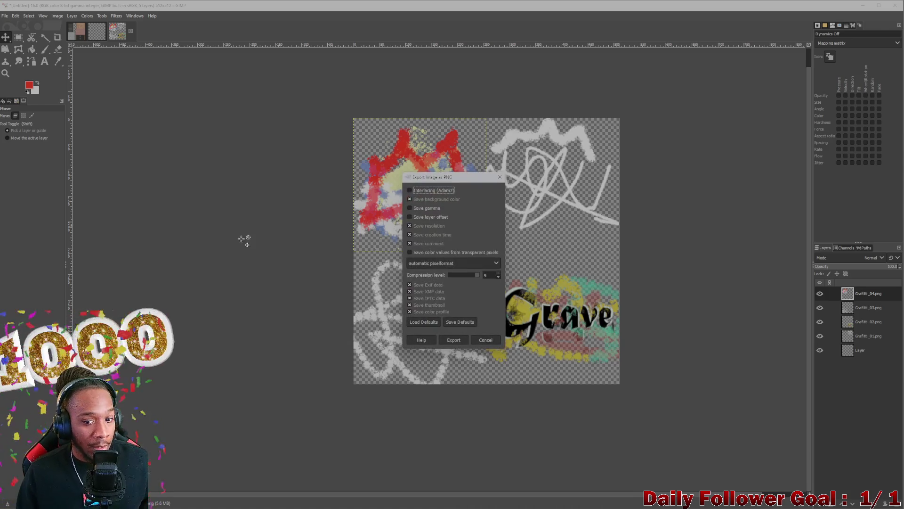
pyautogui.click(454, 340)
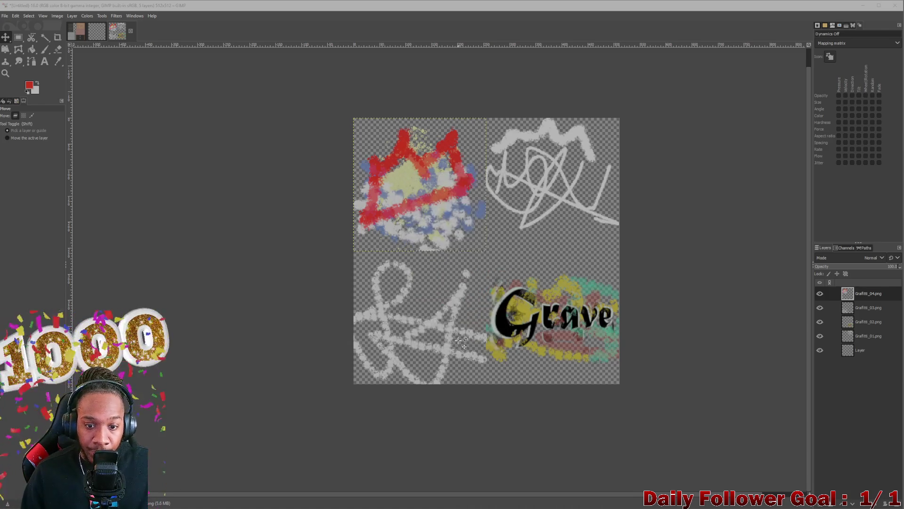
pyautogui.click(592, 500)
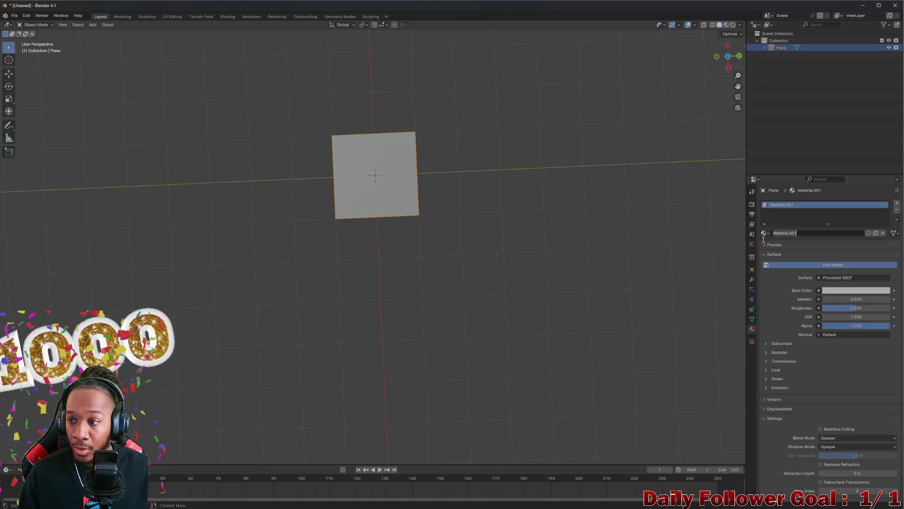
# - Name the material Graffiti, paste three copies of the plane, and view Plane.001 in UV Editing
pyautogui.press('BackSpace')
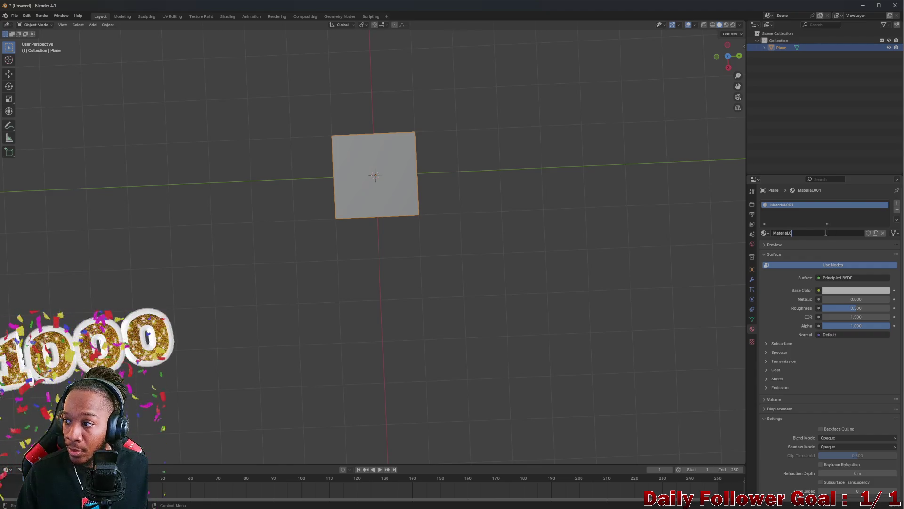
pyautogui.press('Return')
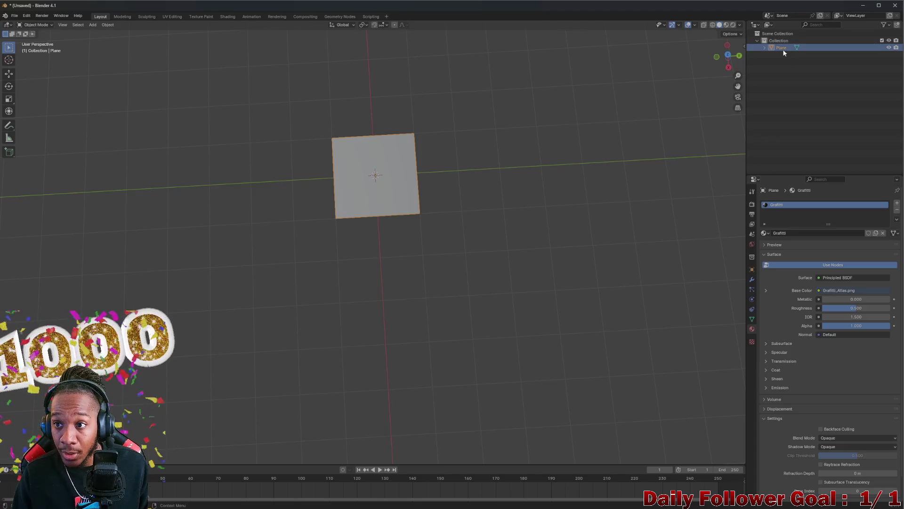
pyautogui.hotkey('ctrl', 'c')
pyautogui.hotkey('ctrl', 'v')
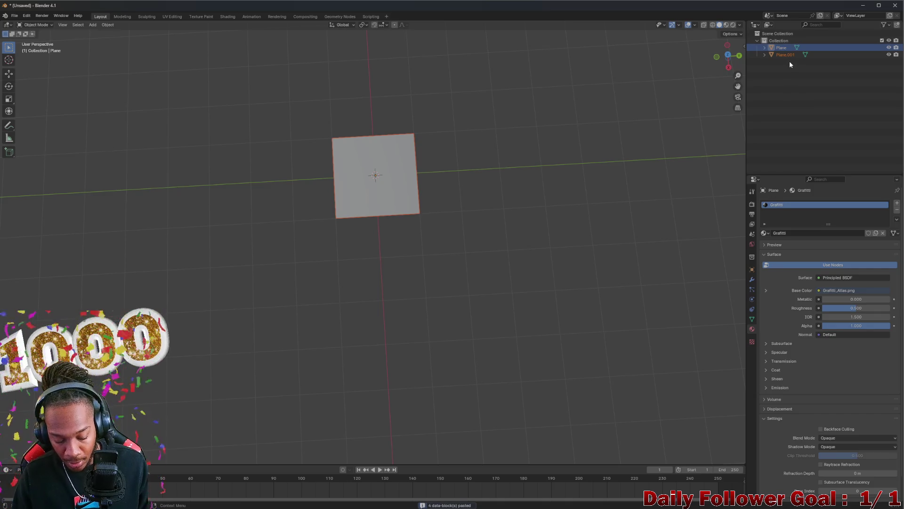
pyautogui.hotkey('ctrl', 'v')
pyautogui.hotkey('ctrl', 'v')
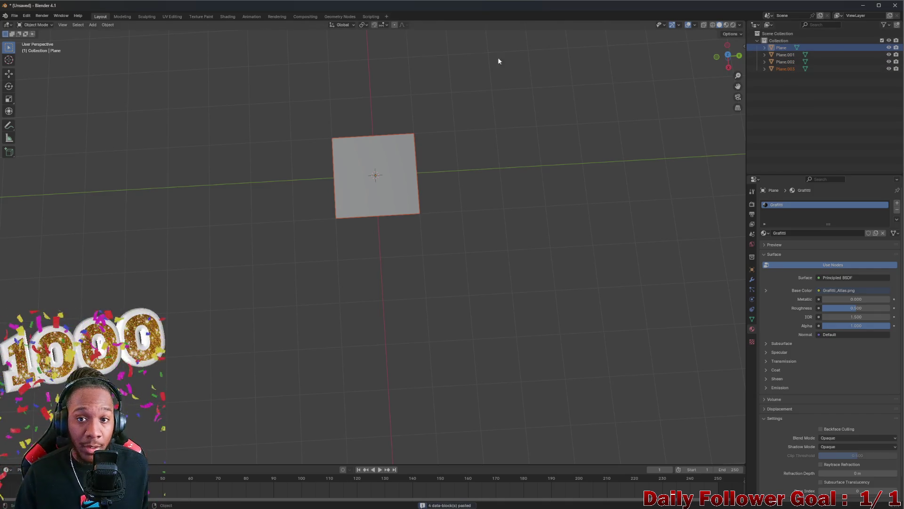
pyautogui.click(785, 54)
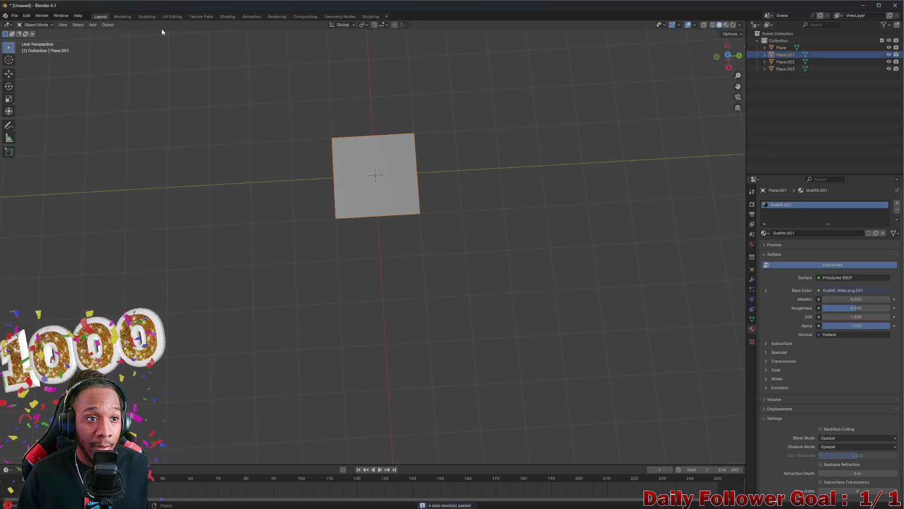
pyautogui.click(171, 17)
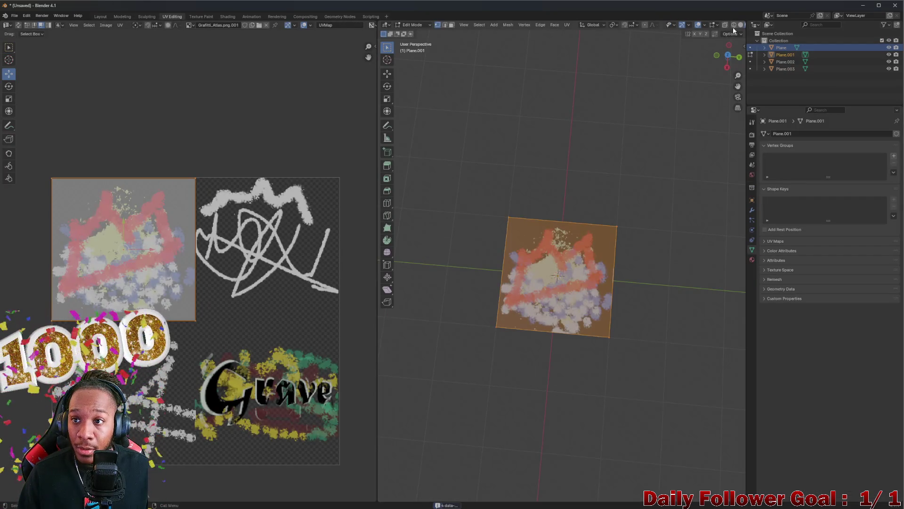
# - Move Plane.001's UV island onto the atlas's bottom-left white scribble tile and align it
pyautogui.moveTo(127, 225); pyautogui.dragTo(128, 372)
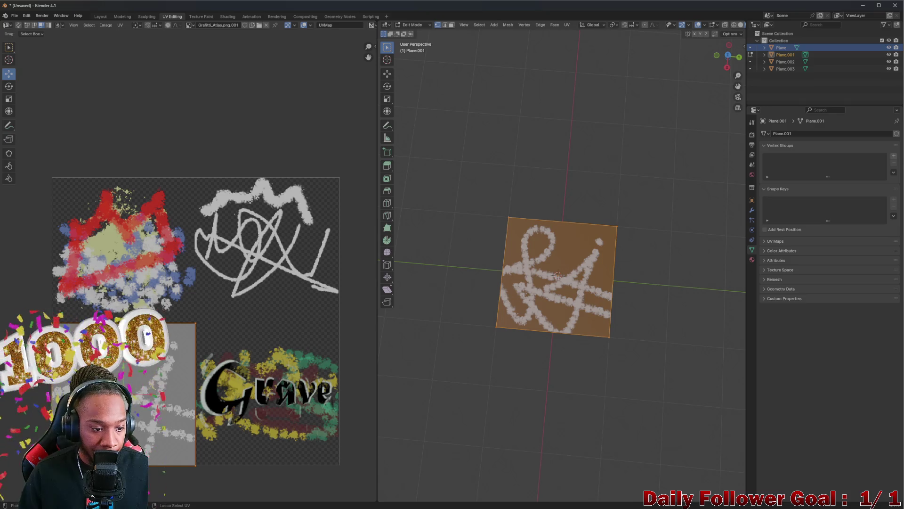
pyautogui.scroll(3, 129, 372)
pyautogui.scroll(2, 120, 369)
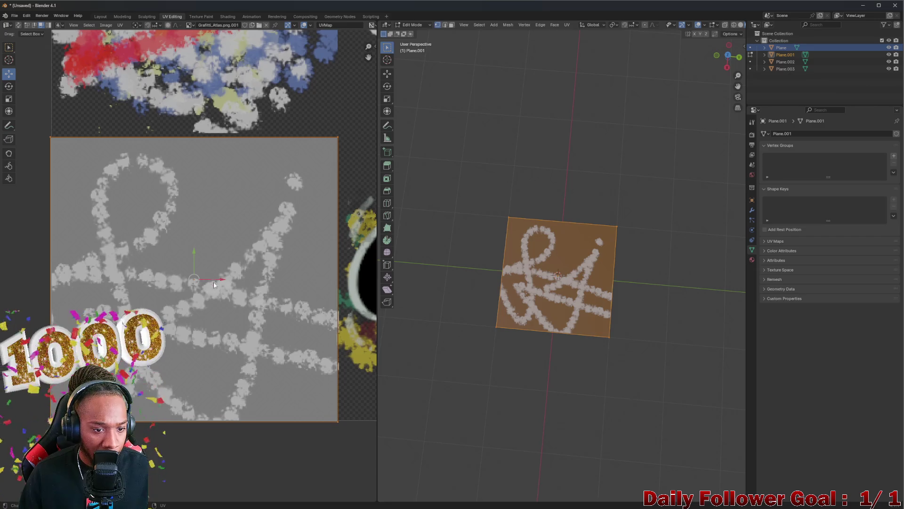
pyautogui.moveTo(224, 282); pyautogui.dragTo(224, 280)
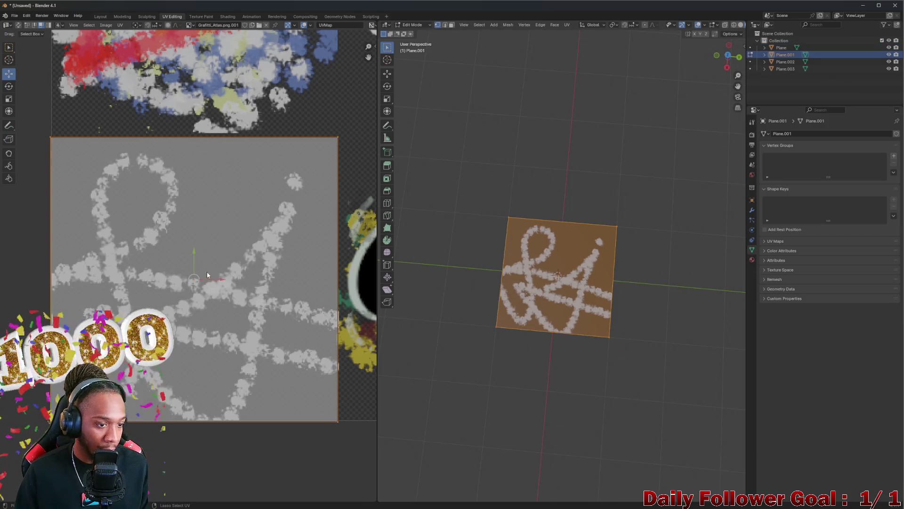
pyautogui.scroll(-3, 207, 271)
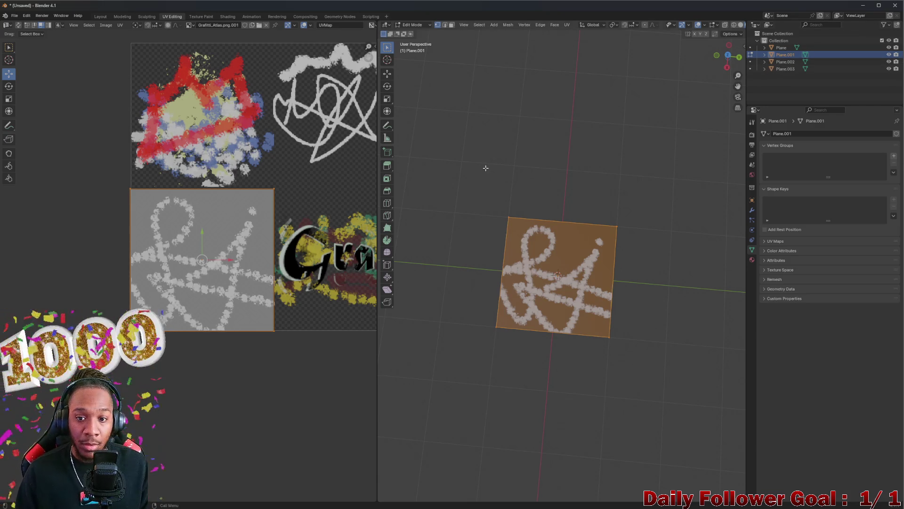
pyautogui.press('Tab')
pyautogui.click(794, 62)
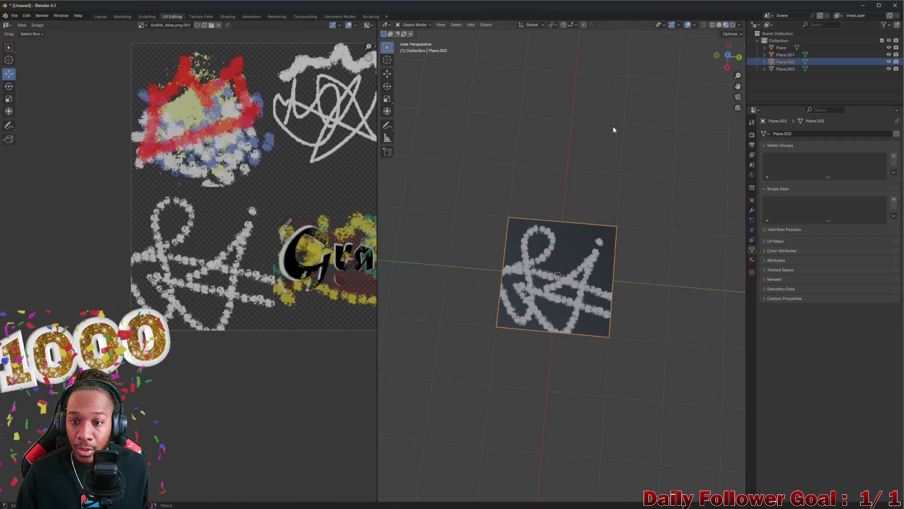
# - Move Plane.002's UV island onto the top-right scribble tile and nudge it into alignment
pyautogui.press('Tab')
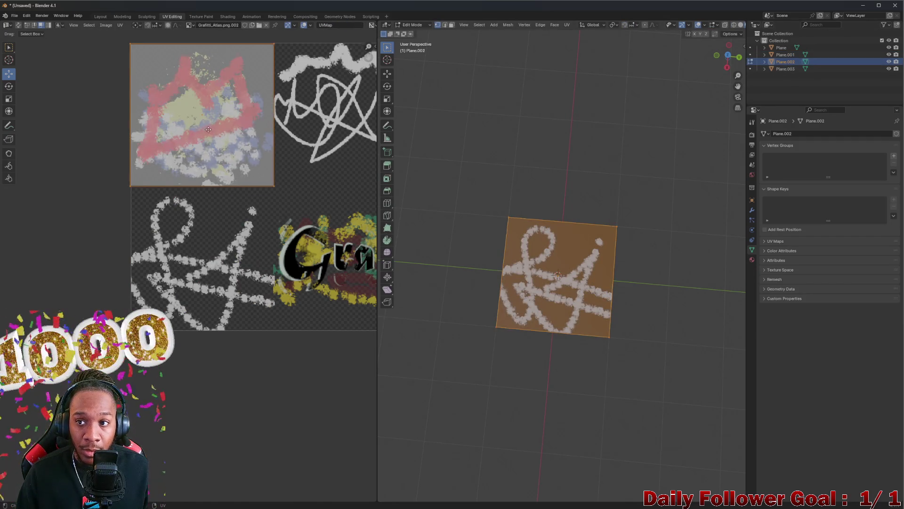
pyautogui.scroll(3, 198, 156)
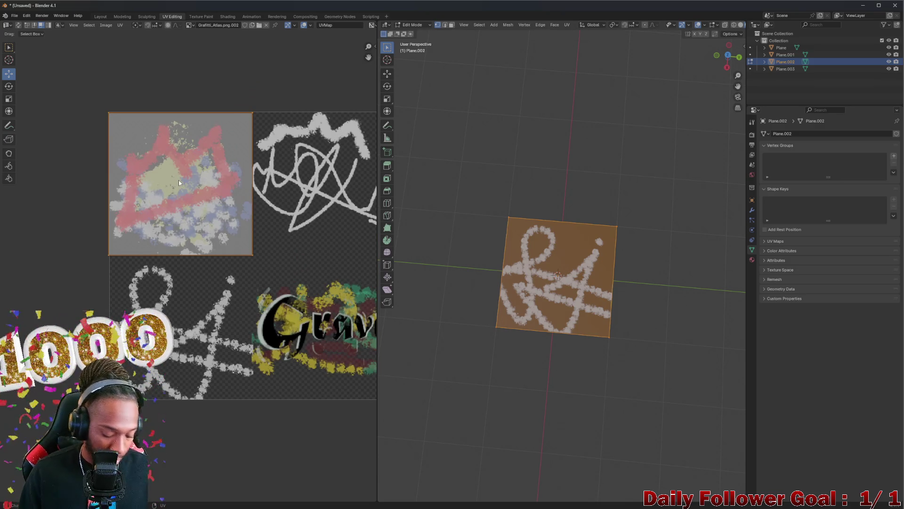
pyautogui.press('g')
pyautogui.press('y')
pyautogui.press('Escape')
pyautogui.moveTo(204, 188); pyautogui.dragTo(319, 188)
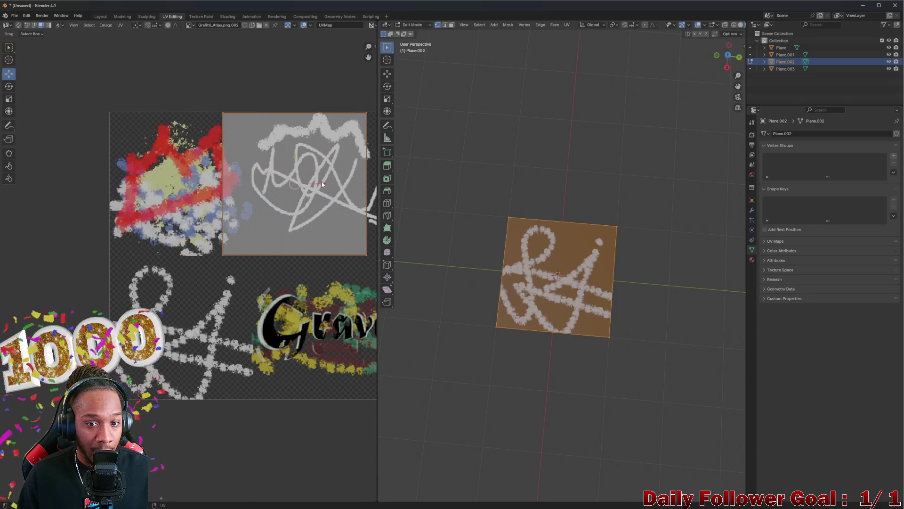
pyautogui.hscroll(5, 282, 188)
pyautogui.moveTo(215, 187); pyautogui.dragTo(245, 191)
pyautogui.scroll(4, 256, 184)
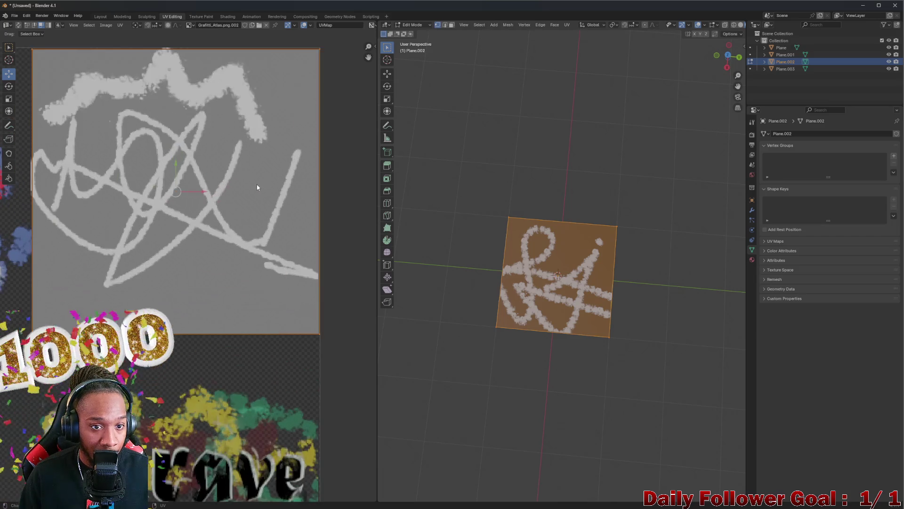
pyautogui.scroll(-3, 226, 206)
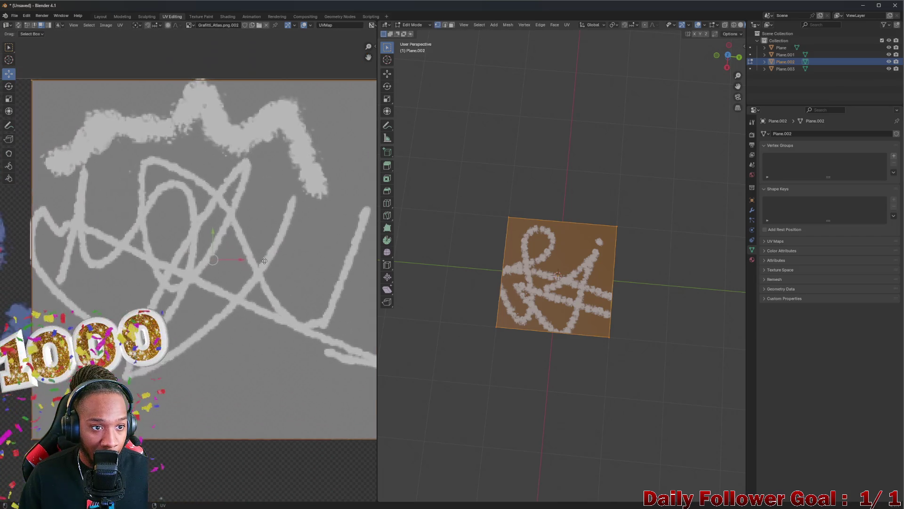
pyautogui.moveTo(212, 235); pyautogui.dragTo(215, 226)
pyautogui.scroll(-3, 258, 292)
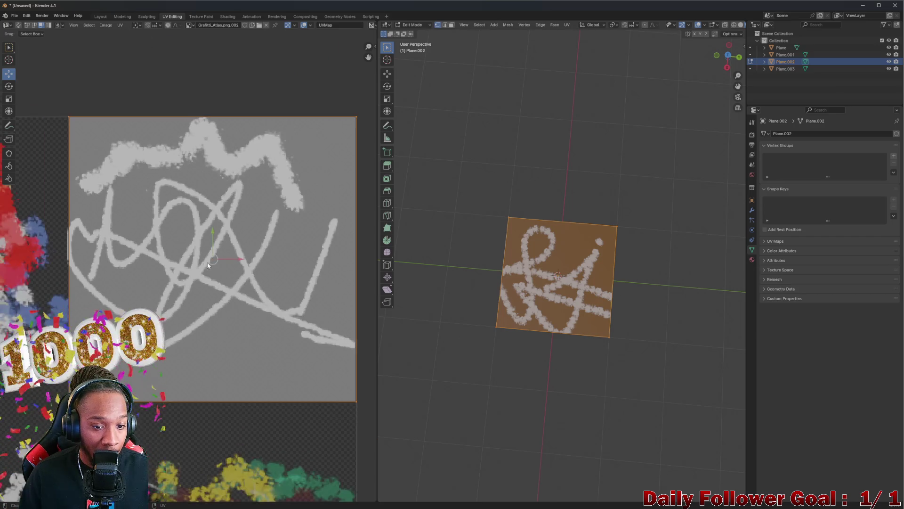
pyautogui.click(340, 298)
pyautogui.scroll(-1, 307, 304)
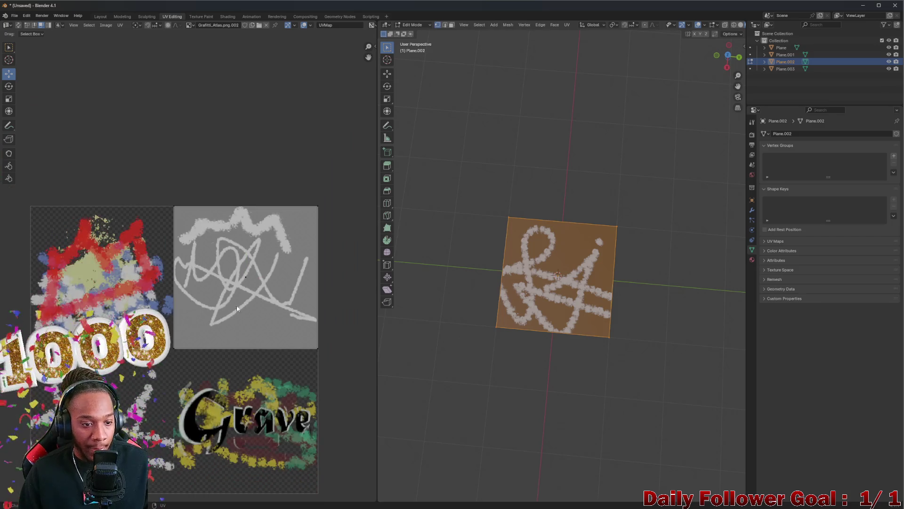
pyautogui.scroll(-3, 175, 349)
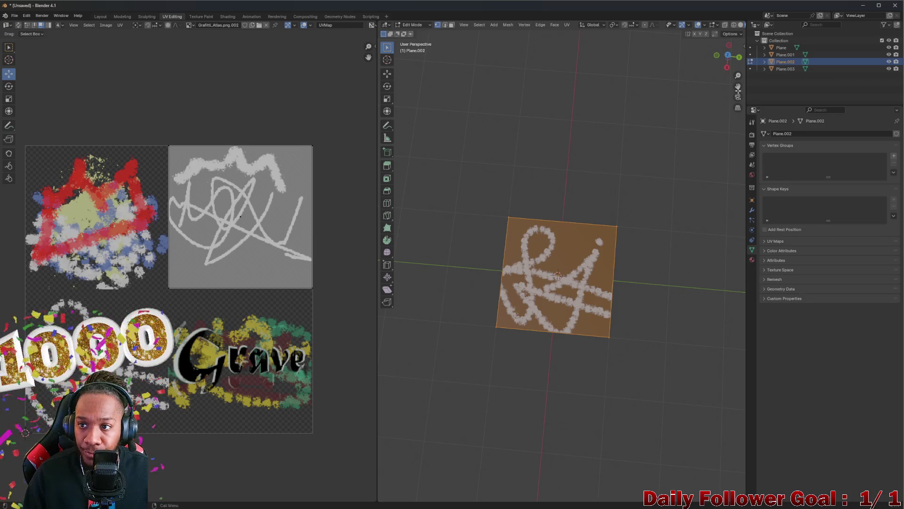
# - Leave edit mode and start editing Plane.003's mesh
pyautogui.press('Tab')
pyautogui.click(796, 69)
pyautogui.press('Tab')
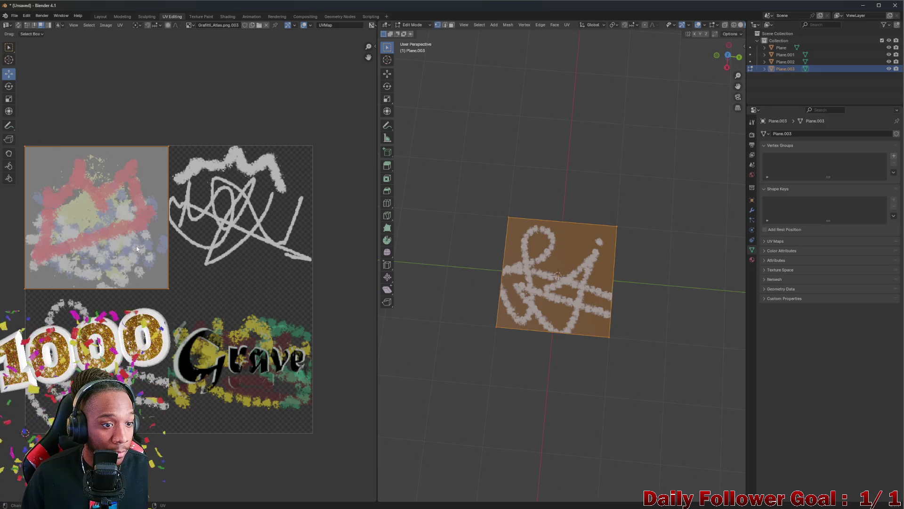
# - Move Plane.003's UV island onto the bottom-right Grave tile
pyautogui.press('g')
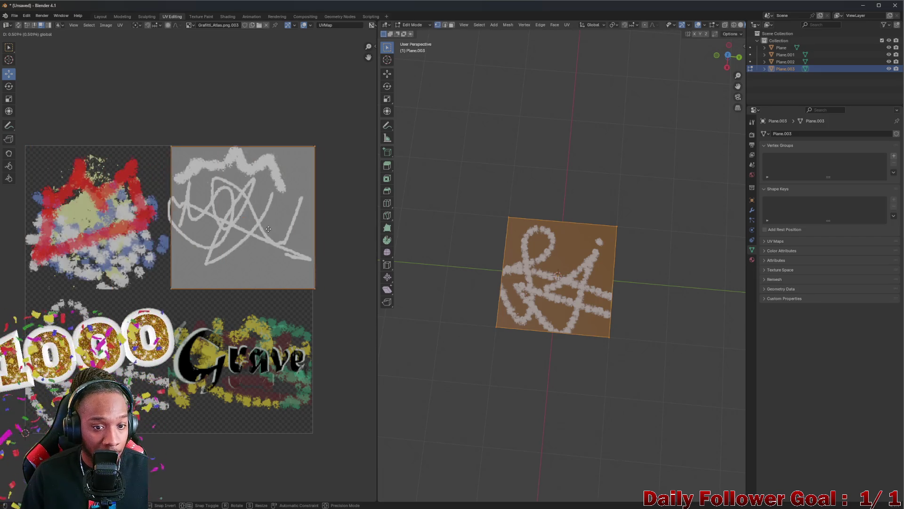
pyautogui.click(267, 231)
pyautogui.press('g')
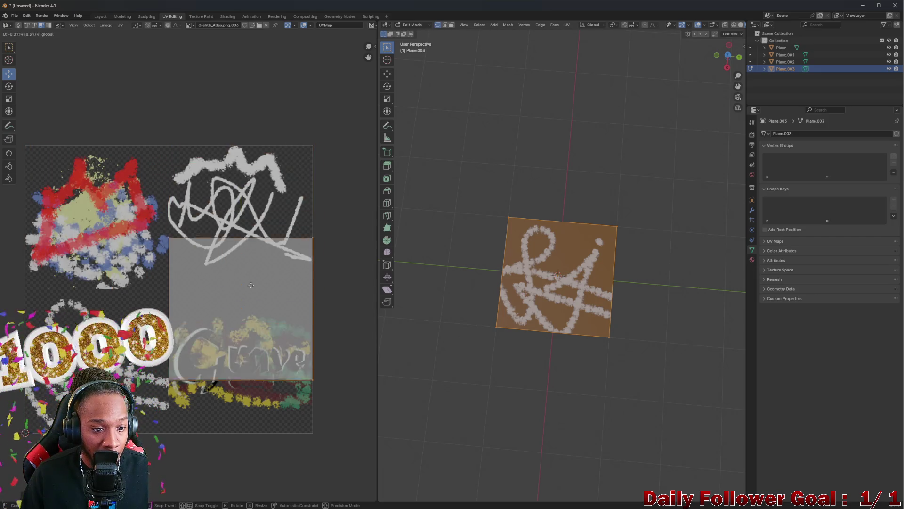
pyautogui.click(255, 334)
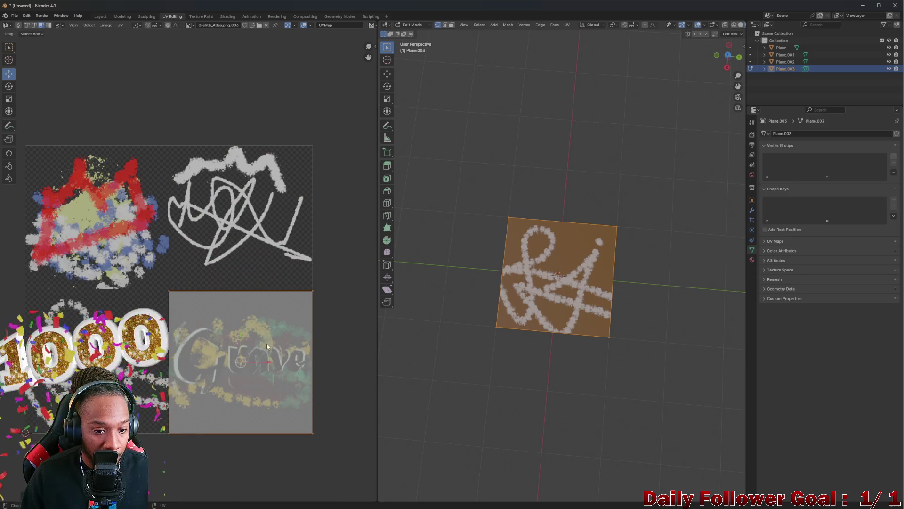
pyautogui.scroll(3, 255, 335)
pyautogui.scroll(2, 290, 328)
pyautogui.scroll(-3, 289, 329)
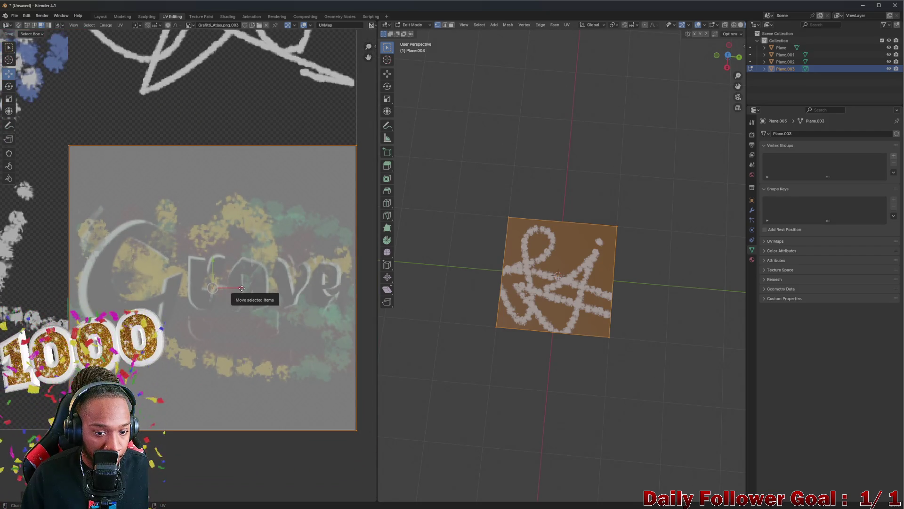
pyautogui.click(412, 342)
pyautogui.scroll(-2, 440, 327)
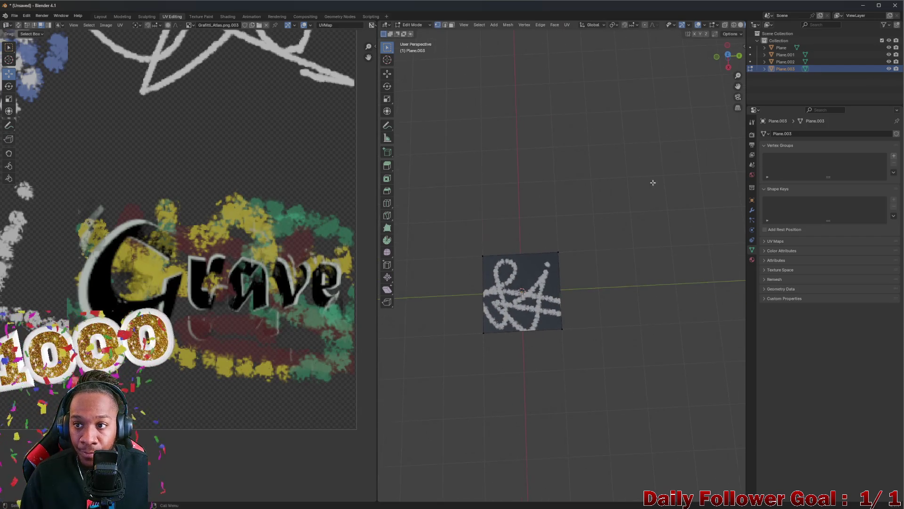
# - Return to object mode, select Plane.001 and go back to the Layout workspace
pyautogui.press('Tab')
pyautogui.scroll(3, 608, 199)
pyautogui.click(513, 283)
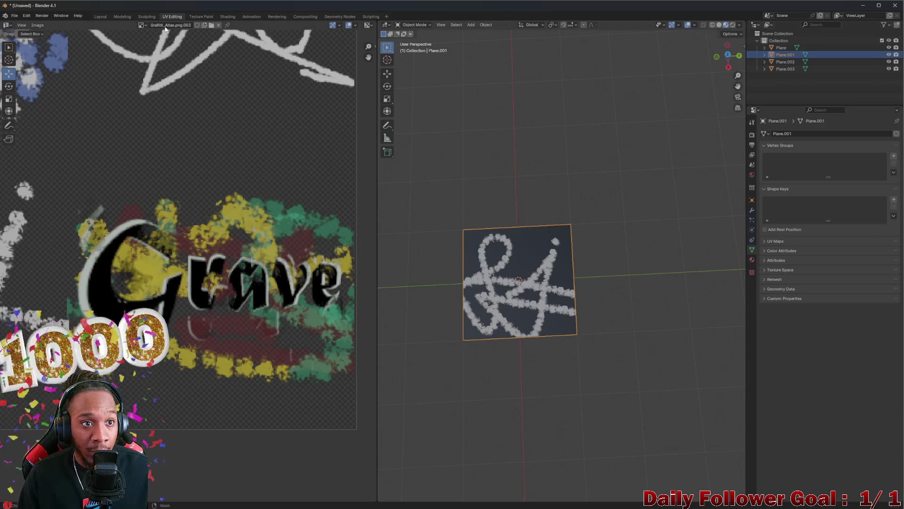
pyautogui.click(104, 14)
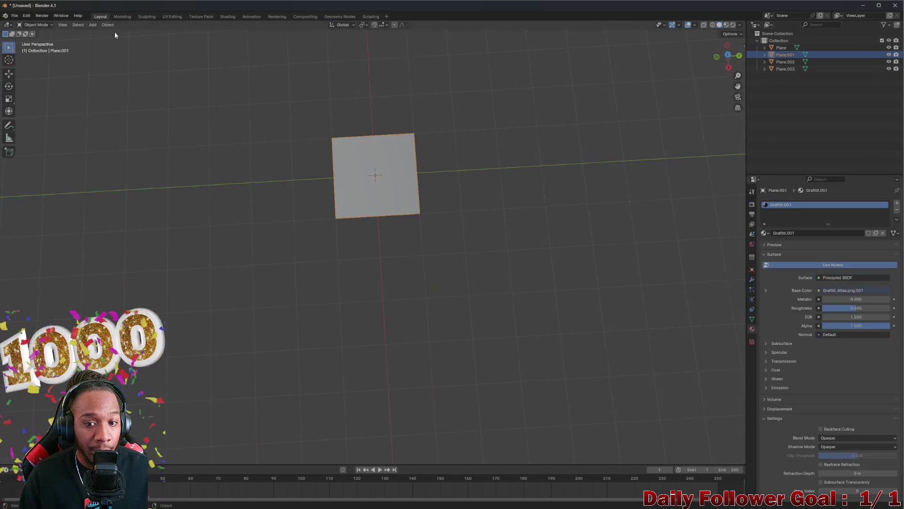
# - Preview the textured planes, spread them apart to check, undo back to centre, and open Save
pyautogui.click(725, 25)
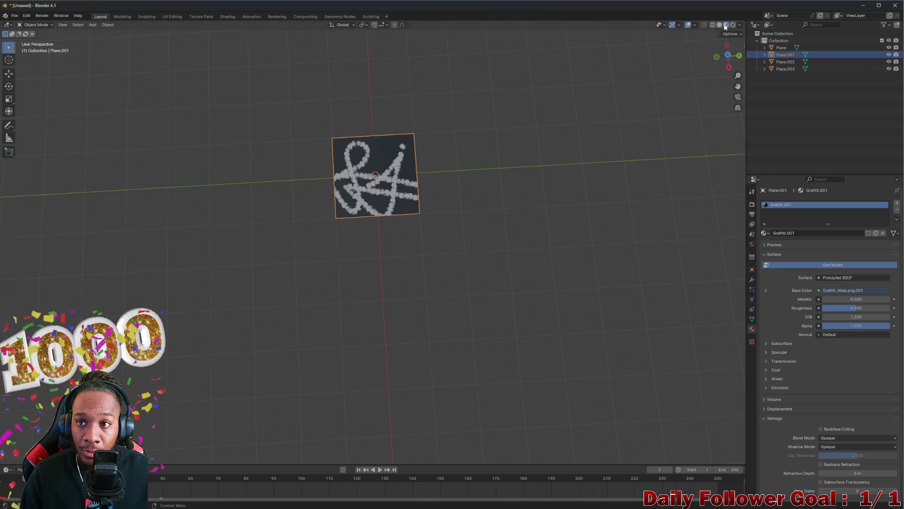
pyautogui.scroll(3, 430, 168)
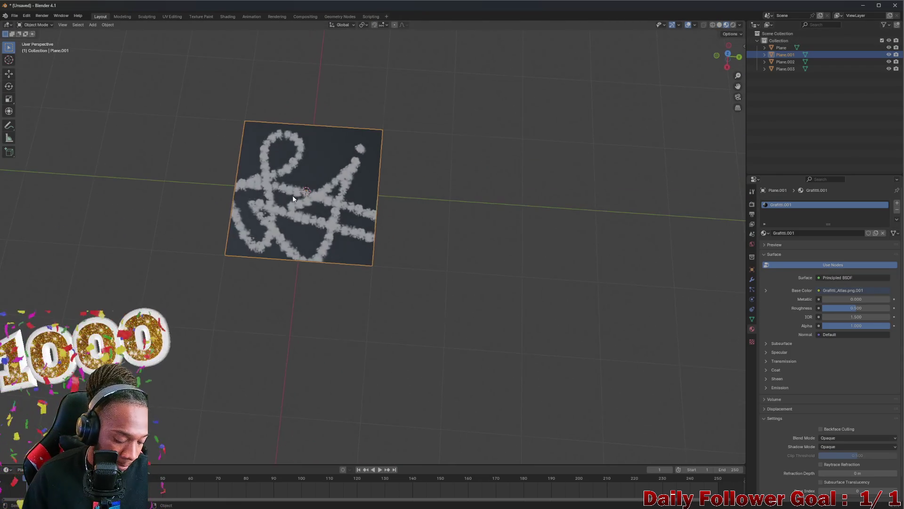
pyautogui.moveTo(285, 190); pyautogui.dragTo(328, 211)
pyautogui.click(328, 210)
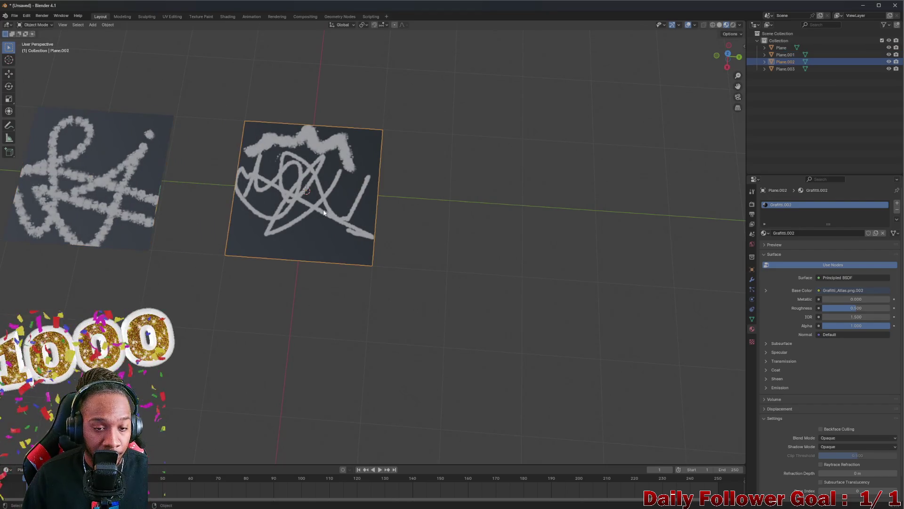
pyautogui.press('g')
pyautogui.click(555, 211)
pyautogui.click(324, 210)
pyautogui.press('g')
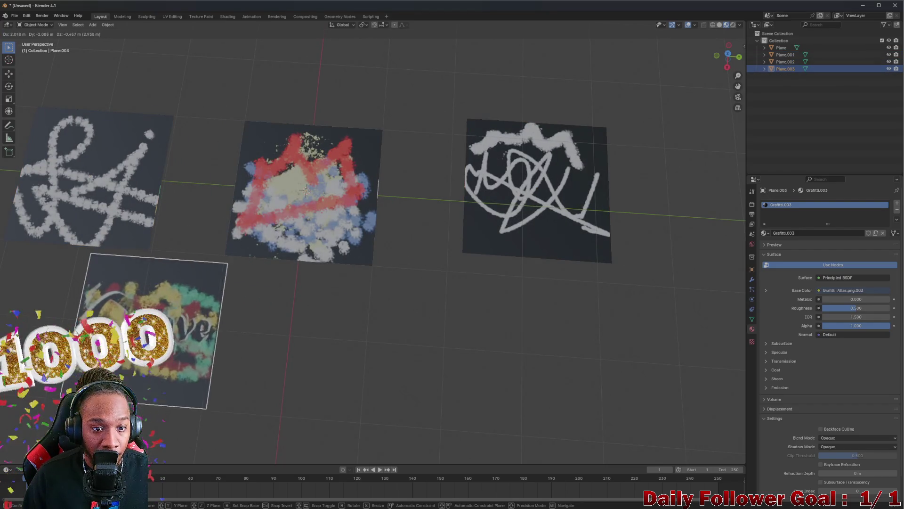
pyautogui.click(179, 349)
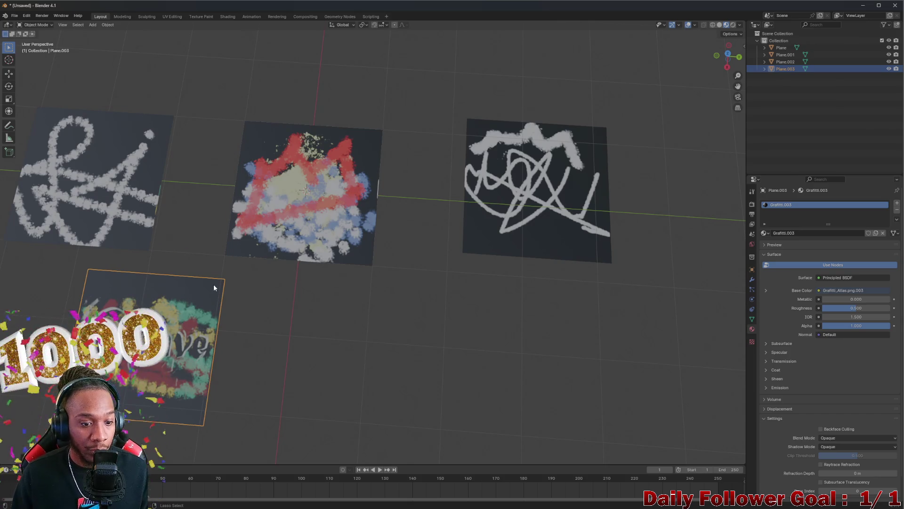
pyautogui.hotkey('ctrl', 'z')
pyautogui.hotkey('ctrl', 'z')
pyautogui.hotkey('ctrl', 'z')
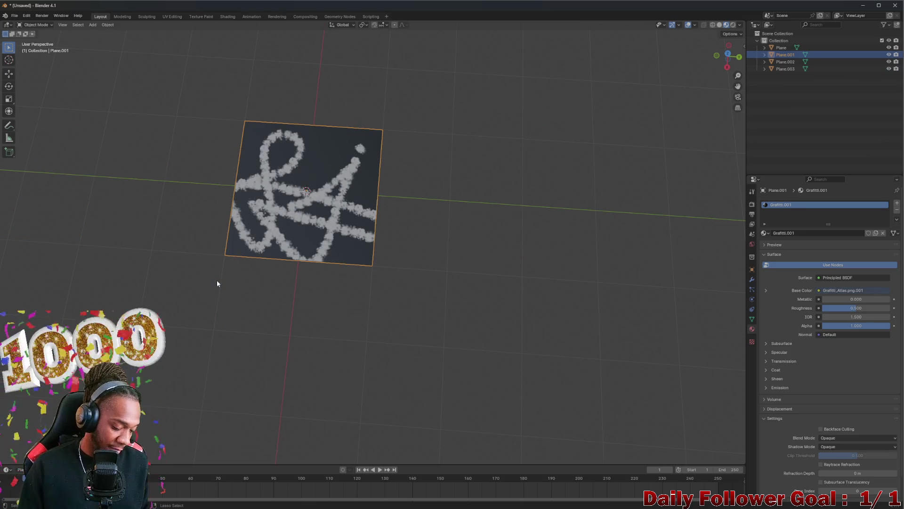
pyautogui.hotkey('ctrl', 's')
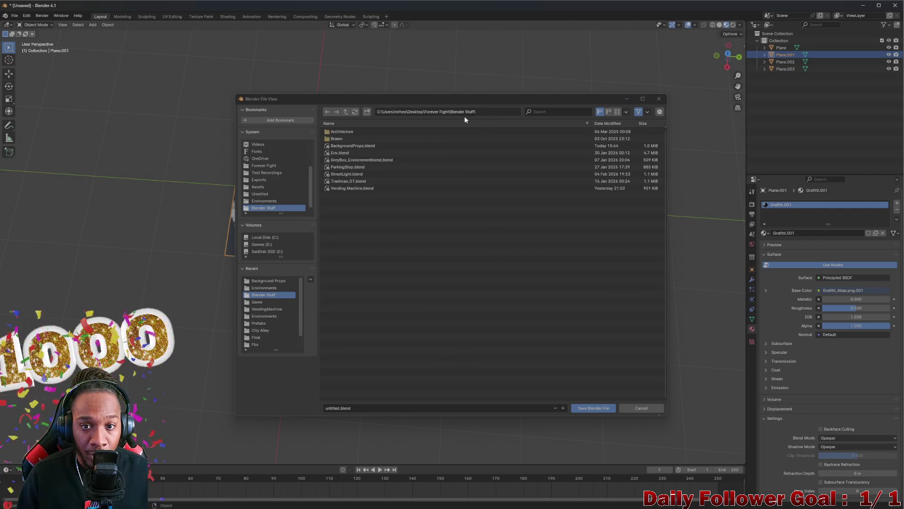
# - Replace 'untitled' with 'Graffiti' as the file name and save Graffiti.blend
pyautogui.click(349, 407)
pyautogui.press('BackSpace')
pyautogui.press('BackSpace')
pyautogui.press('BackSpace')
pyautogui.press('BackSpace')
pyautogui.press('BackSpace')
pyautogui.press('BackSpace')
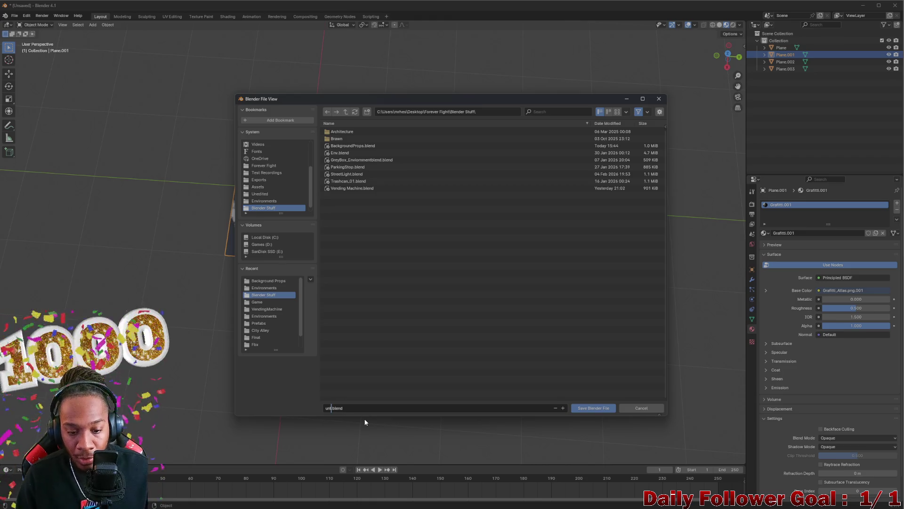
pyautogui.write('Grafit')
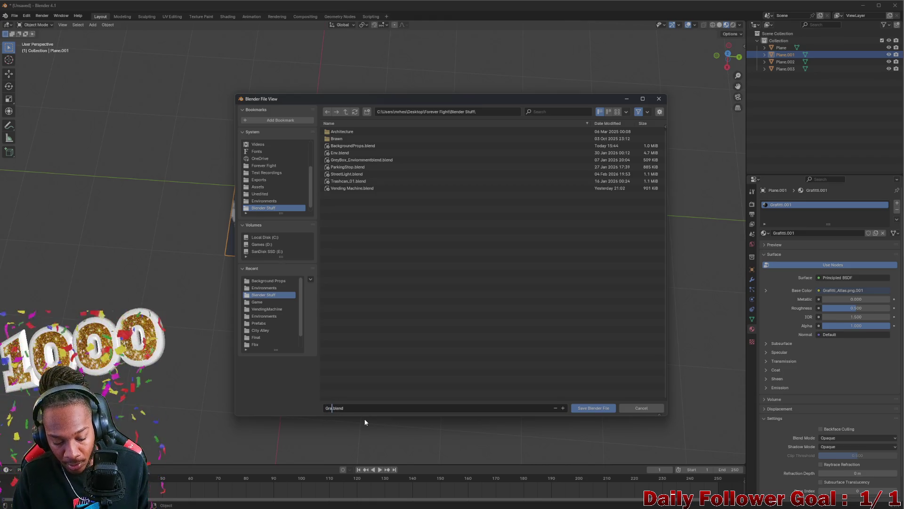
pyautogui.write('t')
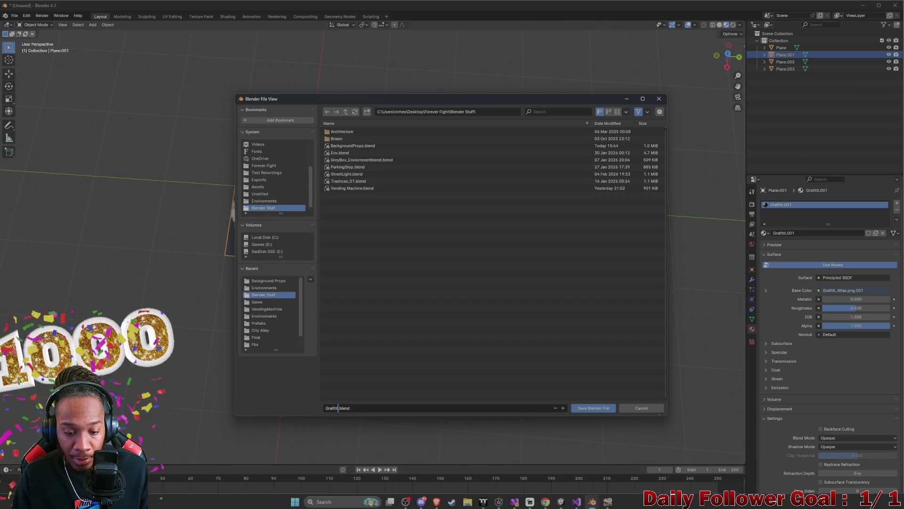
pyautogui.click(436, 503)
pyautogui.click(282, 471)
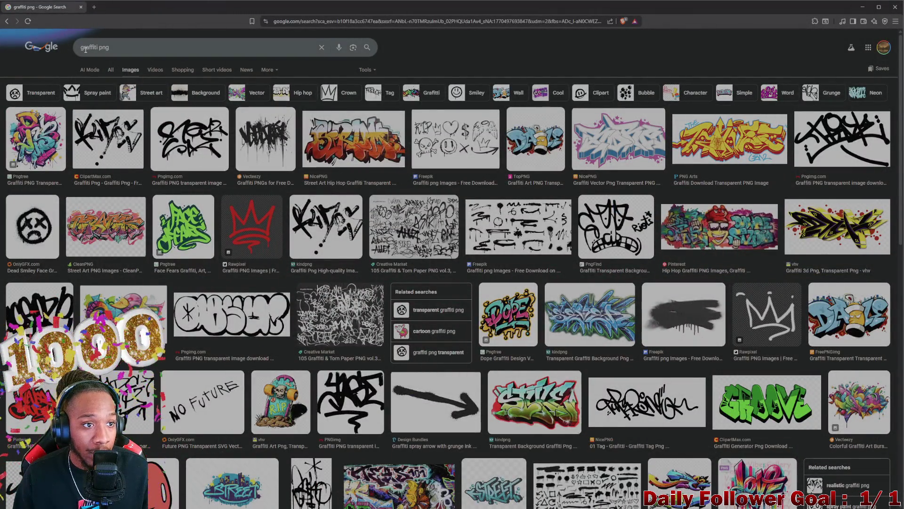
pyautogui.click(862, 6)
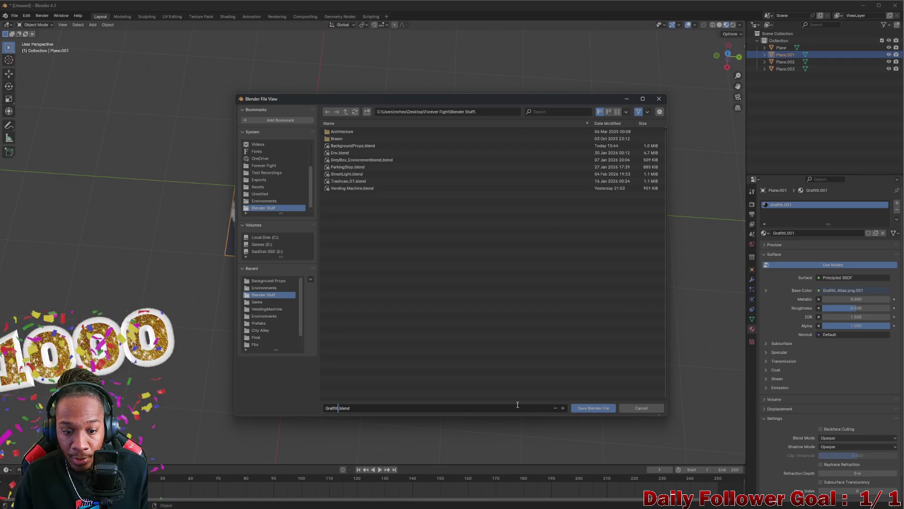
pyautogui.click(596, 409)
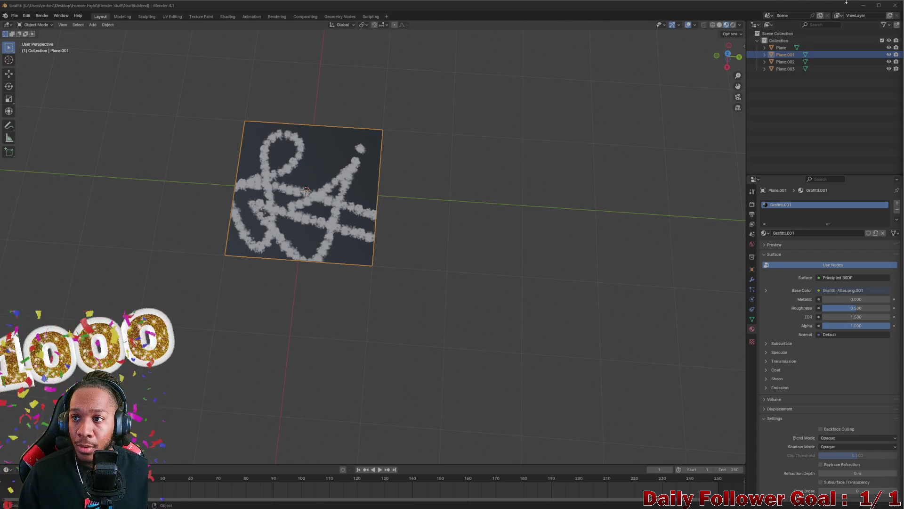
pyautogui.click(609, 502)
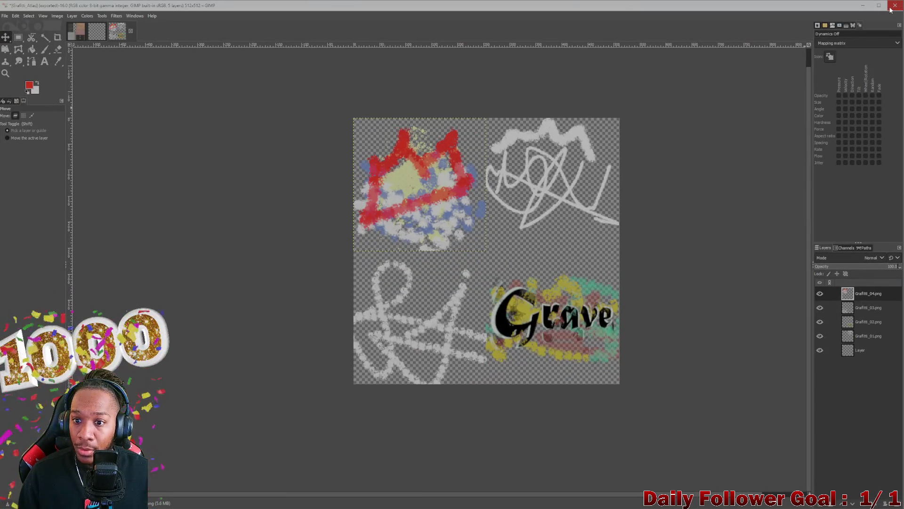
# - In Unity's Project window, create a Graffiti folder under Environments and open it
pyautogui.click(863, 5)
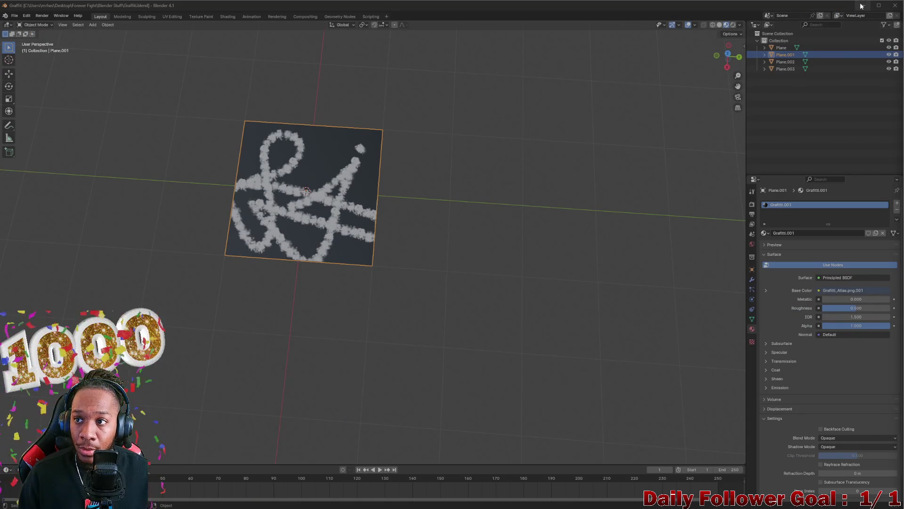
pyautogui.click(862, 6)
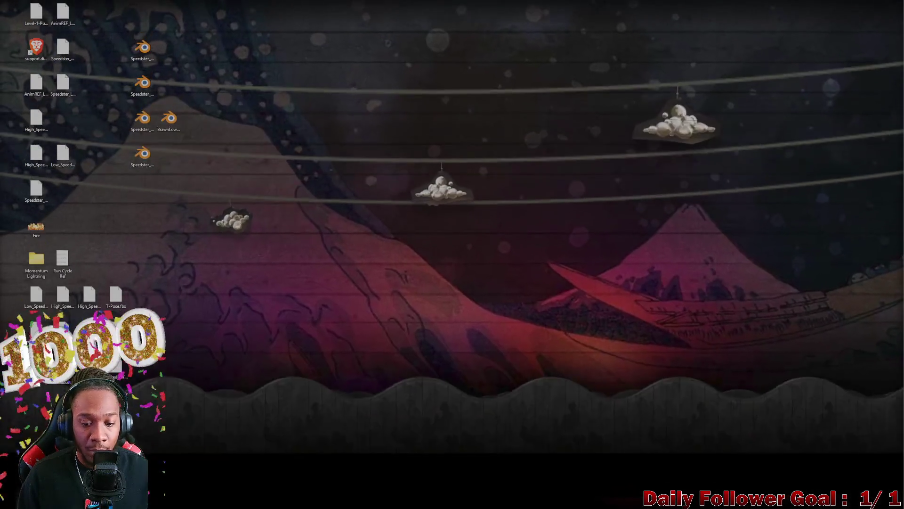
pyautogui.click(569, 502)
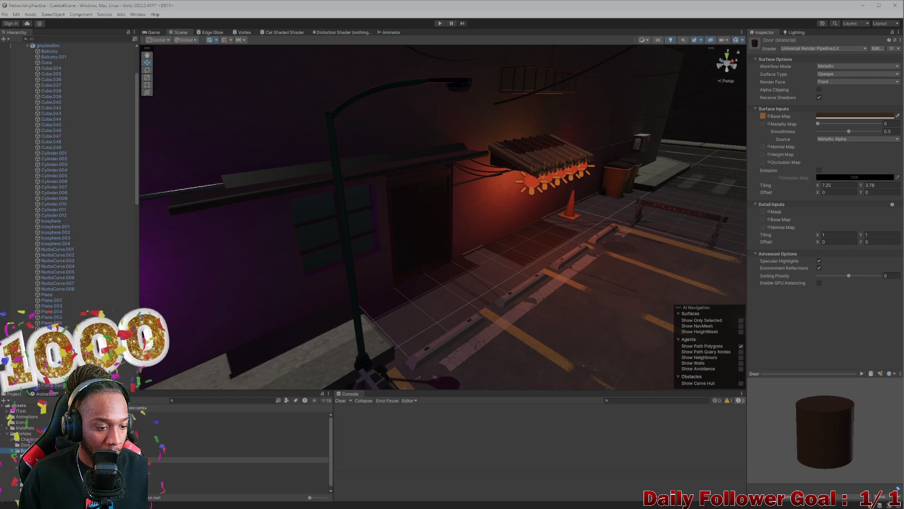
pyautogui.rightClick(26, 450)
pyautogui.moveTo(74, 246)
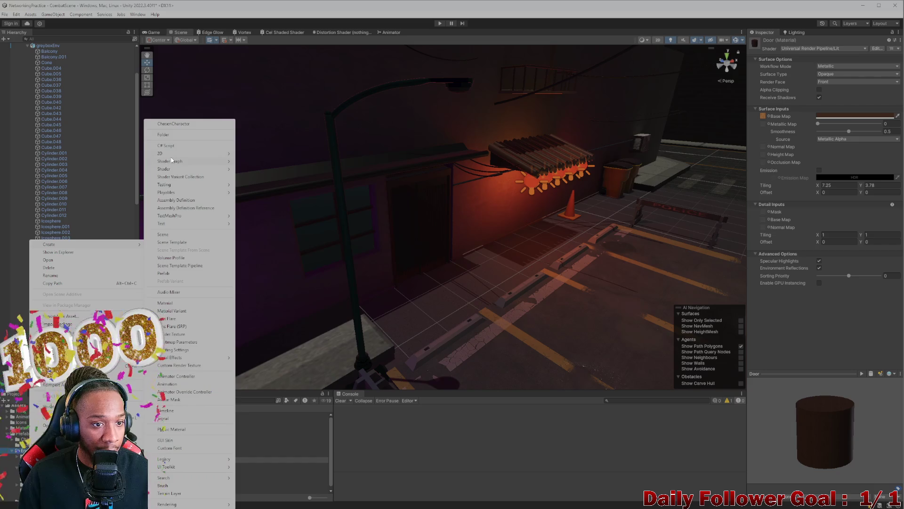
pyautogui.click(174, 135)
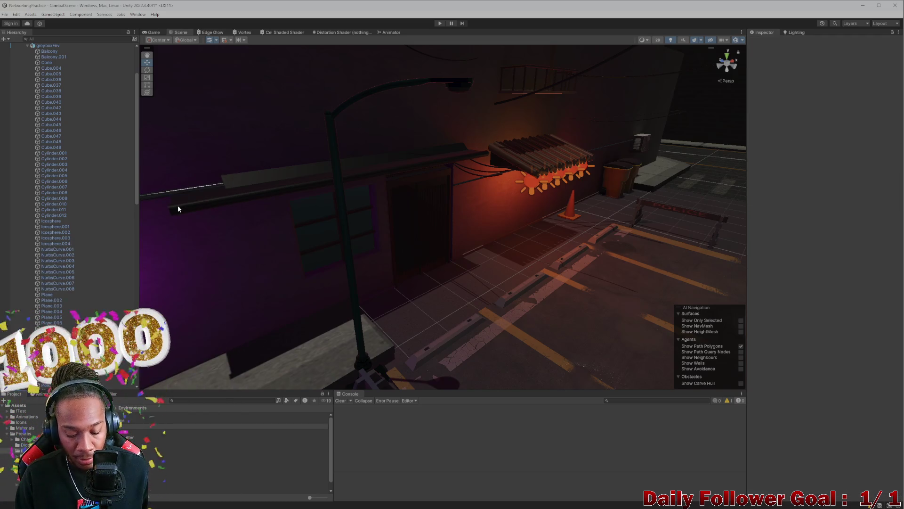
pyautogui.press('Return')
pyautogui.doubleClick(217, 425)
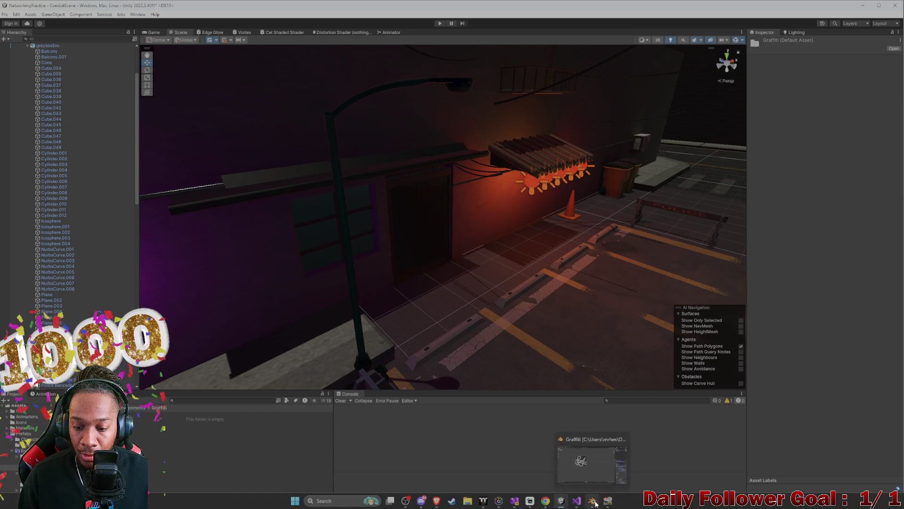
pyautogui.click(594, 501)
pyautogui.moveTo(403, 60)
pyautogui.mouseDown()
pyautogui.moveTo(484, 4)
pyautogui.moveTo(584, 14)
pyautogui.mouseUp()
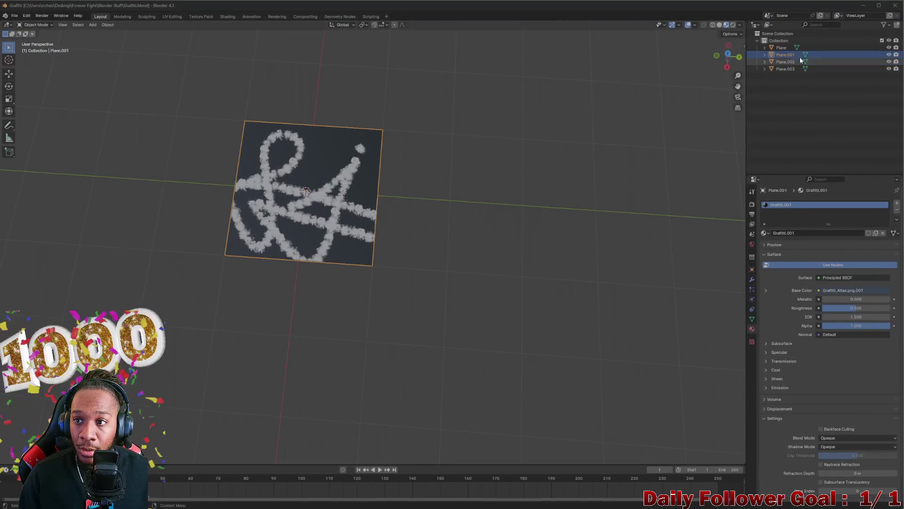
# - Rename Plane and Plane.001 to GraffitiPlane_01 and GraffitiPlane_02
pyautogui.click(780, 48)
pyautogui.keyDown('shift'); pyautogui.click(789, 69); pyautogui.keyUp('shift')
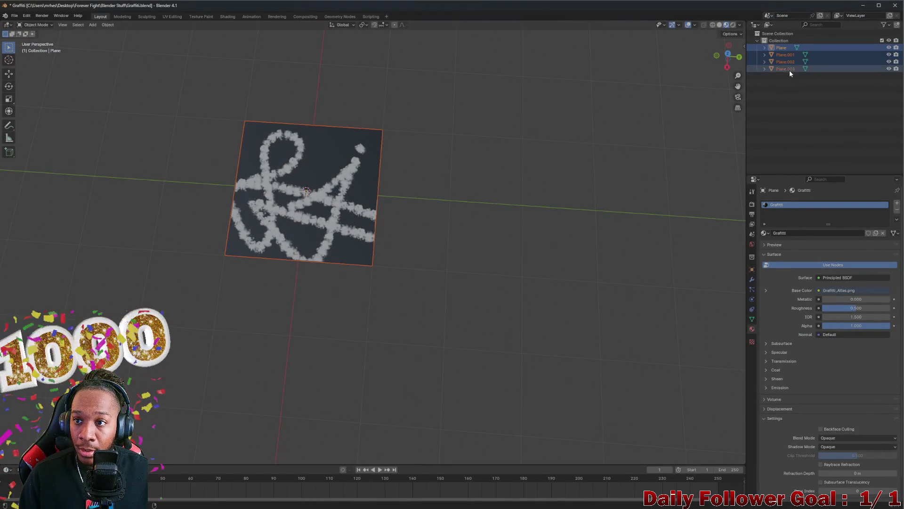
pyautogui.click(782, 48)
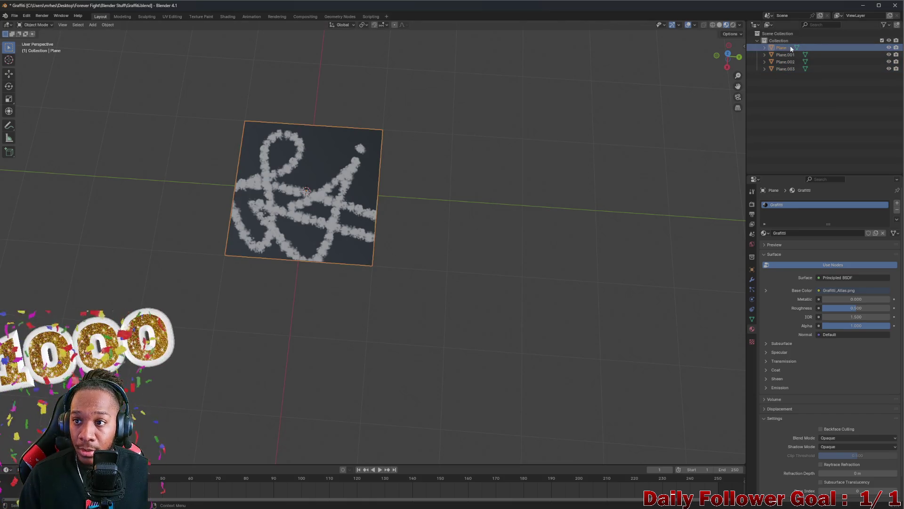
pyautogui.doubleClick(789, 48)
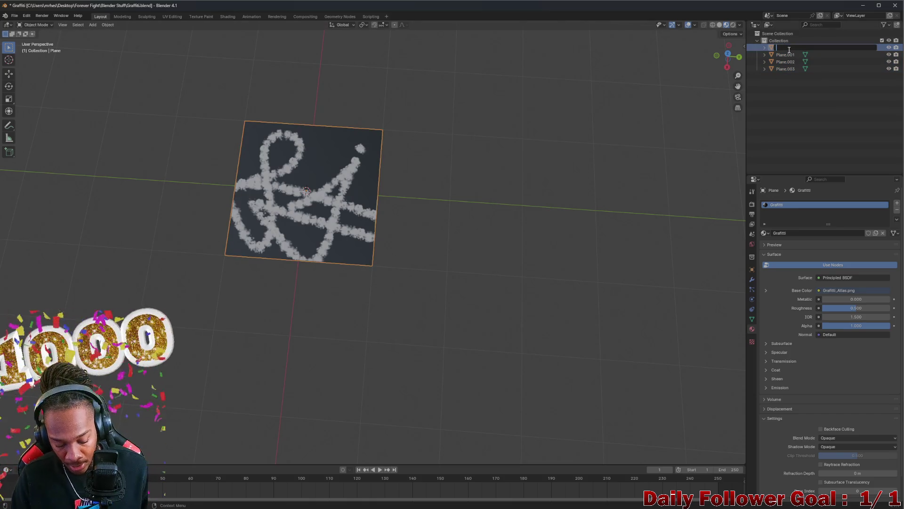
pyautogui.write('01')
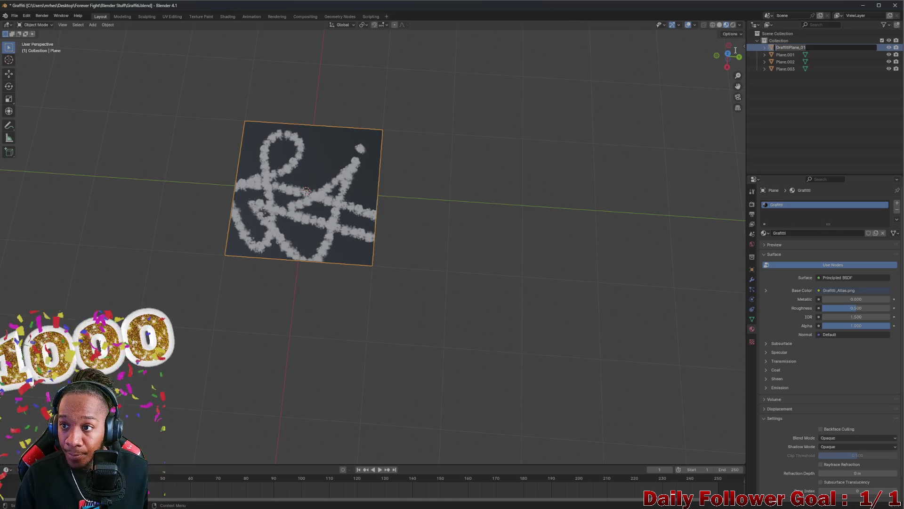
pyautogui.press('Return')
pyautogui.click(786, 55)
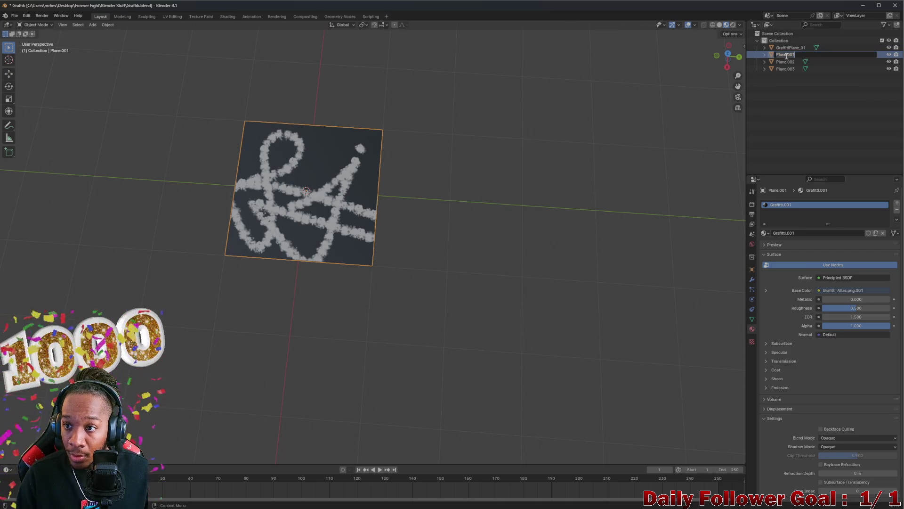
pyautogui.write('2')
pyautogui.press('Return')
# - Rename Plane.002 and Plane.003 to GraffitiPlane_03 and GraffitiPlane_04, then select all four
pyautogui.click(790, 62)
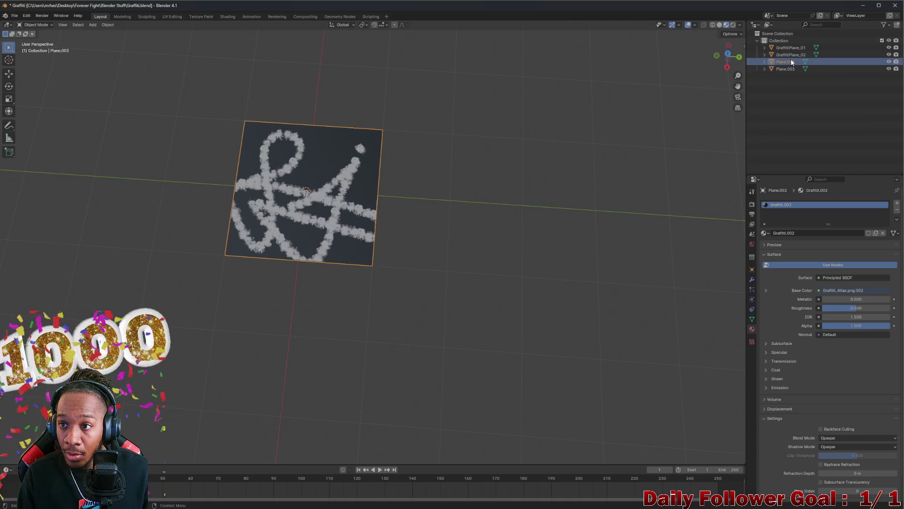
pyautogui.doubleClick(791, 60)
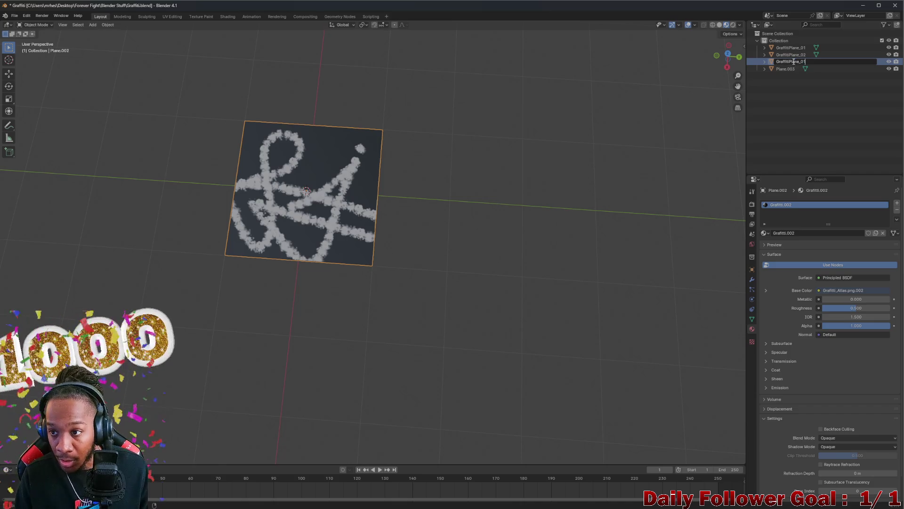
pyautogui.write('3')
pyautogui.press('Return')
pyautogui.click(787, 69)
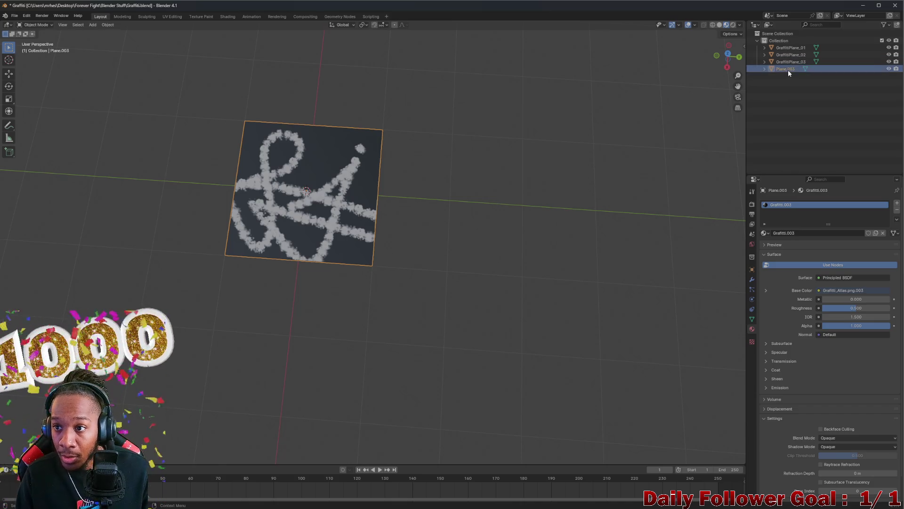
pyautogui.doubleClick(788, 69)
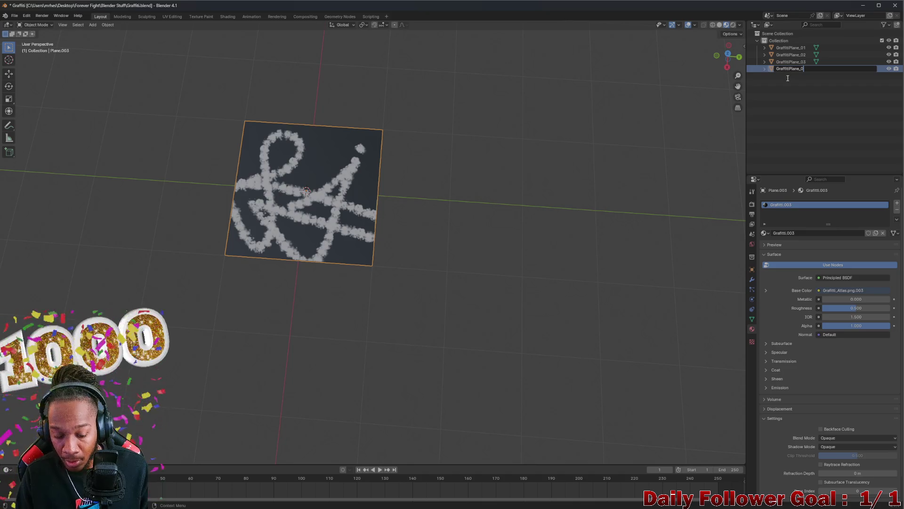
pyautogui.write('4')
pyautogui.press('Return')
pyautogui.click(542, 125)
pyautogui.click(779, 41)
pyautogui.moveTo(786, 47); pyautogui.dragTo(787, 80)
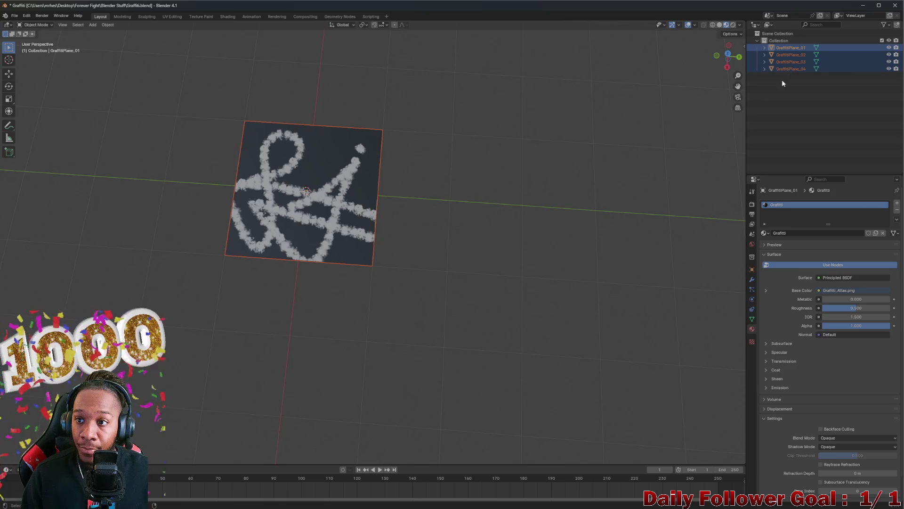
# - Export the selected graffiti planes as Graffiti.fbx to Prefabs\Environments\Graffiti, without baked animation
pyautogui.moveTo(237, 208)
pyautogui.mouseDown()
pyautogui.moveTo(275, 164)
pyautogui.moveTo(315, 168)
pyautogui.moveTo(335, 207)
pyautogui.mouseUp()
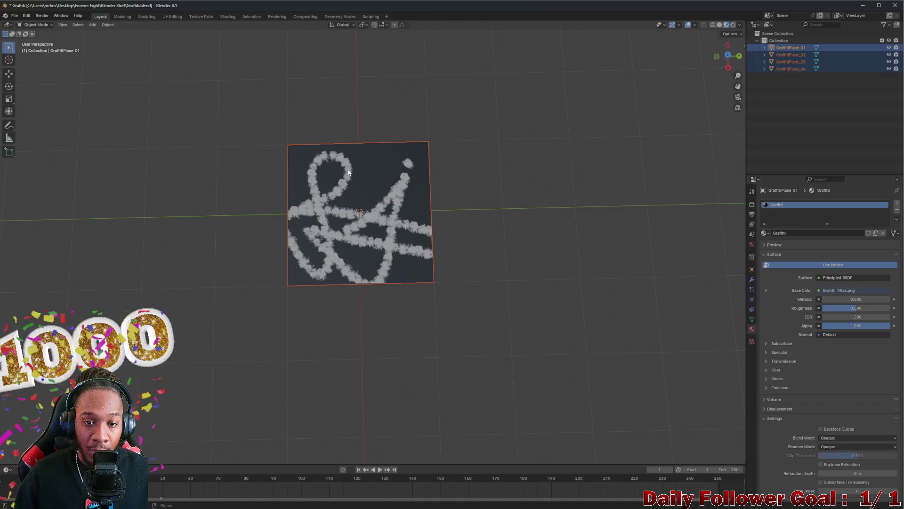
pyautogui.moveTo(347, 173)
pyautogui.mouseDown()
pyautogui.moveTo(338, 205)
pyautogui.moveTo(316, 194)
pyautogui.mouseUp()
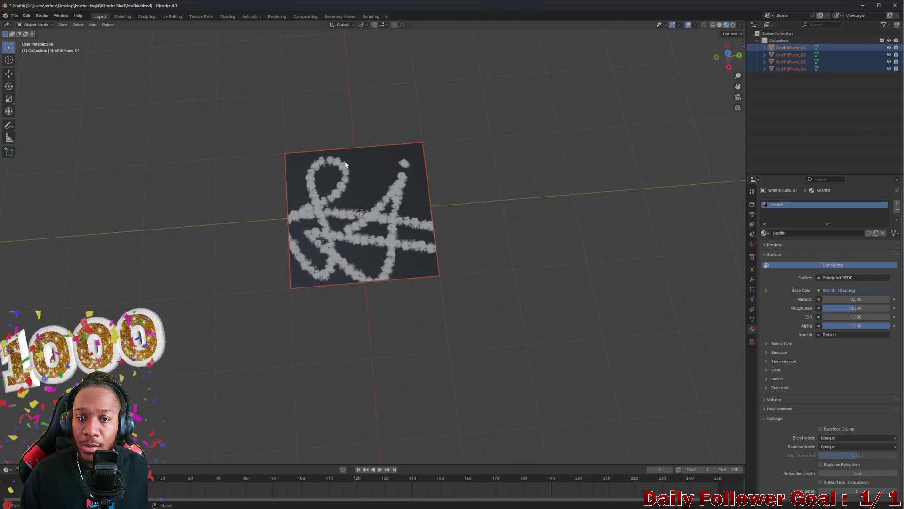
pyautogui.click(15, 16)
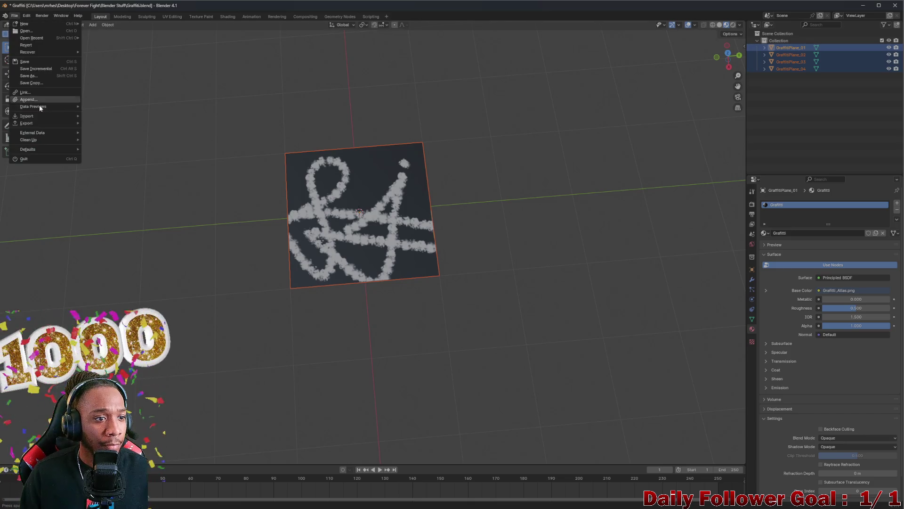
pyautogui.moveTo(38, 123)
pyautogui.click(109, 194)
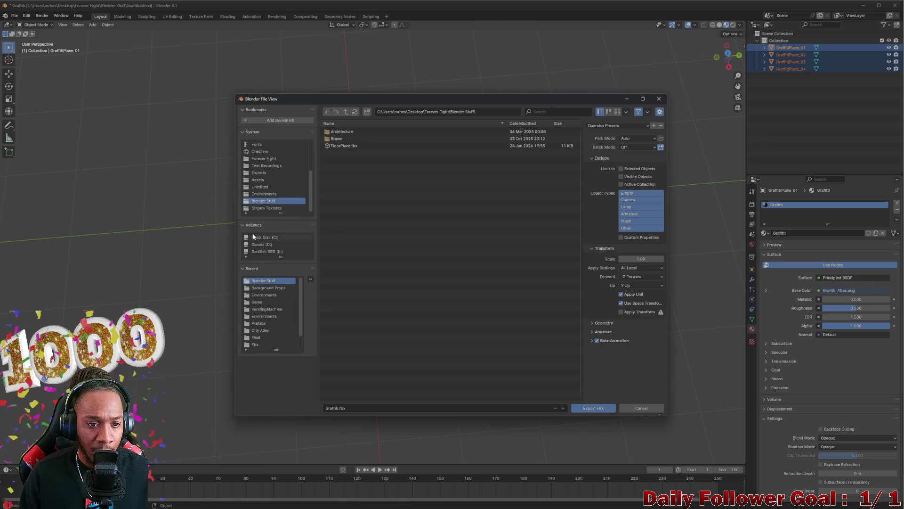
pyautogui.click(267, 288)
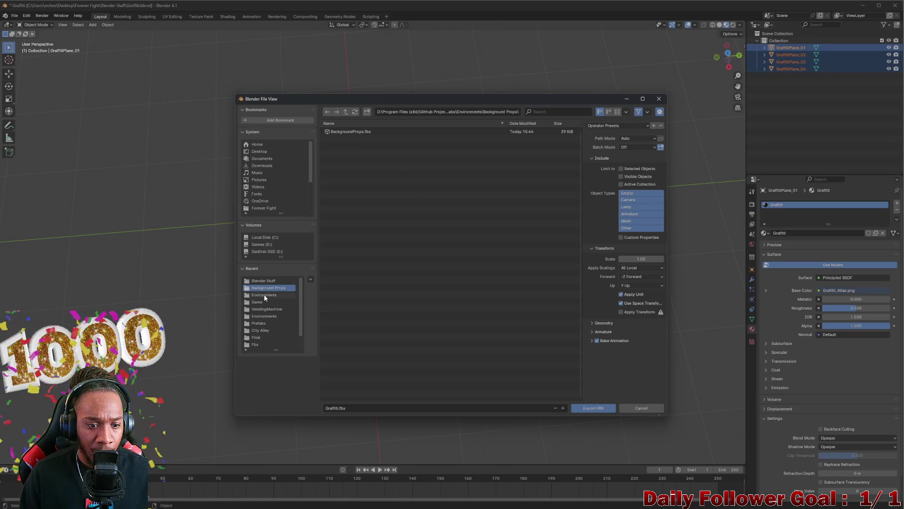
pyautogui.click(264, 295)
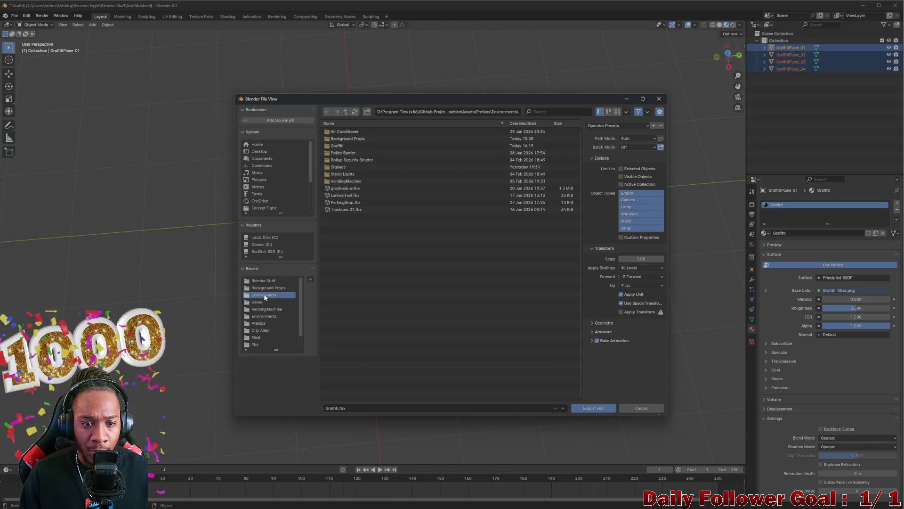
pyautogui.doubleClick(339, 146)
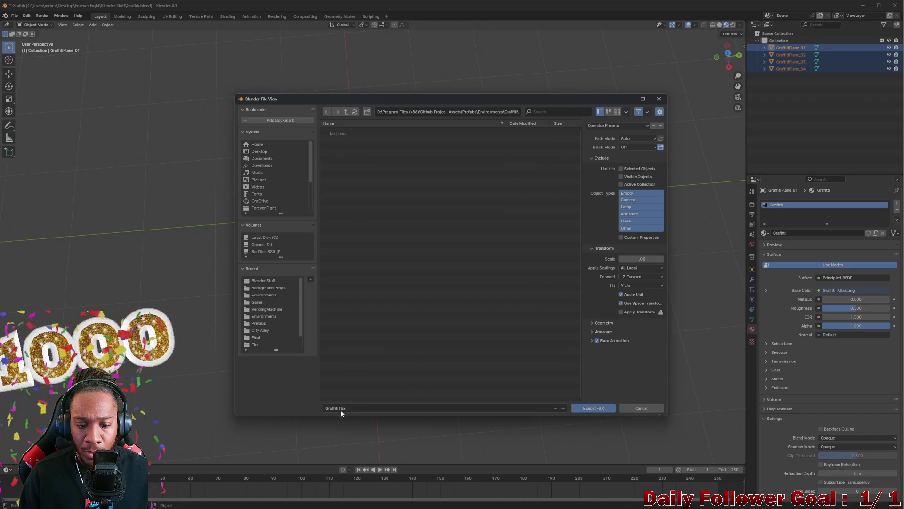
pyautogui.click(602, 339)
pyautogui.click(621, 168)
pyautogui.click(597, 409)
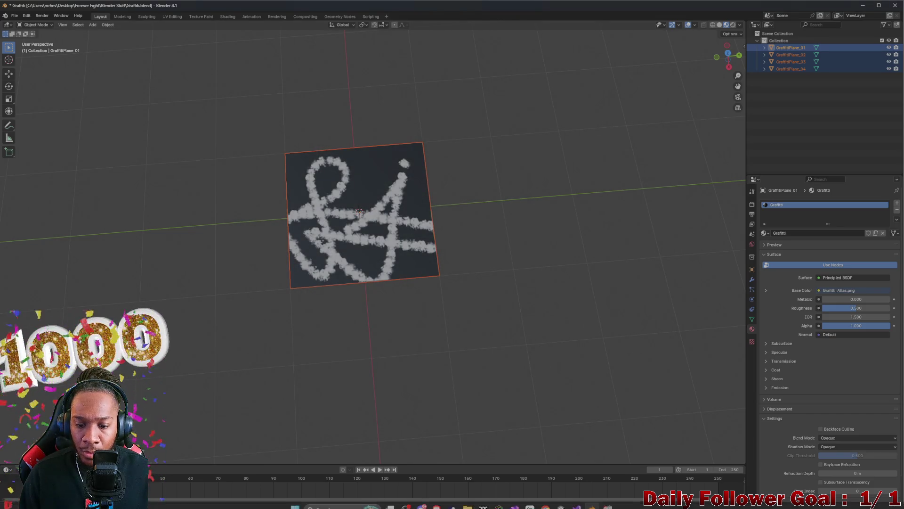
pyautogui.click(561, 500)
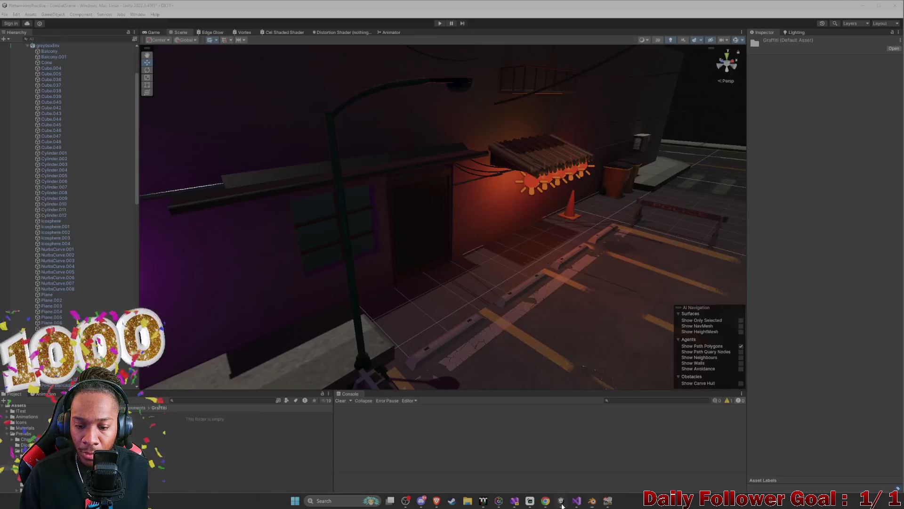
# - Inspect the imported GraffitiPlane_01 model and select its four imported Graffiti materials
pyautogui.moveTo(456, 283)
pyautogui.mouseDown()
pyautogui.moveTo(474, 268)
pyautogui.moveTo(295, 313)
pyautogui.moveTo(285, 274)
pyautogui.moveTo(332, 235)
pyautogui.moveTo(468, 236)
pyautogui.moveTo(414, 222)
pyautogui.moveTo(690, 255)
pyautogui.moveTo(710, 235)
pyautogui.moveTo(648, 204)
pyautogui.moveTo(541, 196)
pyautogui.moveTo(436, 271)
pyautogui.mouseUp()
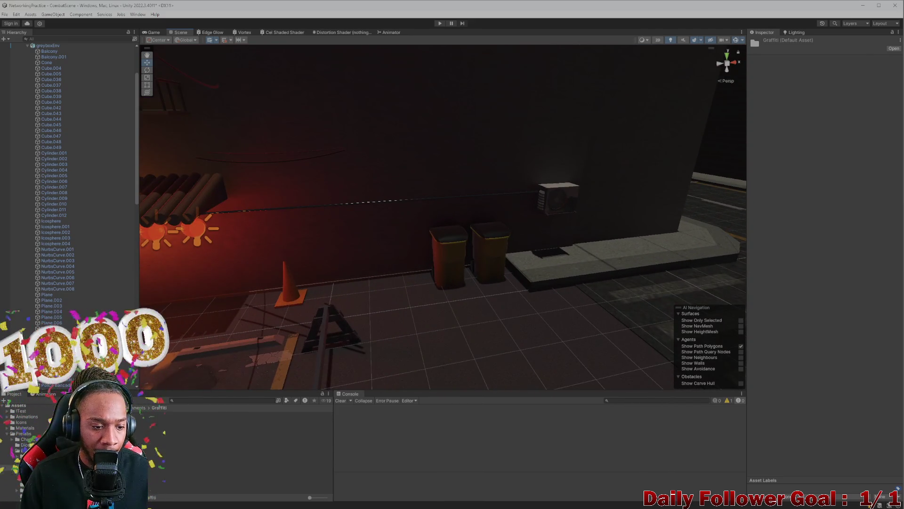
pyautogui.click(212, 420)
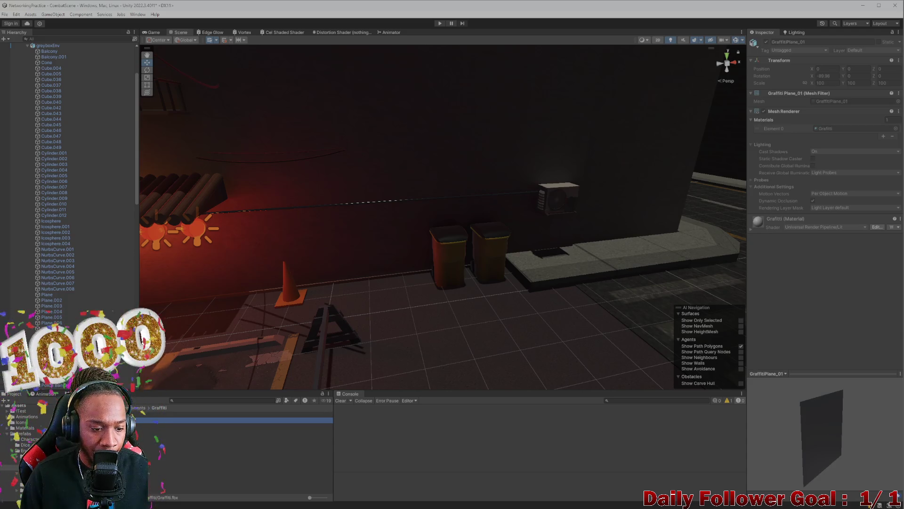
pyautogui.press('Down')
pyautogui.press('Down')
pyautogui.press('Down')
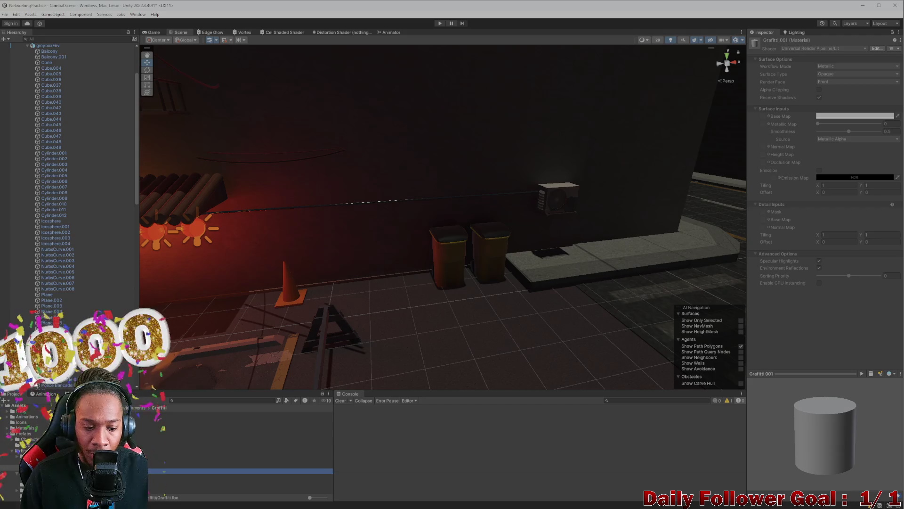
pyautogui.hotkey('shift', 'Up')
pyautogui.hotkey('shift', 'Up')
pyautogui.hotkey('shift', 'Up')
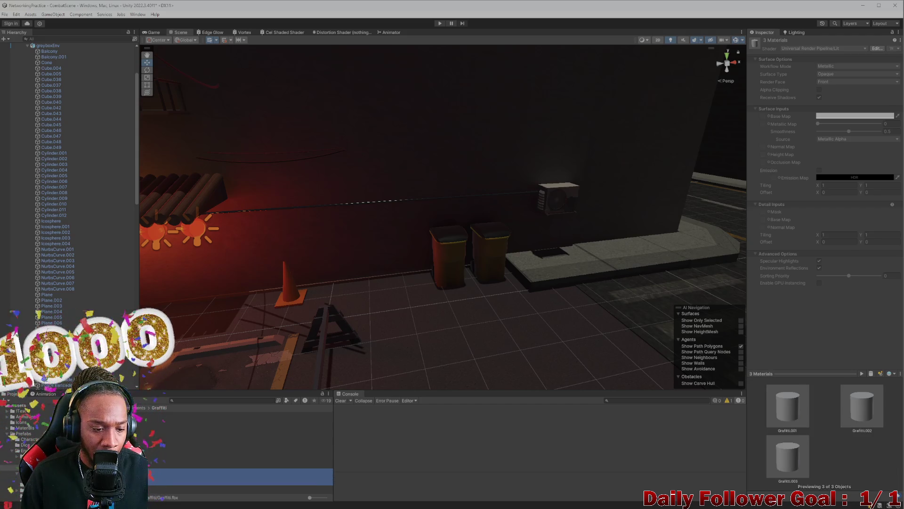
pyautogui.hotkey('shift', 'Down')
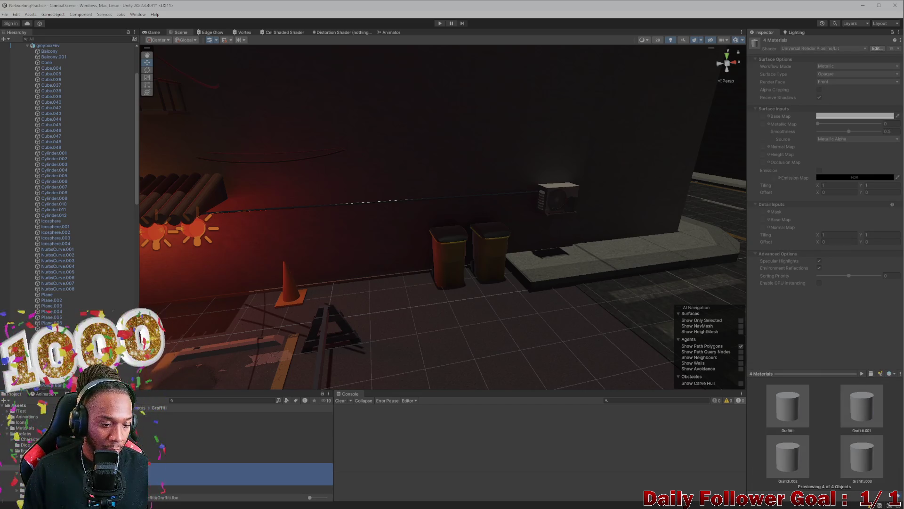
pyautogui.rightClick(113, 473)
pyautogui.press('Escape')
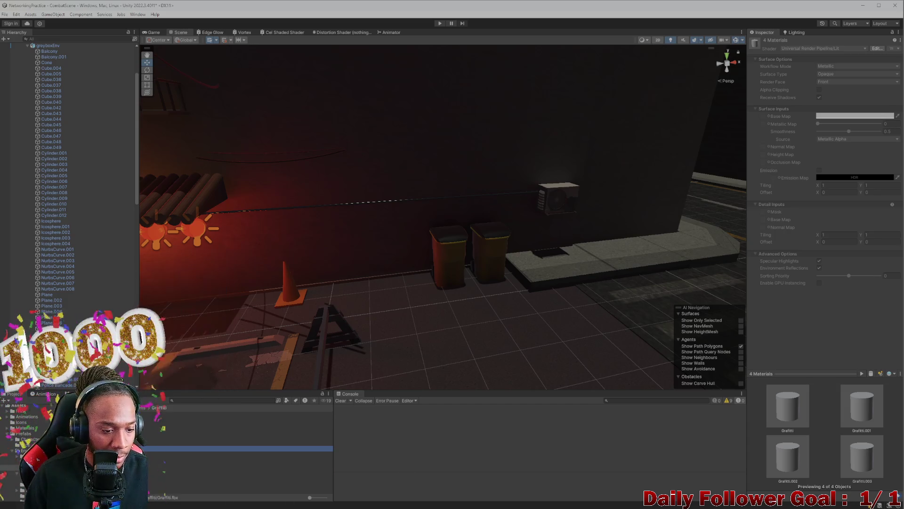
pyautogui.click(189, 419)
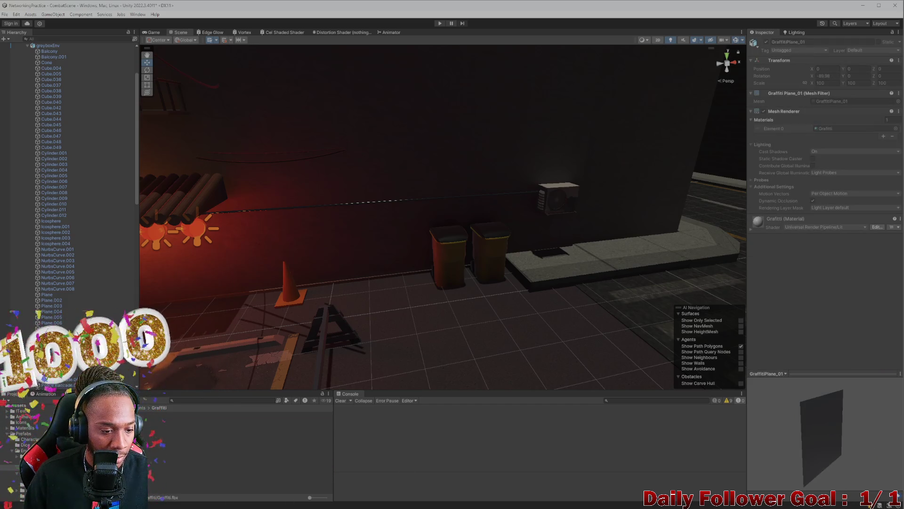
# - Create a Graffiti_MAT material in the Graffiti folder and drag the graffiti atlas into its Base Map
pyautogui.rightClick(104, 441)
pyautogui.moveTo(151, 236)
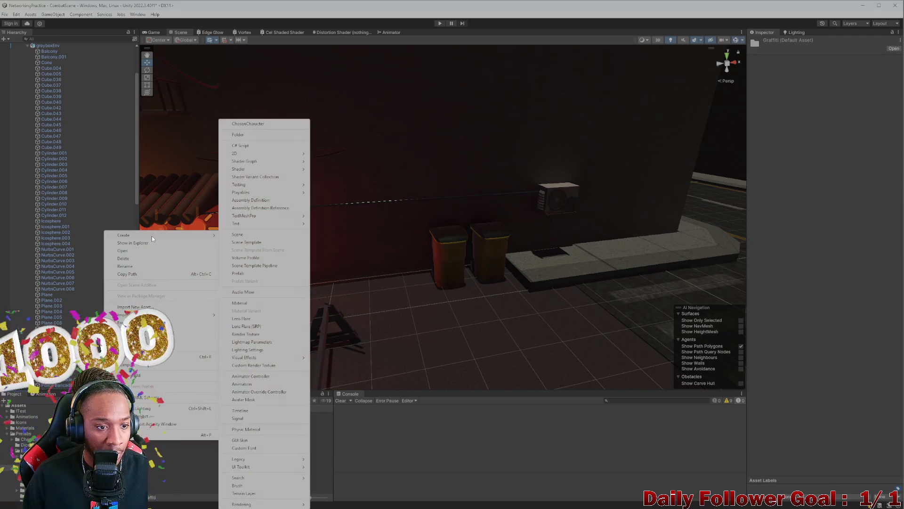
pyautogui.click(250, 302)
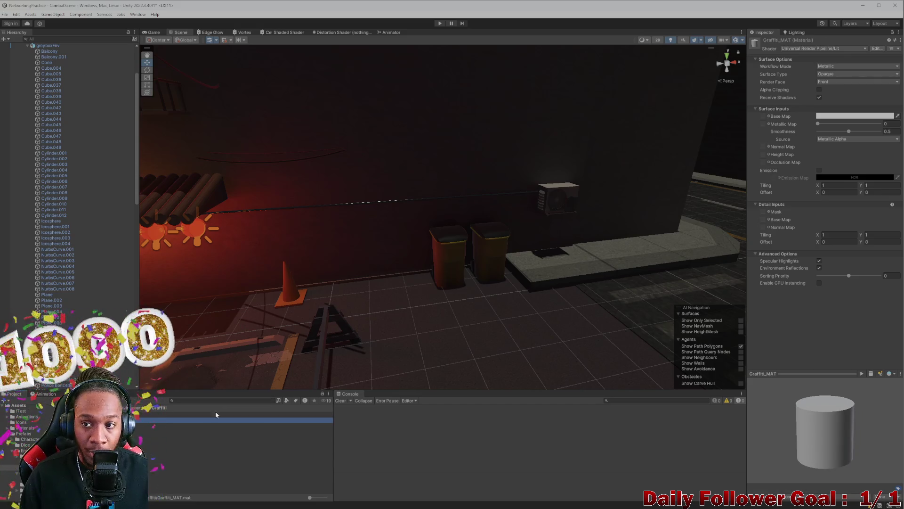
pyautogui.moveTo(337, 500)
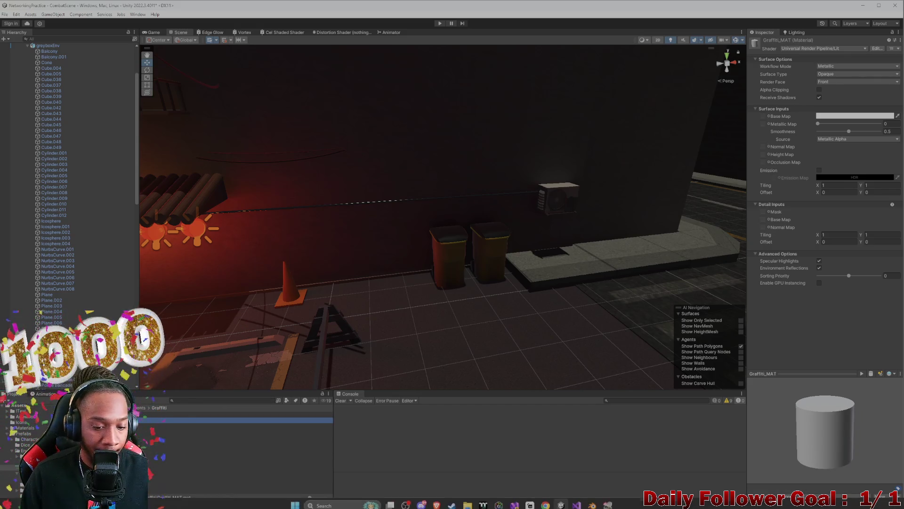
pyautogui.click(467, 502)
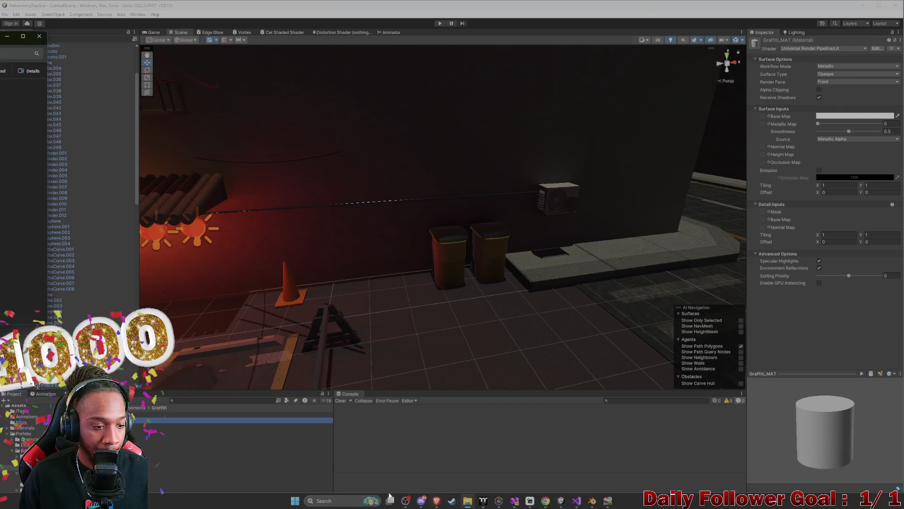
pyautogui.click(45, 324)
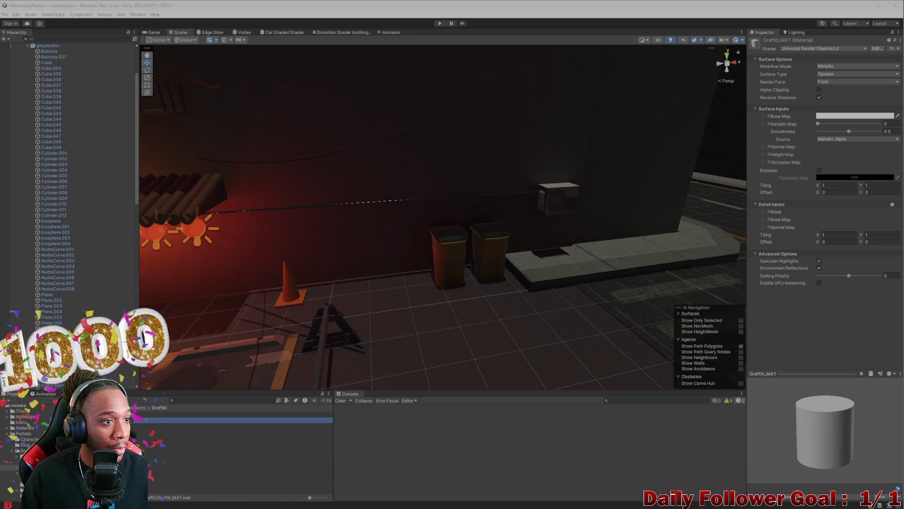
pyautogui.moveTo(188, 419)
pyautogui.mouseDown()
pyautogui.moveTo(606, 212)
pyautogui.moveTo(764, 116)
pyautogui.mouseUp()
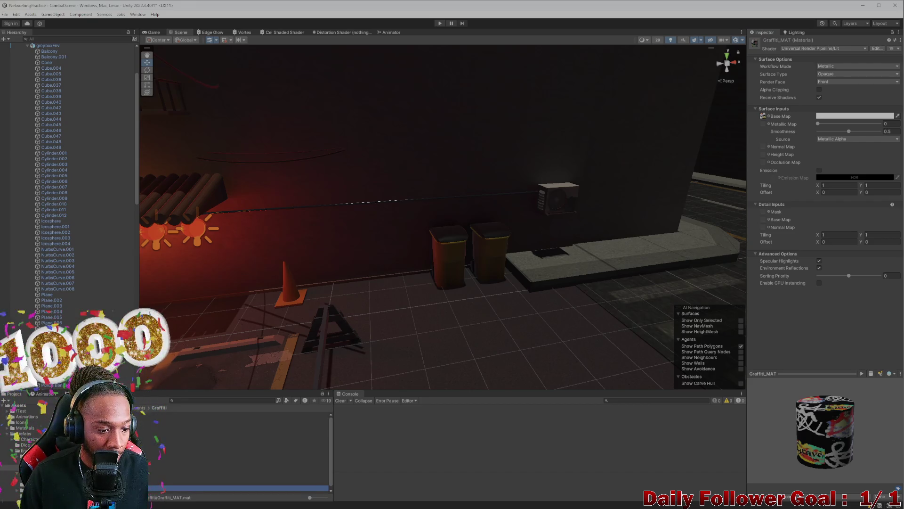
# - Drop the Graffiti plane onto the alley floor by the two bins and orbit around it
pyautogui.moveTo(353, 177)
pyautogui.mouseDown()
pyautogui.moveTo(367, 302)
pyautogui.moveTo(400, 301)
pyautogui.moveTo(382, 287)
pyautogui.moveTo(379, 256)
pyautogui.mouseUp()
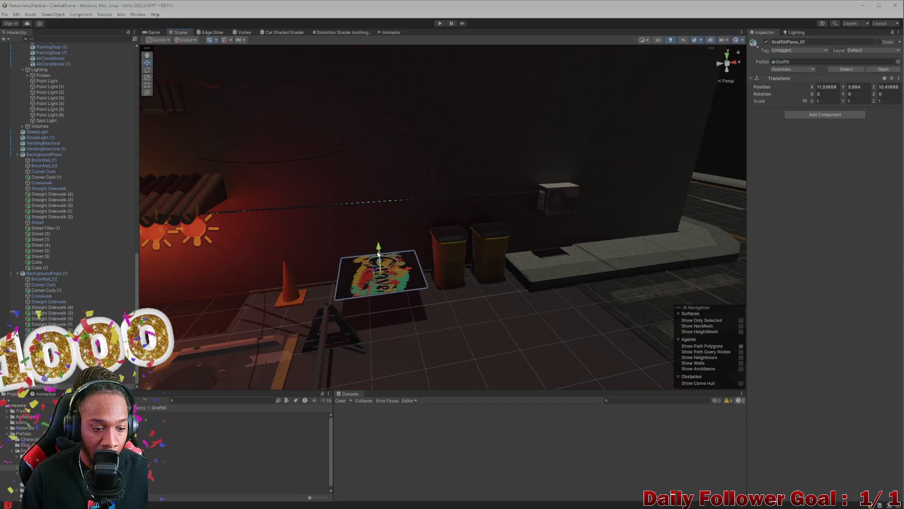
pyautogui.moveTo(332, 307); pyautogui.dragTo(202, 397)
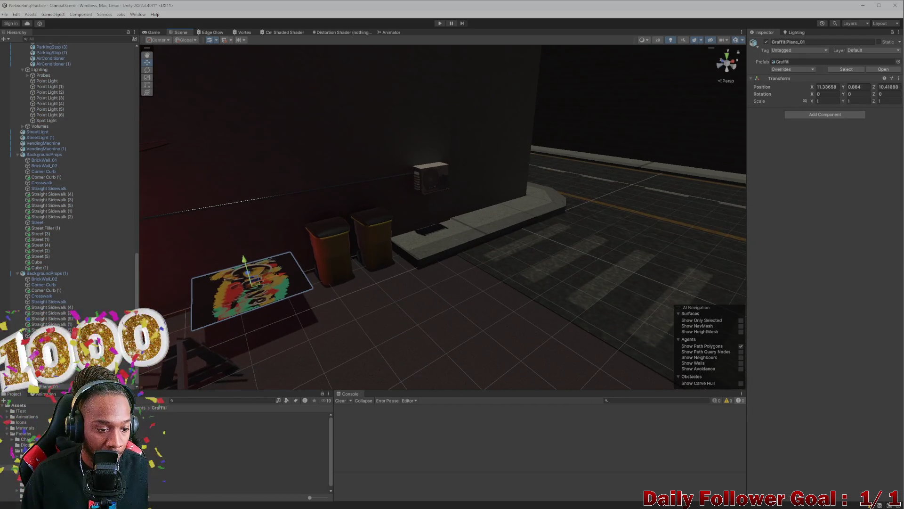
pyautogui.moveTo(132, 367)
pyautogui.mouseDown()
pyautogui.moveTo(424, 363)
pyautogui.moveTo(473, 353)
pyautogui.moveTo(490, 337)
pyautogui.mouseUp()
pyautogui.click(212, 419)
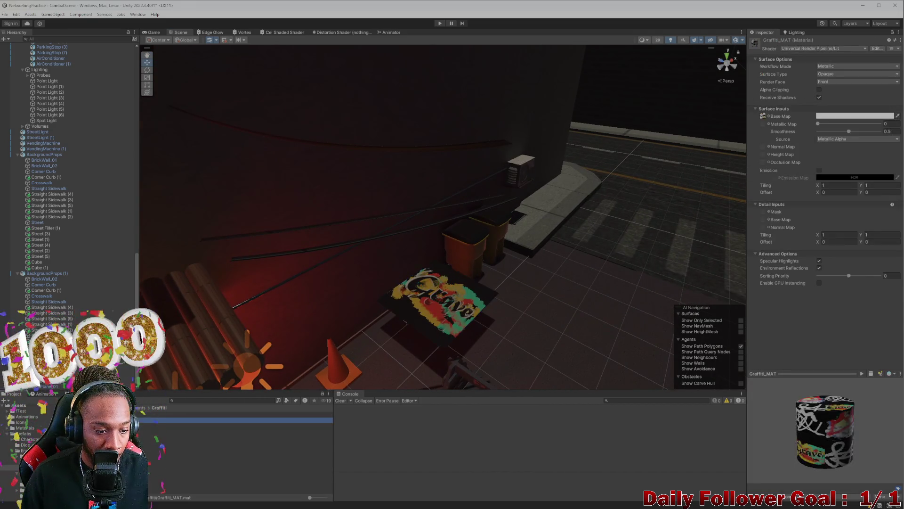
# - Set Graffiti_MAT's Surface Type to Transparent with Alpha blending mode
pyautogui.click(837, 66)
pyautogui.click(800, 75)
pyautogui.click(835, 75)
pyautogui.click(842, 90)
pyautogui.click(843, 82)
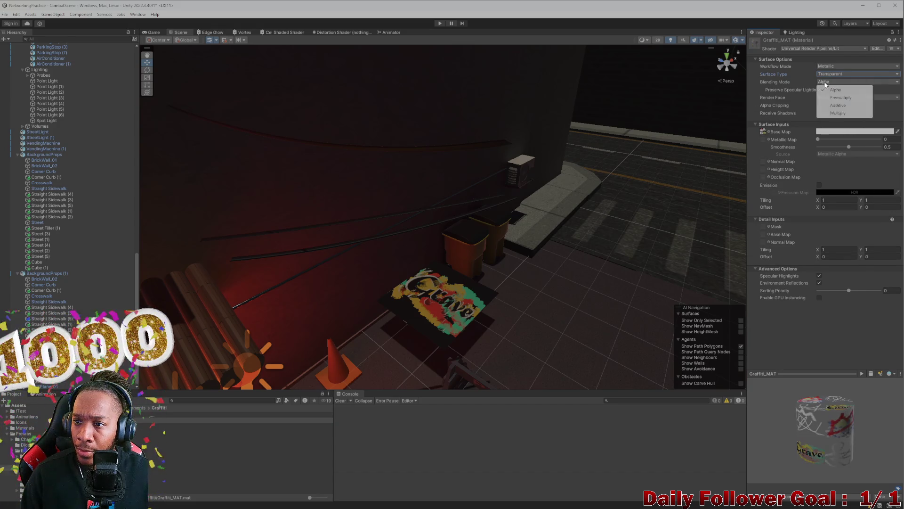
pyautogui.click(828, 68)
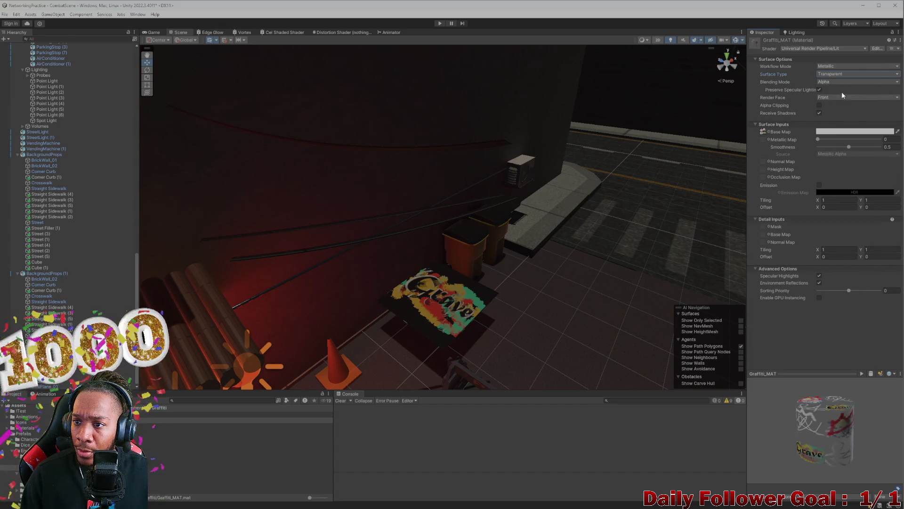
pyautogui.click(842, 96)
pyautogui.click(825, 83)
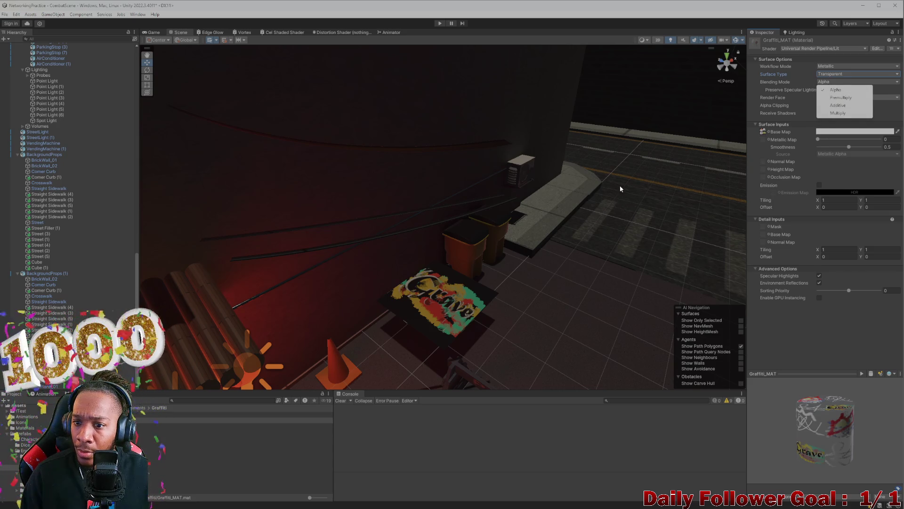
pyautogui.click(462, 310)
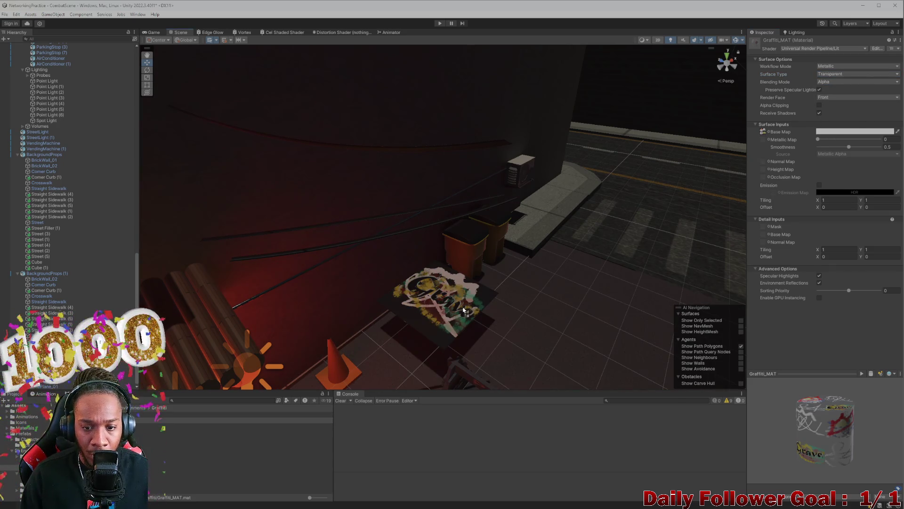
# - Zoom the Scene view in on the Grave decal and select the graffiti plane
pyautogui.scroll(5, 449, 303)
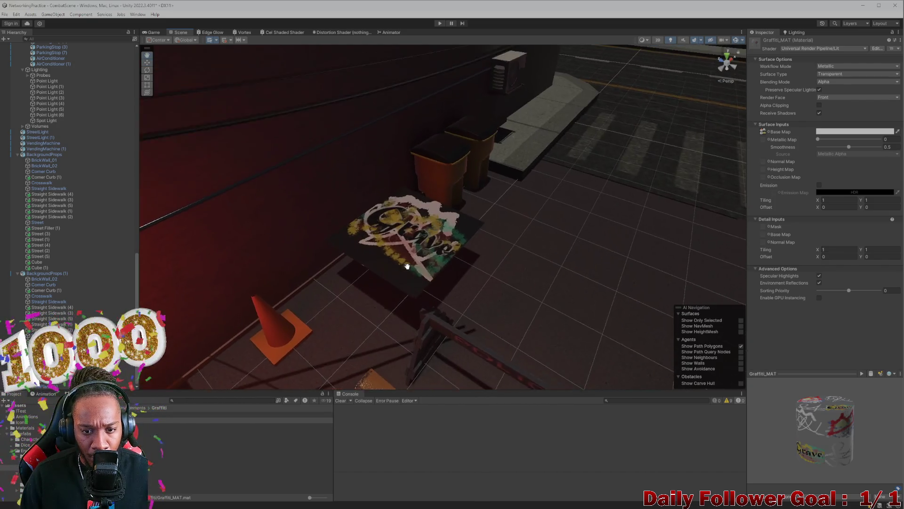
pyautogui.scroll(3, 409, 283)
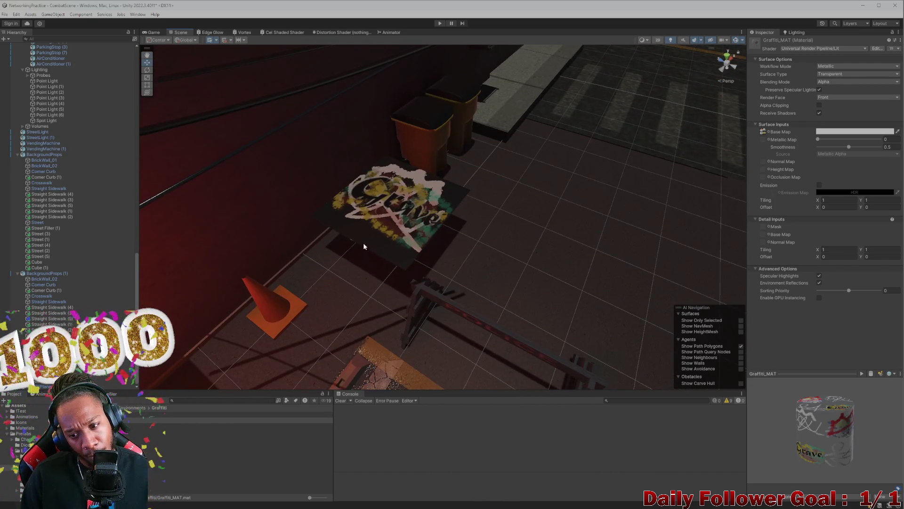
pyautogui.scroll(2, 364, 246)
pyautogui.scroll(5, 357, 210)
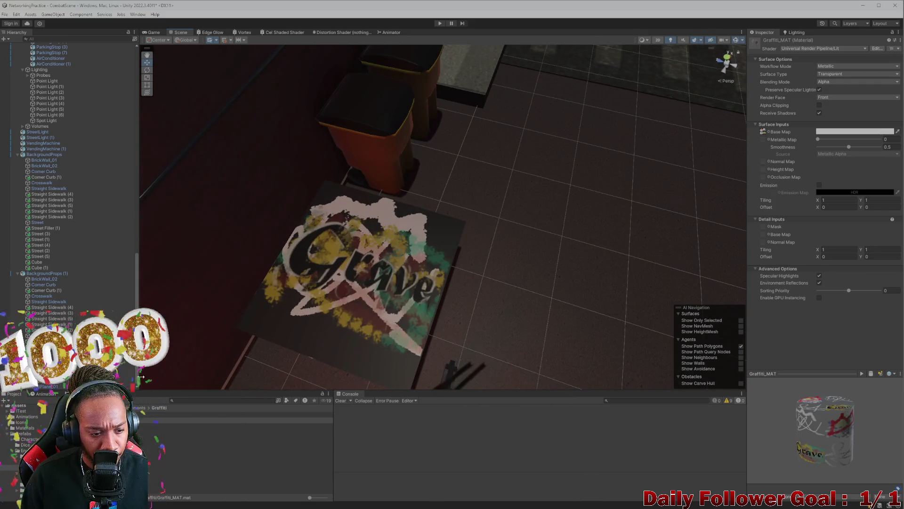
pyautogui.scroll(-2, 383, 280)
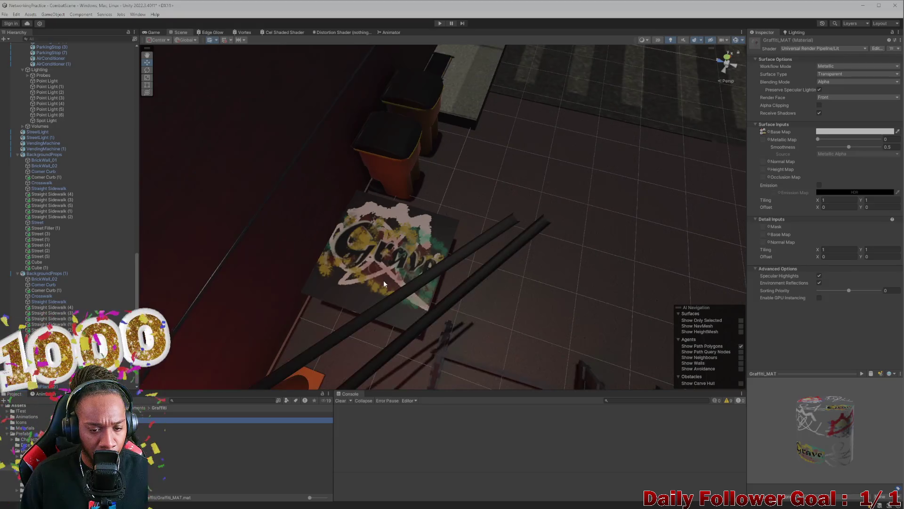
pyautogui.click(361, 268)
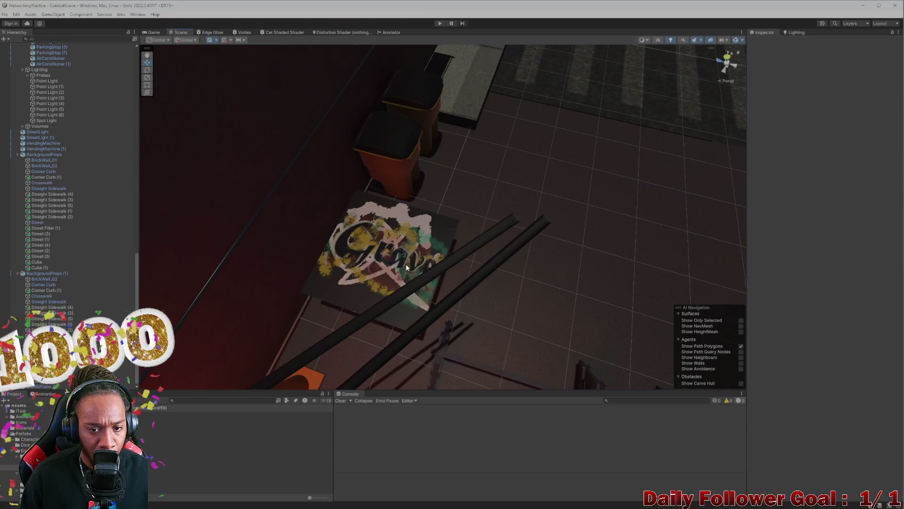
# - Slide the graffiti plane along the floor to Z 8.012 and check the Graffiti model's import settings
pyautogui.moveTo(367, 254)
pyautogui.mouseDown()
pyautogui.moveTo(534, 293)
pyautogui.moveTo(360, 275)
pyautogui.moveTo(365, 283)
pyautogui.mouseUp()
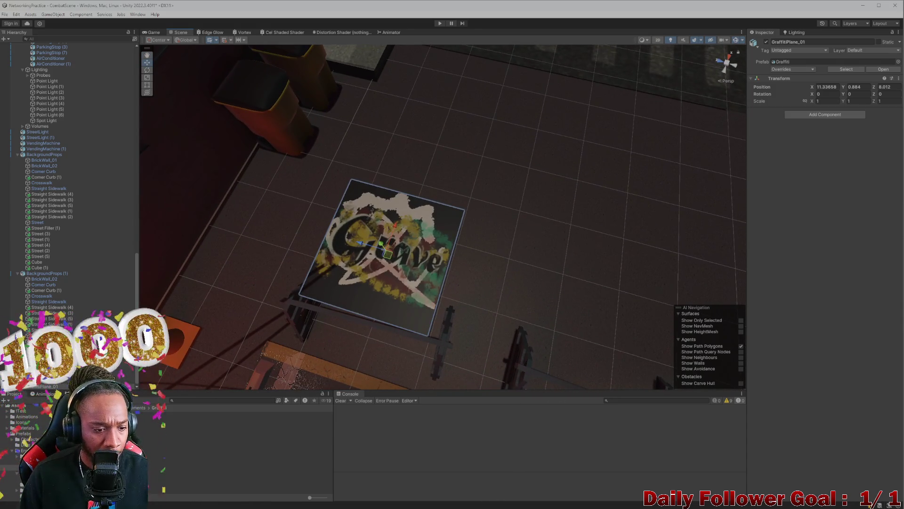
pyautogui.click(236, 420)
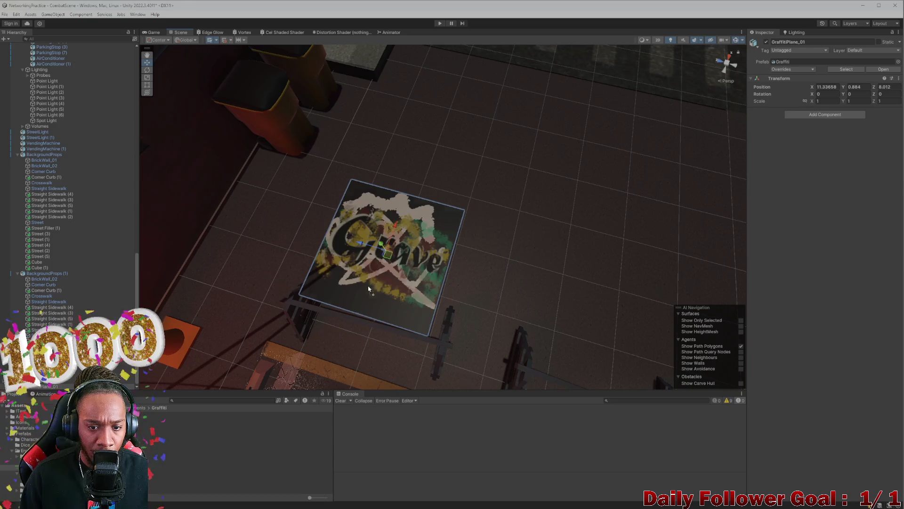
pyautogui.scroll(3, 367, 296)
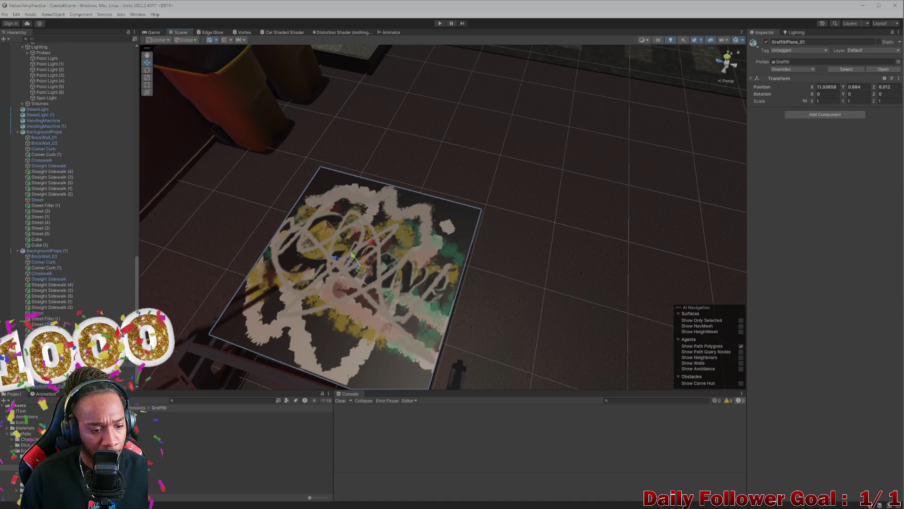
pyautogui.click(189, 414)
pyautogui.scroll(-5, 395, 303)
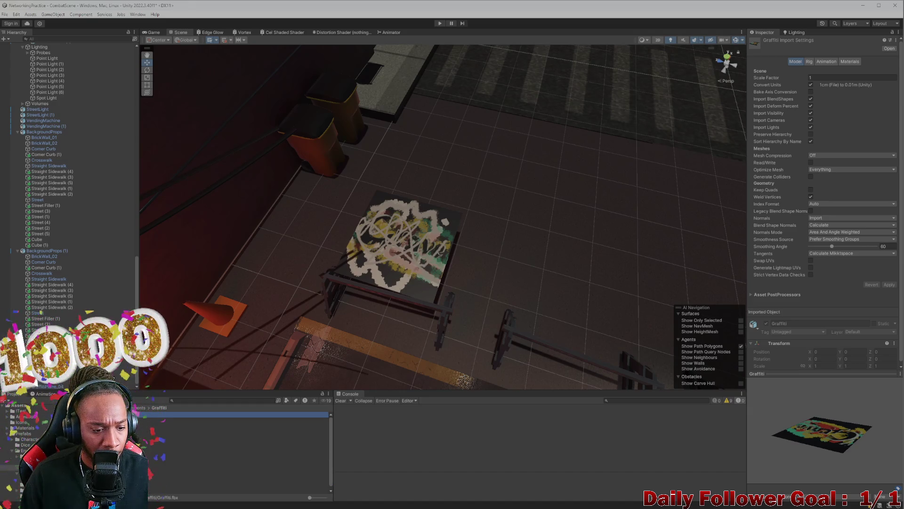
# - Enable Alpha Clipping on Graffiti_MAT while keeping its surface type Transparent
pyautogui.click(188, 420)
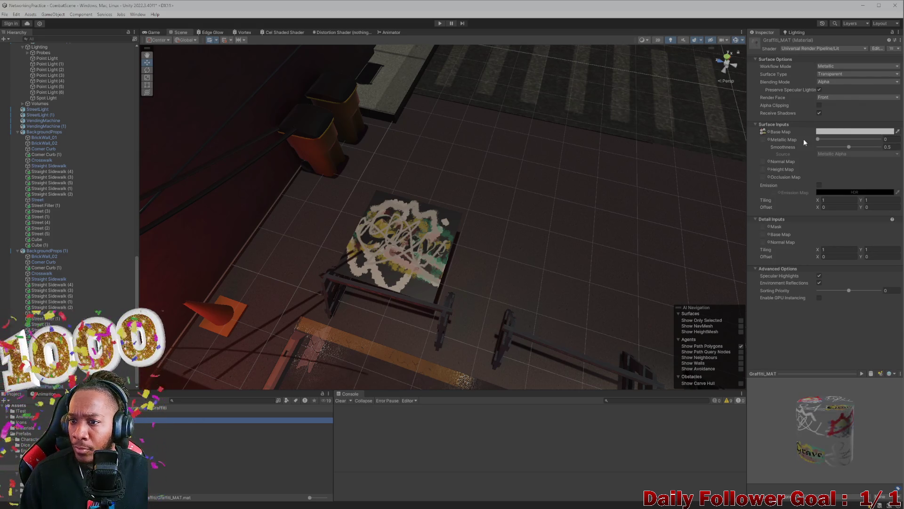
pyautogui.click(818, 106)
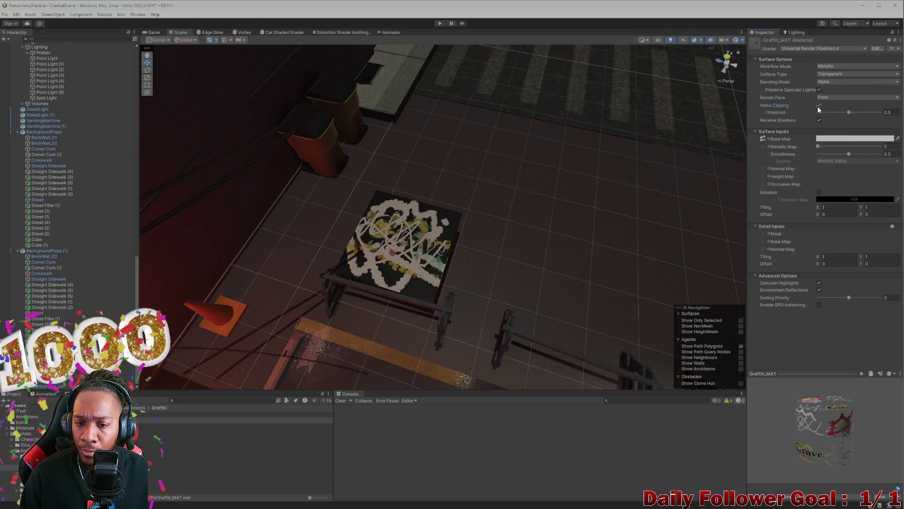
pyautogui.click(834, 82)
pyautogui.click(839, 74)
pyautogui.click(839, 74)
pyautogui.click(841, 89)
pyautogui.click(839, 74)
pyautogui.click(768, 72)
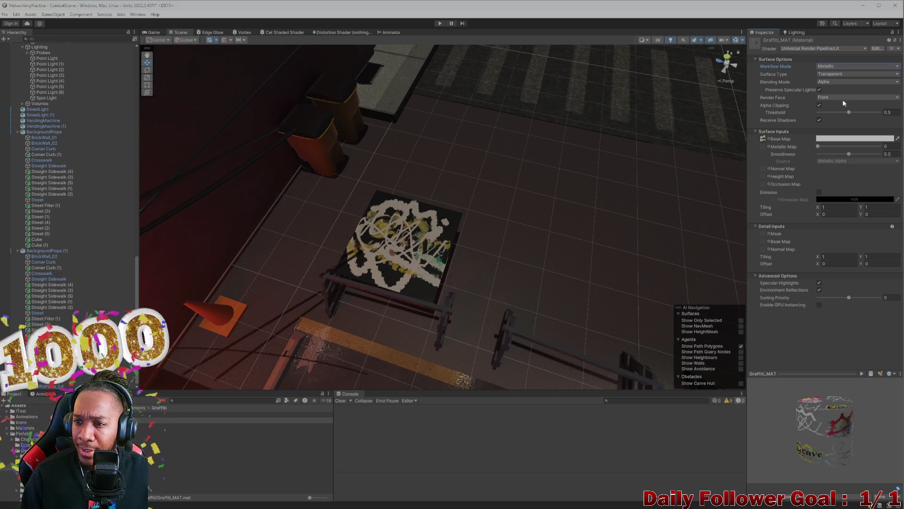
# - Select the Graffiti_Atlas texture to bring up its import settings
pyautogui.click(188, 425)
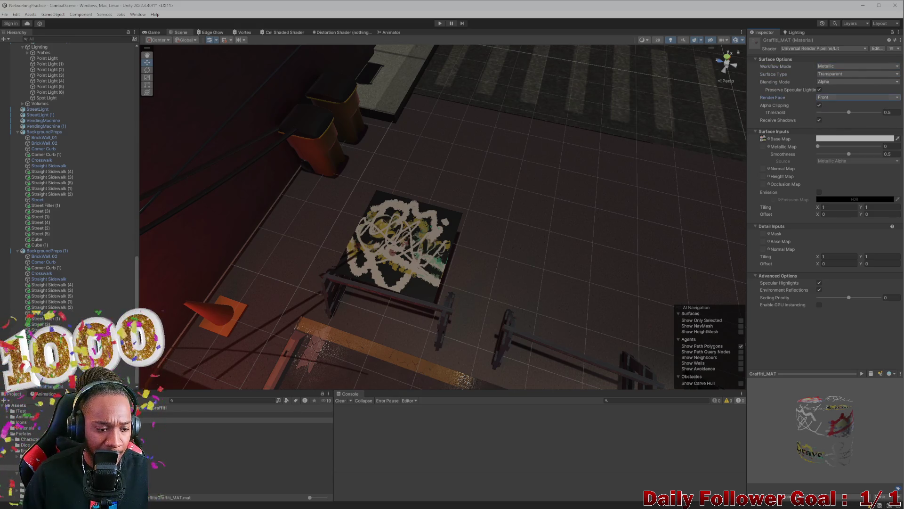
pyautogui.click(188, 425)
pyautogui.click(829, 63)
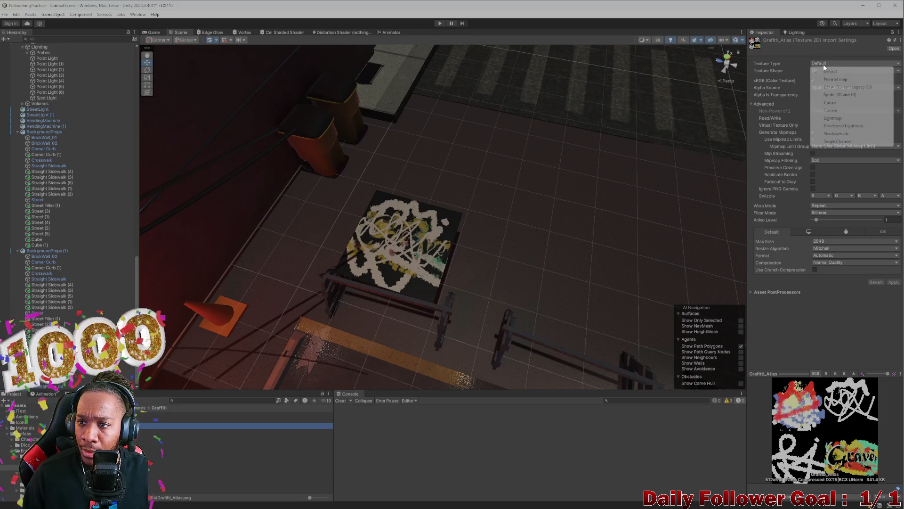
# - Set the atlas Texture Type to Sprite (2D and UI), apply it, and review sprite and mesh options
pyautogui.click(842, 94)
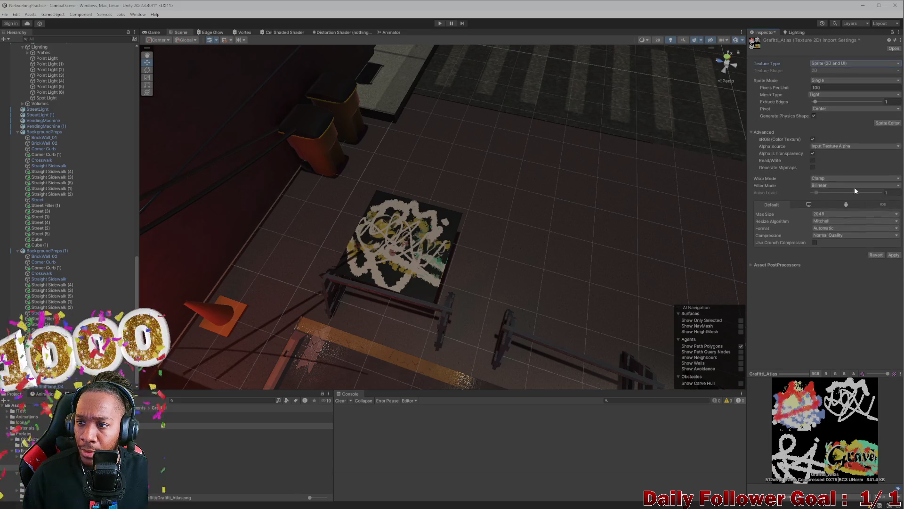
pyautogui.click(893, 254)
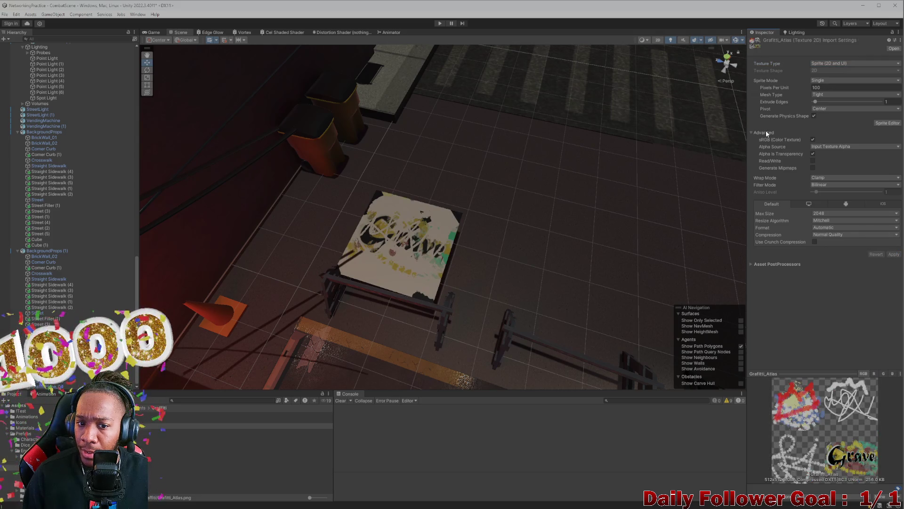
pyautogui.click(824, 83)
pyautogui.click(775, 87)
pyautogui.click(830, 110)
pyautogui.click(842, 109)
pyautogui.click(832, 116)
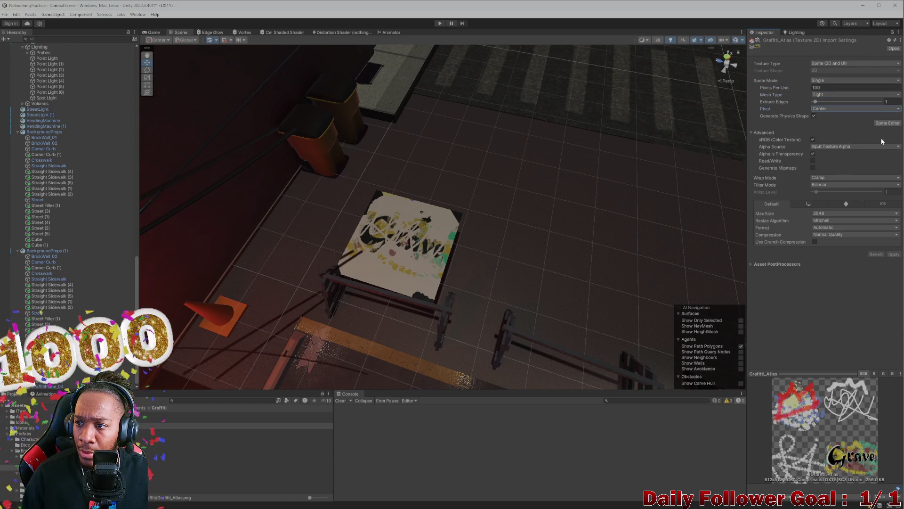
# - Review the alpha source options, then reselect the graffiti plane and Graffiti_MAT
pyautogui.click(833, 146)
pyautogui.click(762, 151)
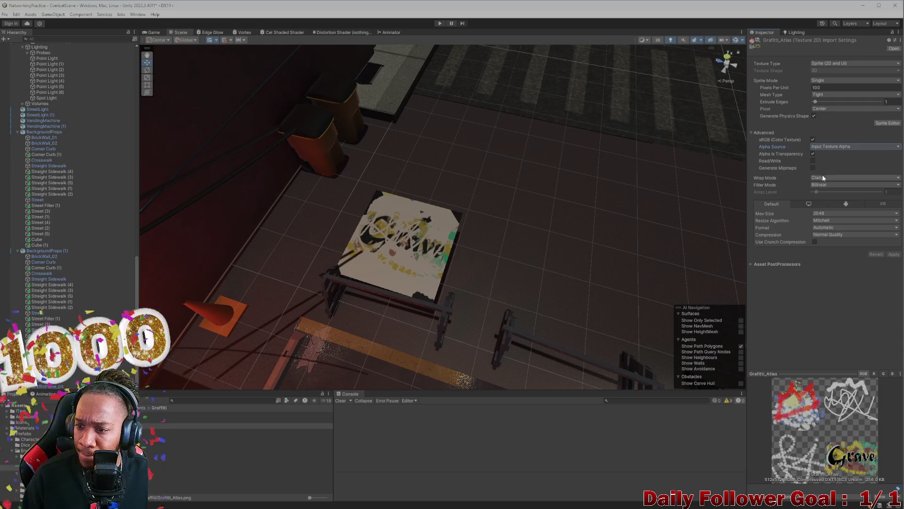
pyautogui.click(378, 247)
pyautogui.click(197, 419)
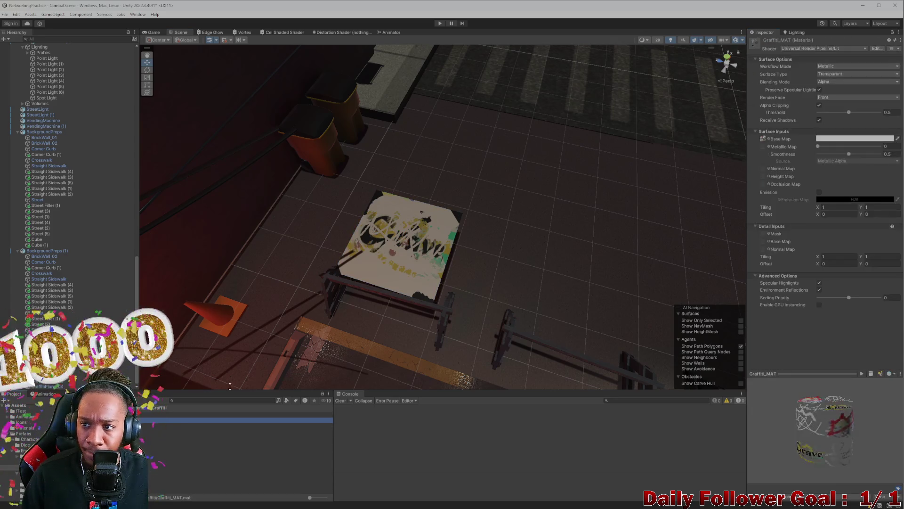
# - Keep Graffiti_MAT on the Metallic workflow while trying its surface types, briefly switching to Opaque
pyautogui.click(829, 67)
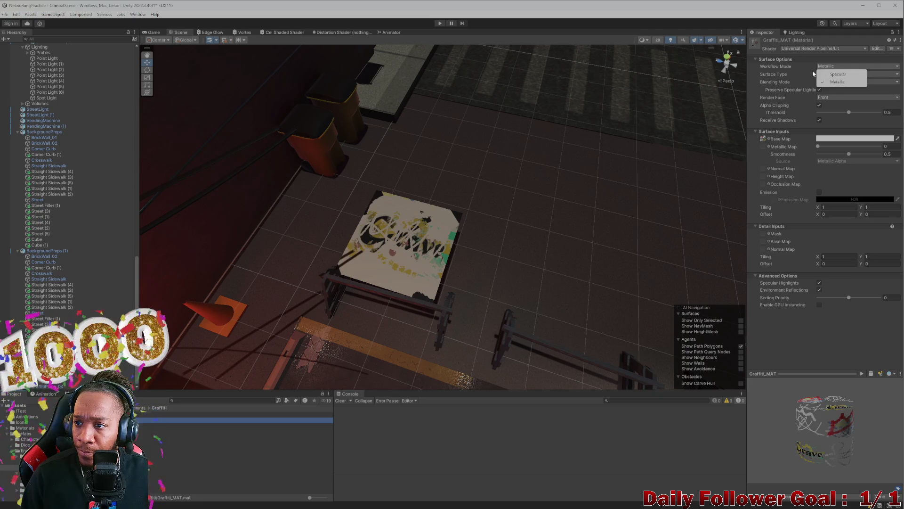
pyautogui.click(792, 66)
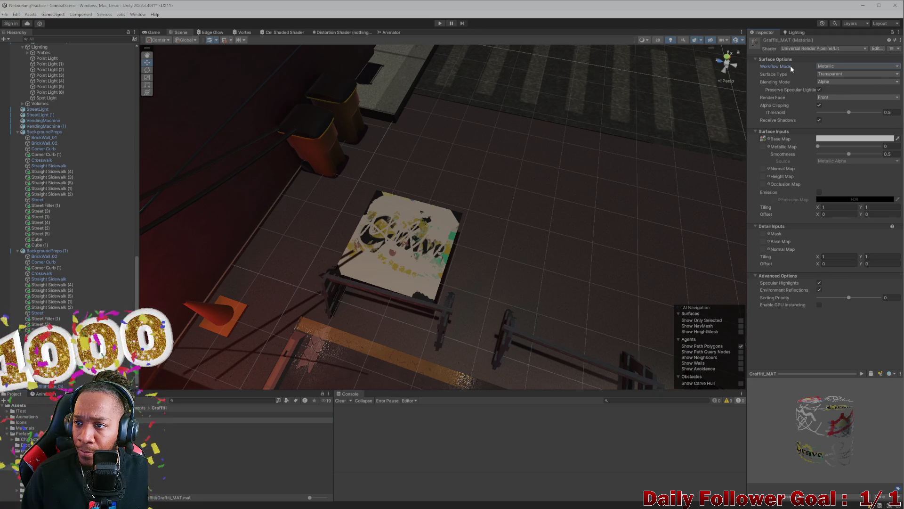
pyautogui.click(762, 73)
pyautogui.click(828, 74)
pyautogui.click(767, 81)
pyautogui.click(826, 74)
pyautogui.click(837, 83)
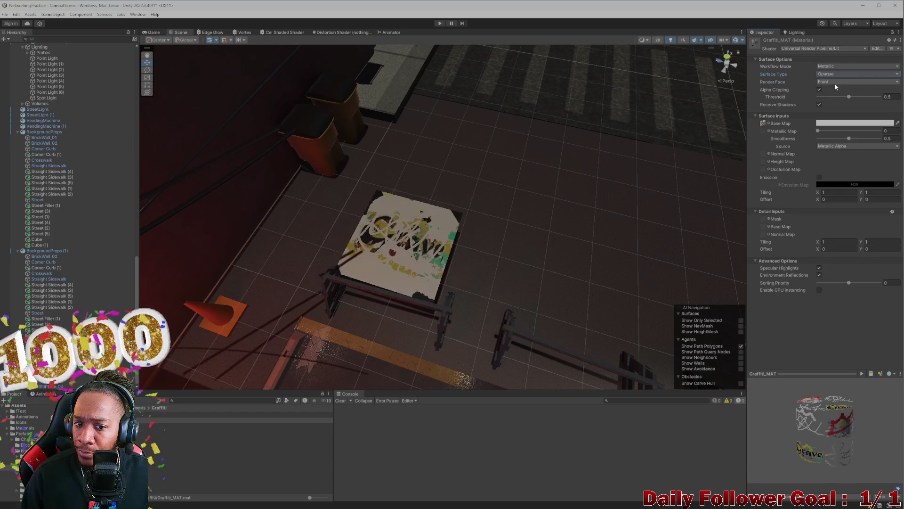
# - Return Graffiti_MAT to Transparent surface with Alpha blending after trying Premultiply
pyautogui.click(838, 75)
pyautogui.click(838, 89)
pyautogui.click(838, 81)
pyautogui.click(775, 84)
pyautogui.click(834, 84)
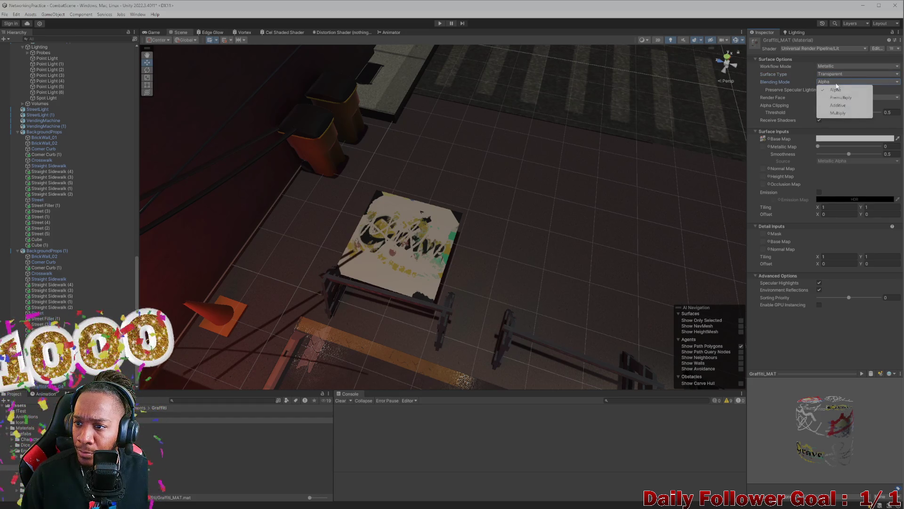
pyautogui.click(834, 88)
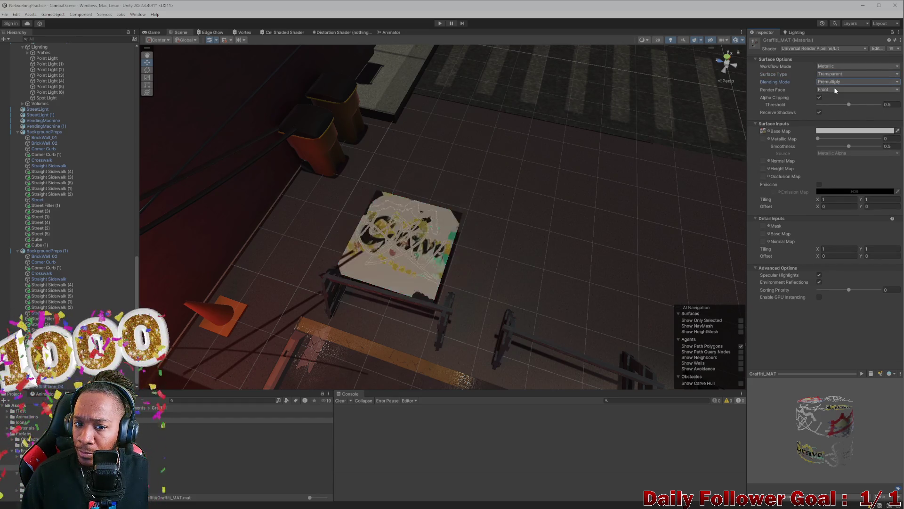
pyautogui.click(835, 84)
pyautogui.click(831, 90)
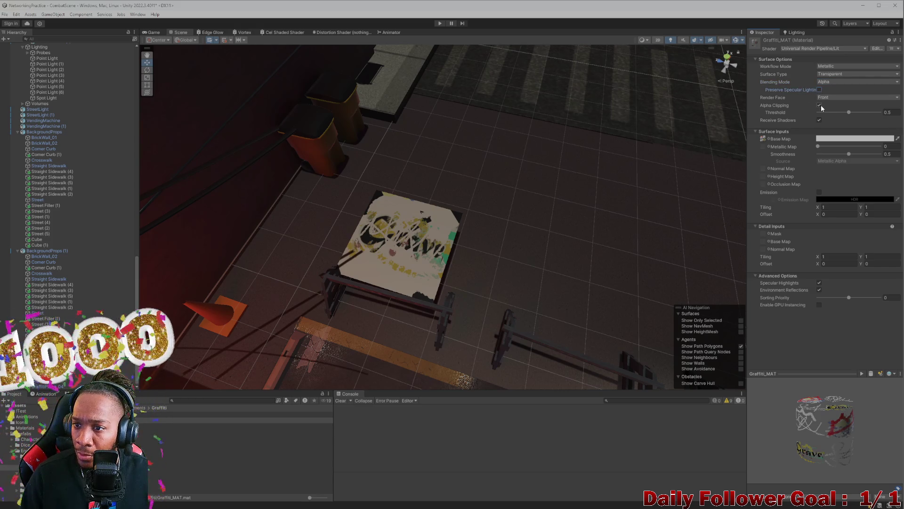
# - Set the alpha-clip threshold to 0 and lower Smoothness to 0.321
pyautogui.moveTo(868, 114)
pyautogui.mouseDown()
pyautogui.moveTo(778, 115)
pyautogui.moveTo(894, 113)
pyautogui.moveTo(755, 127)
pyautogui.mouseUp()
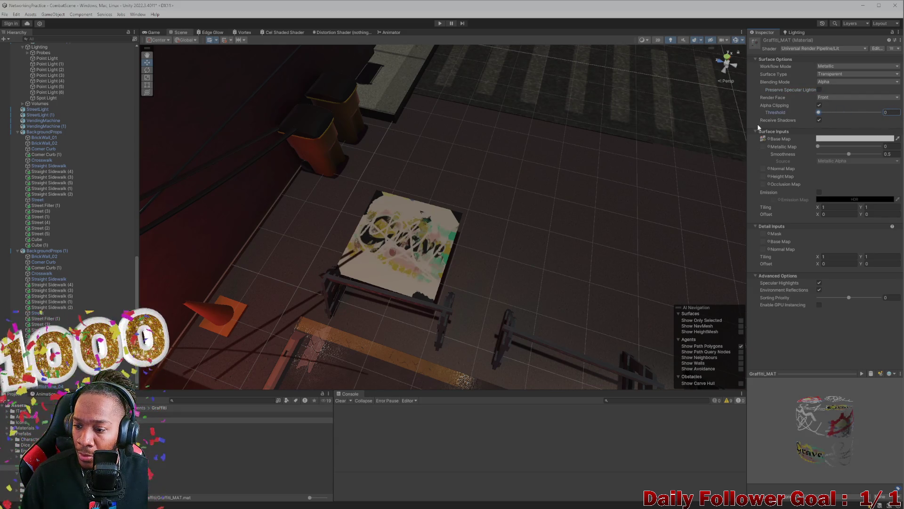
pyautogui.moveTo(823, 133); pyautogui.dragTo(781, 134)
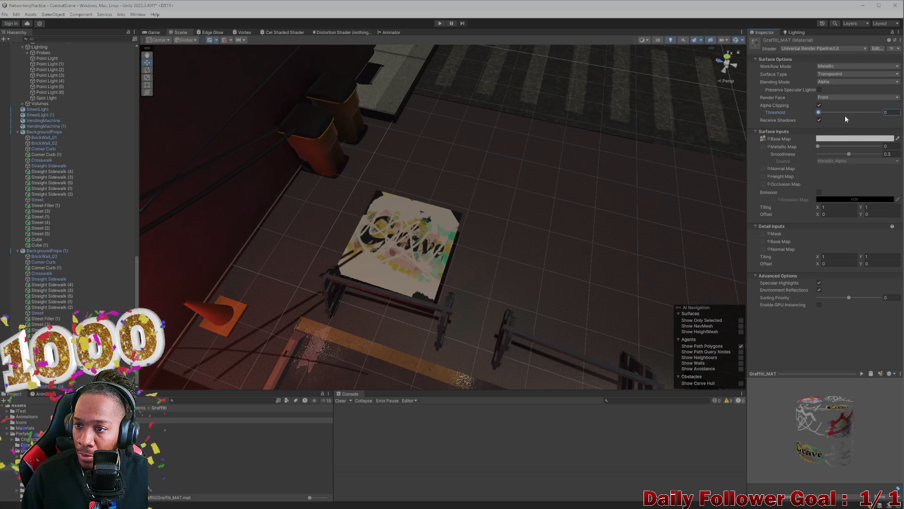
pyautogui.click(819, 120)
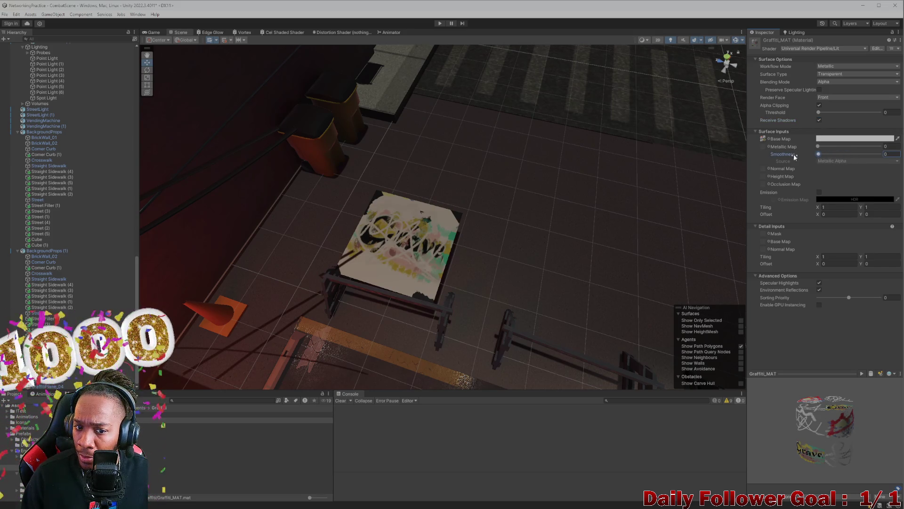
pyautogui.moveTo(849, 155)
pyautogui.mouseDown()
pyautogui.moveTo(860, 156)
pyautogui.moveTo(842, 160)
pyautogui.mouseUp()
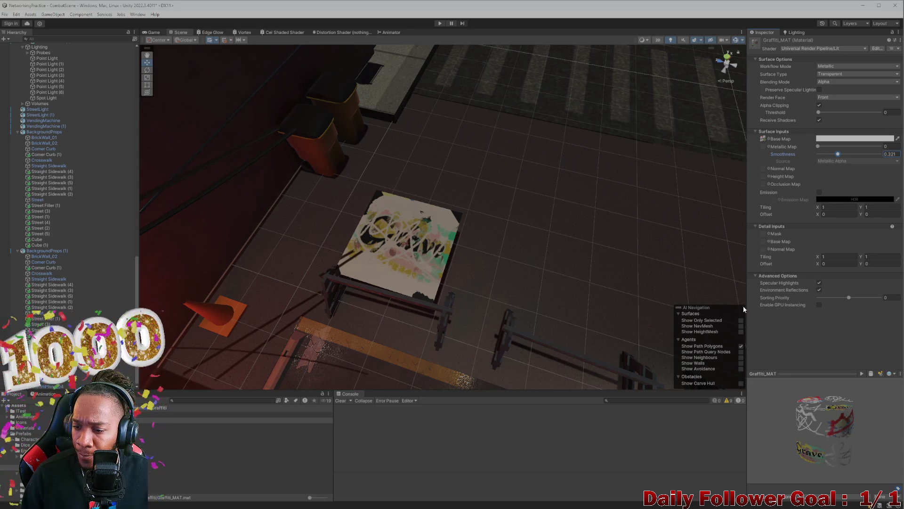
pyautogui.click(395, 246)
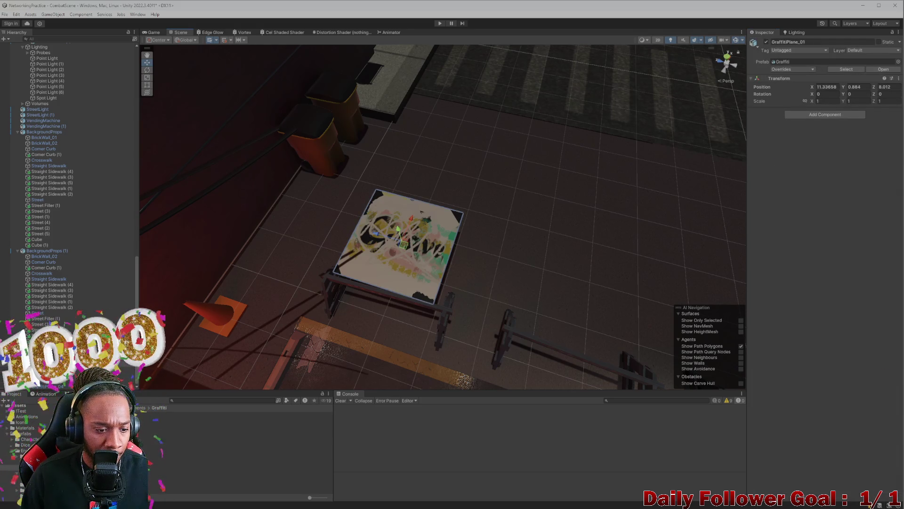
# - Lift GraffitiPlane_01 to Position Y 1.5 and view it among the street barriers
pyautogui.hotkey('ctrl', 'z')
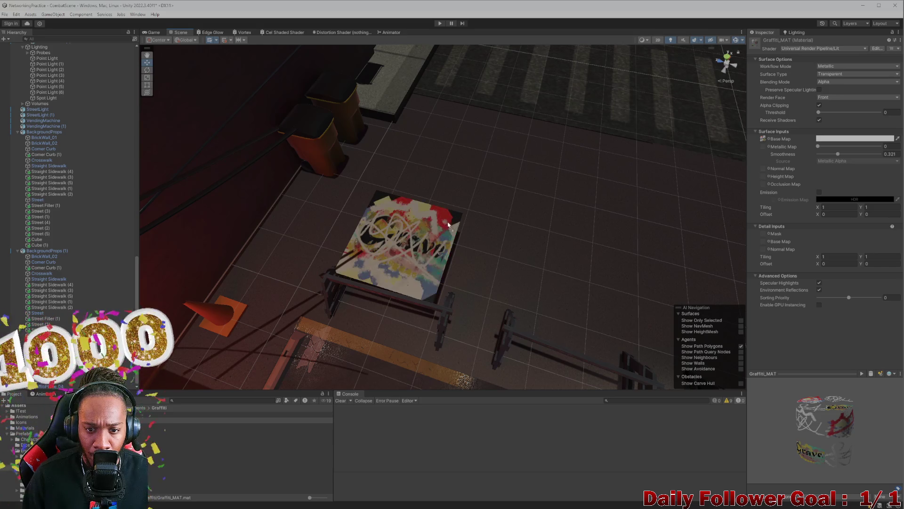
pyautogui.scroll(5, 400, 249)
pyautogui.moveTo(360, 265); pyautogui.dragTo(407, 227)
pyautogui.click(406, 227)
pyautogui.moveTo(399, 150); pyautogui.dragTo(398, 137)
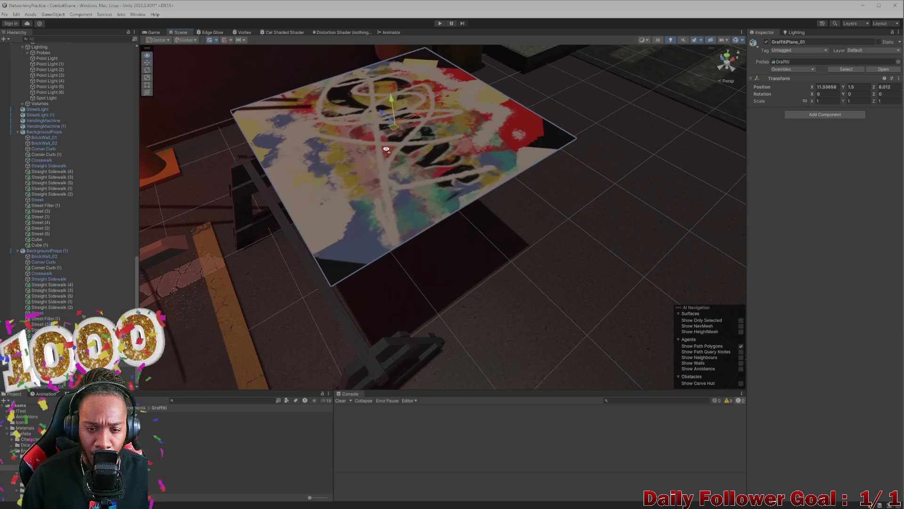
pyautogui.scroll(-5, 403, 189)
pyautogui.moveTo(463, 218)
pyautogui.mouseDown()
pyautogui.moveTo(472, 293)
pyautogui.moveTo(325, 362)
pyautogui.mouseUp()
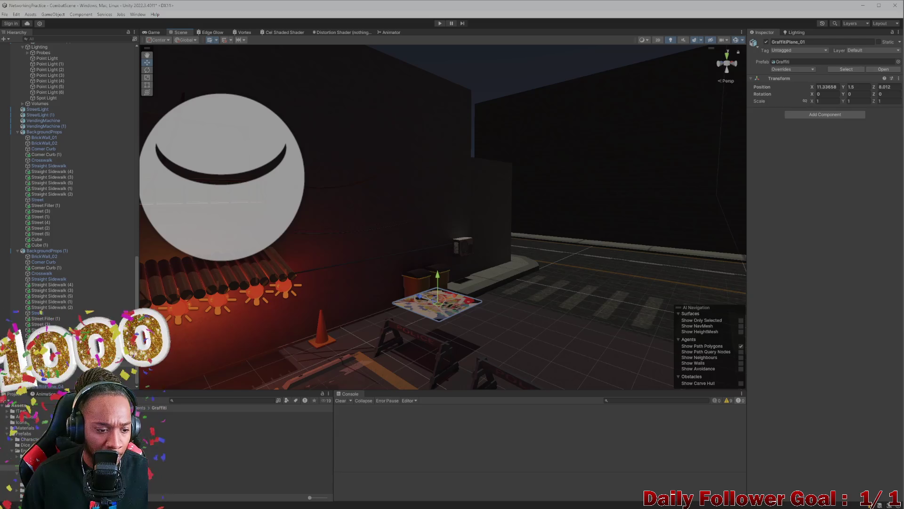
pyautogui.moveTo(196, 359)
pyautogui.mouseDown()
pyautogui.moveTo(395, 275)
pyautogui.moveTo(404, 327)
pyautogui.moveTo(398, 301)
pyautogui.mouseUp()
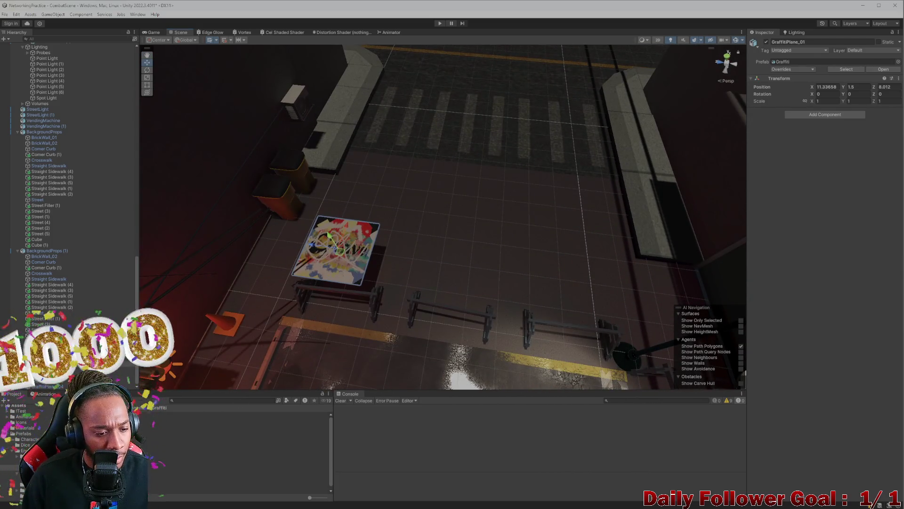
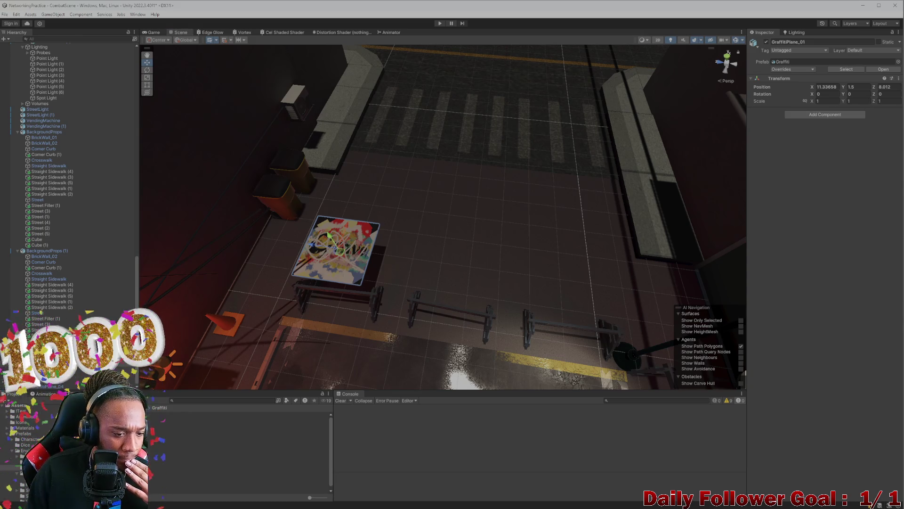
# - Drop a second Graffiti prefab into the scene and lift its Grave layer off the ground
pyautogui.moveTo(235, 431)
pyautogui.mouseDown()
pyautogui.moveTo(433, 306)
pyautogui.moveTo(434, 258)
pyautogui.moveTo(429, 270)
pyautogui.mouseUp()
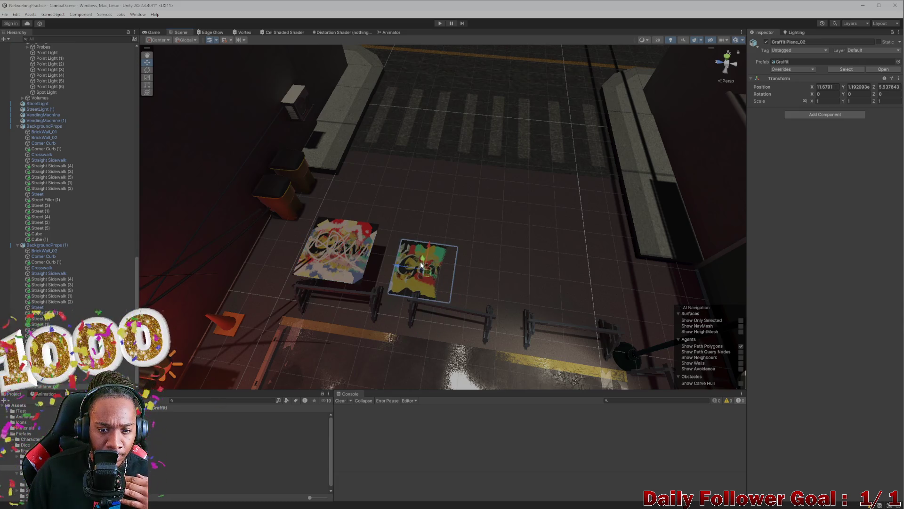
pyautogui.click(421, 265)
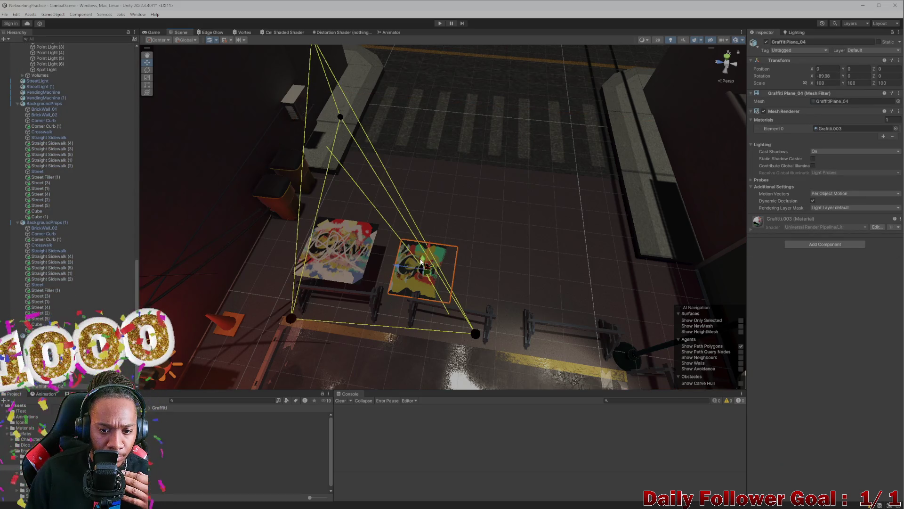
pyautogui.moveTo(421, 262); pyautogui.dragTo(414, 241)
# - Give the Grave layer the Graffiti_MAT material, hiding the light guide lines
pyautogui.moveTo(211, 462)
pyautogui.mouseDown()
pyautogui.moveTo(494, 263)
pyautogui.moveTo(419, 263)
pyautogui.mouseUp()
pyautogui.scroll(3, 418, 278)
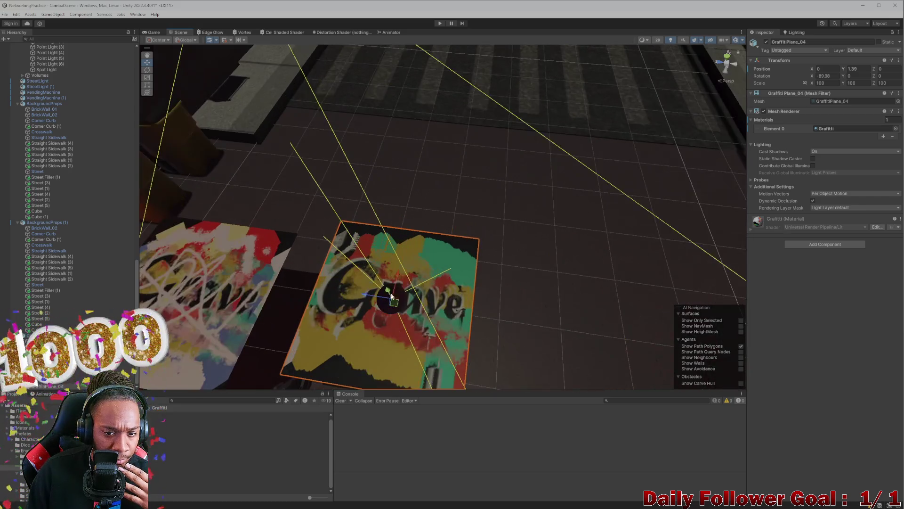
pyautogui.click(736, 40)
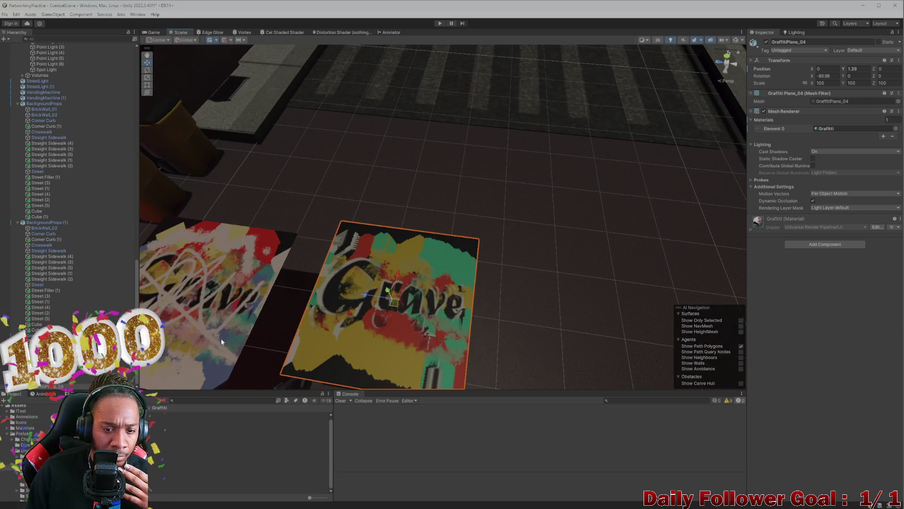
pyautogui.moveTo(212, 467)
pyautogui.mouseDown()
pyautogui.moveTo(376, 325)
pyautogui.moveTo(382, 333)
pyautogui.mouseUp()
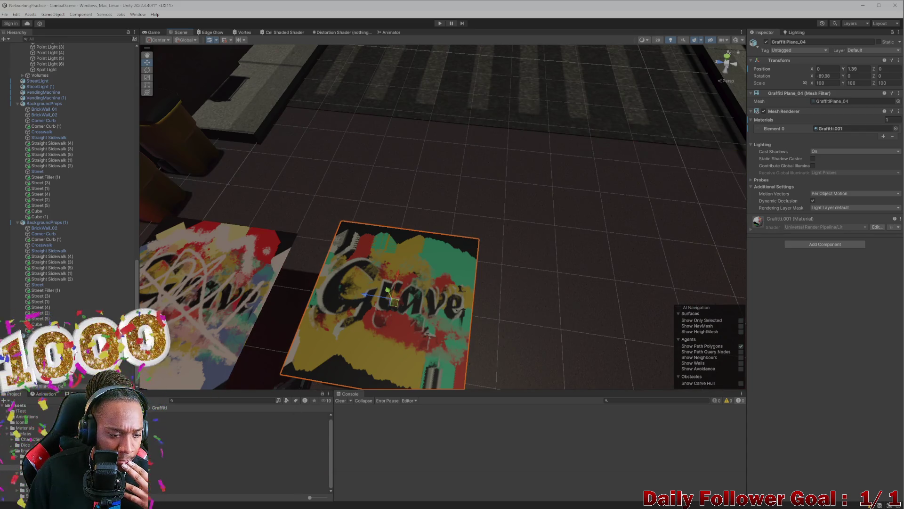
pyautogui.moveTo(263, 485); pyautogui.dragTo(381, 335)
pyautogui.scroll(-5, 410, 309)
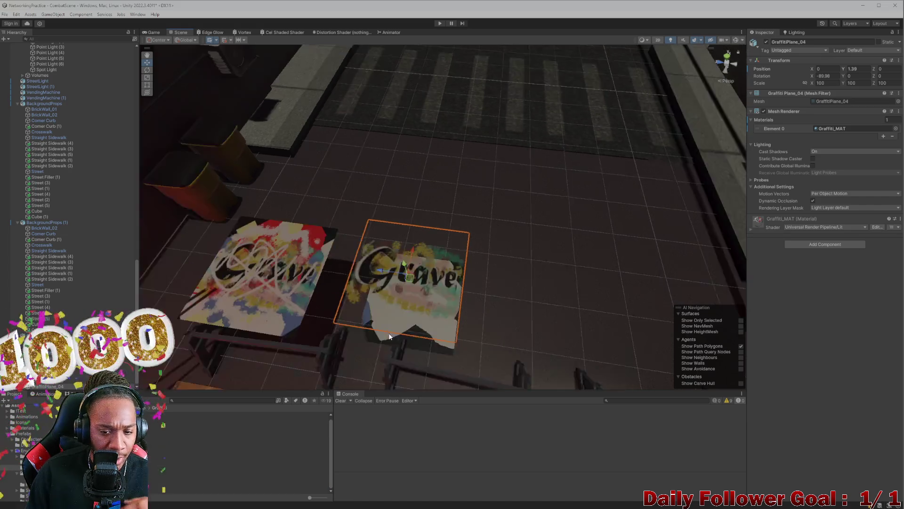
pyautogui.scroll(5, 411, 310)
# - Raise the Grave layer further to expose the layer below, and select GraffitiPlane_02
pyautogui.moveTo(433, 292)
pyautogui.mouseDown()
pyautogui.moveTo(341, 337)
pyautogui.moveTo(390, 282)
pyautogui.moveTo(377, 273)
pyautogui.moveTo(382, 265)
pyautogui.mouseUp()
pyautogui.moveTo(411, 233)
pyautogui.mouseDown()
pyautogui.moveTo(466, 136)
pyautogui.moveTo(470, 207)
pyautogui.mouseUp()
pyautogui.click(423, 290)
pyautogui.scroll(-3, 423, 290)
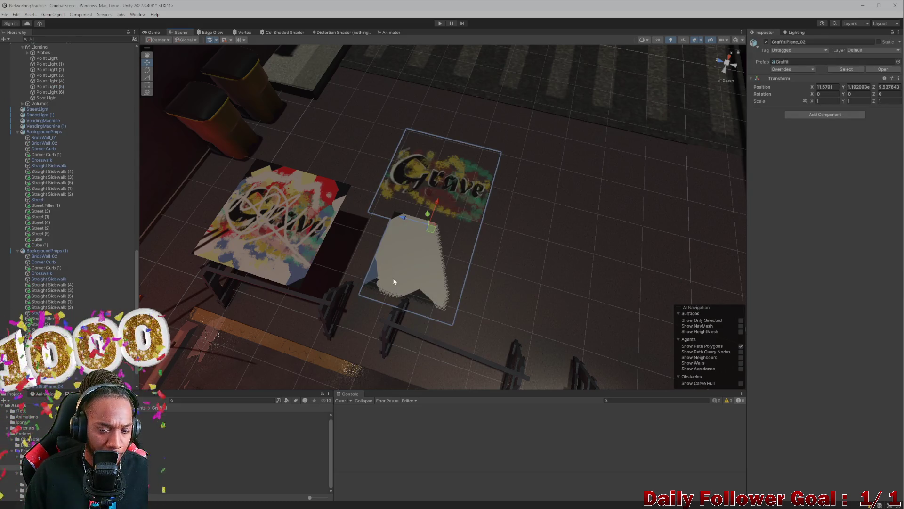
# - Slide GraffitiPlane_03 and GraffitiPlane_02 sideways off the stacked graffiti layers
pyautogui.click(404, 249)
pyautogui.click(405, 265)
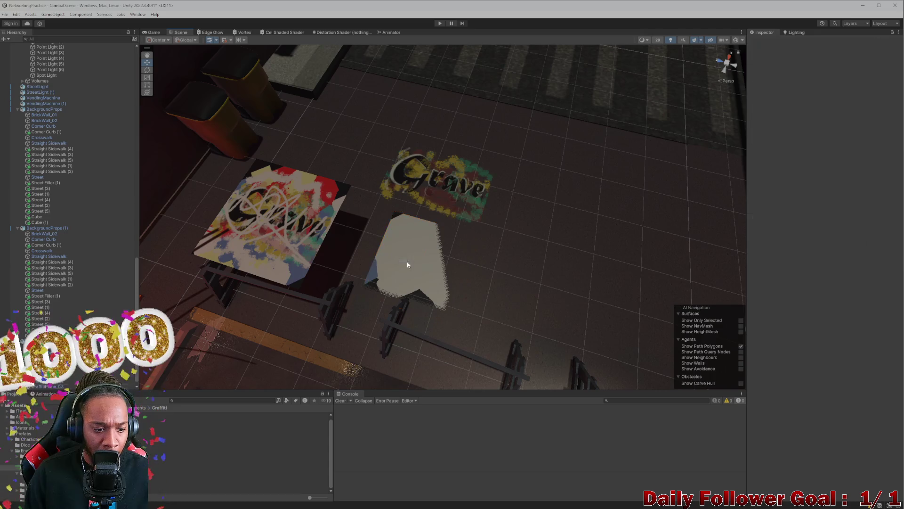
pyautogui.click(398, 269)
pyautogui.click(397, 270)
pyautogui.moveTo(394, 256)
pyautogui.mouseDown()
pyautogui.moveTo(484, 265)
pyautogui.moveTo(504, 283)
pyautogui.mouseUp()
pyautogui.click(393, 265)
pyautogui.click(408, 258)
pyautogui.moveTo(409, 258); pyautogui.dragTo(504, 278)
# - Slide the red GraffitiPlane_01 layer sideways and raise it above the ground
pyautogui.click(399, 268)
pyautogui.click(399, 268)
pyautogui.click(383, 262)
pyautogui.click(383, 262)
pyautogui.click(393, 261)
pyautogui.click(397, 259)
pyautogui.moveTo(426, 268)
pyautogui.mouseDown()
pyautogui.moveTo(481, 277)
pyautogui.moveTo(372, 270)
pyautogui.moveTo(395, 243)
pyautogui.moveTo(375, 211)
pyautogui.mouseUp()
pyautogui.moveTo(394, 261)
pyautogui.mouseDown()
pyautogui.moveTo(415, 305)
pyautogui.moveTo(425, 264)
pyautogui.moveTo(377, 272)
pyautogui.moveTo(413, 256)
pyautogui.mouseUp()
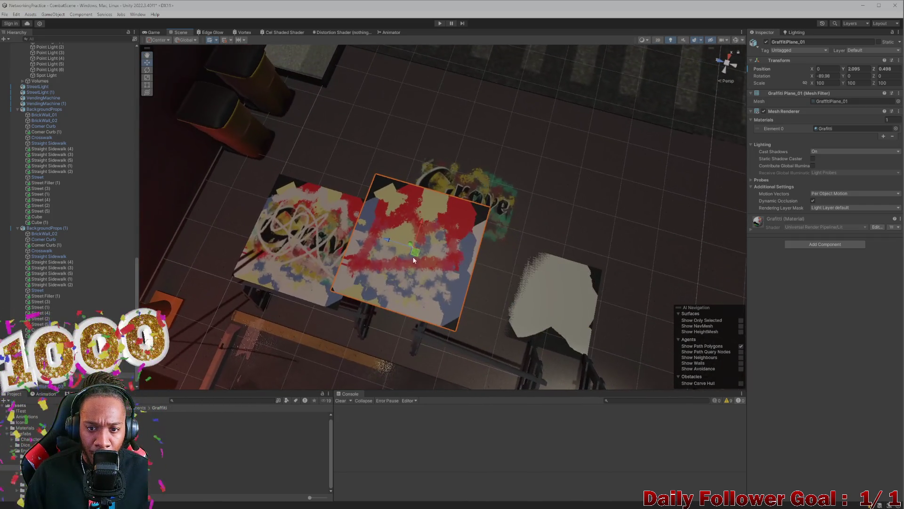
pyautogui.click(400, 270)
pyautogui.click(398, 271)
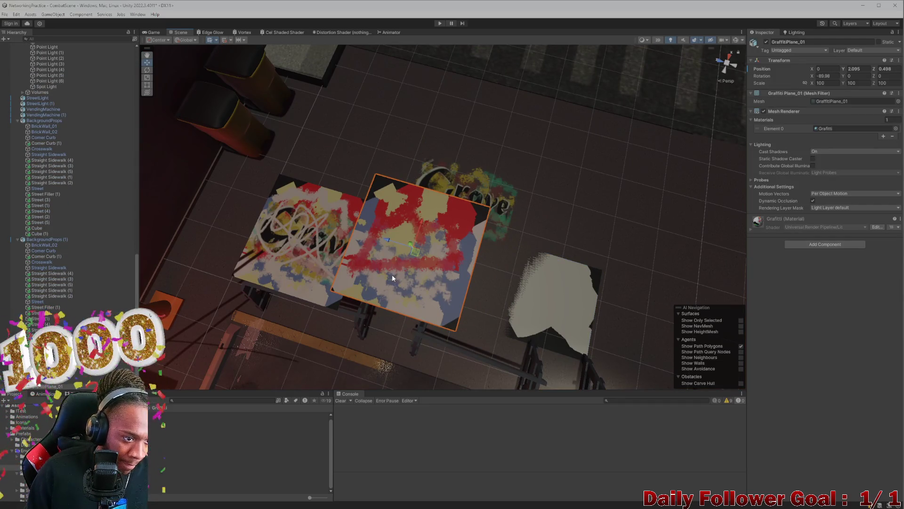
# - Delete all the graffiti planes and drop a fresh Graffiti prefab on the ground
pyautogui.scroll(-1, 68, 188)
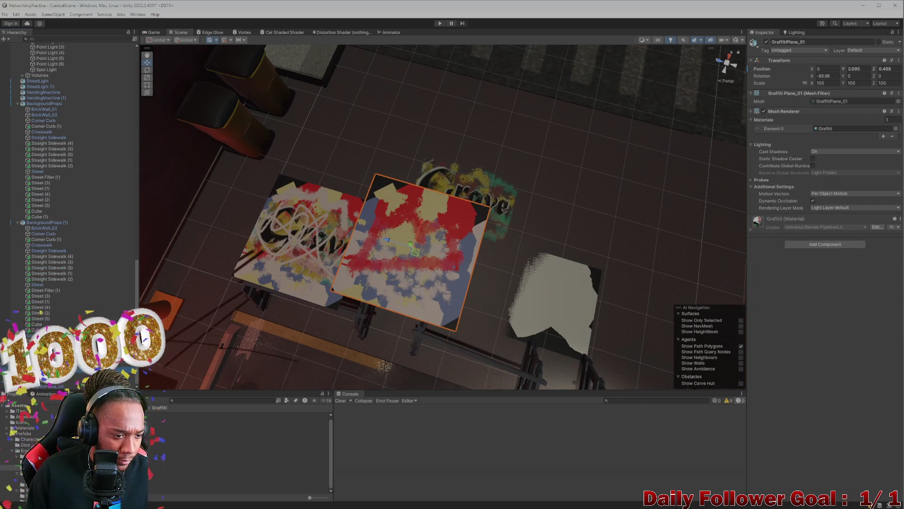
pyautogui.press('Delete')
pyautogui.scroll(3, 68, 188)
pyautogui.click(304, 242)
pyautogui.press('Delete')
pyautogui.scroll(-1, 47, 447)
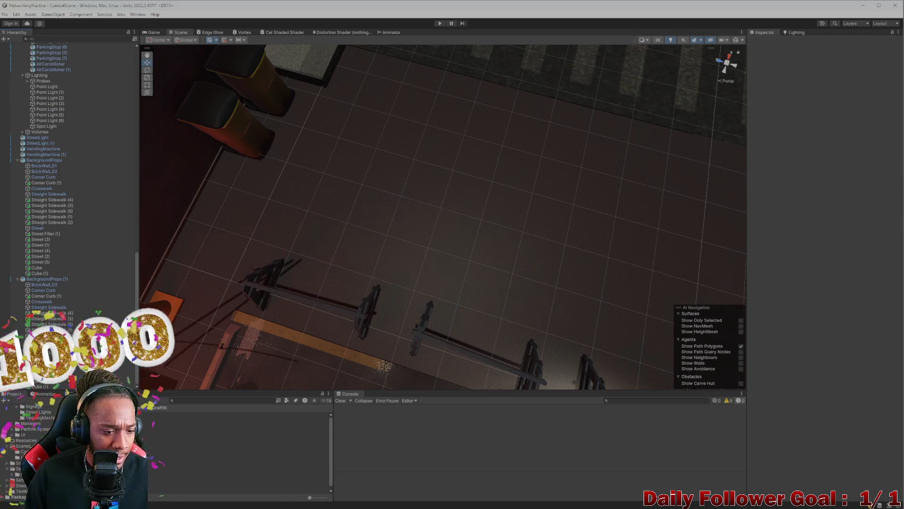
pyautogui.moveTo(160, 415)
pyautogui.mouseDown()
pyautogui.moveTo(212, 320)
pyautogui.moveTo(364, 283)
pyautogui.moveTo(369, 250)
pyautogui.mouseUp()
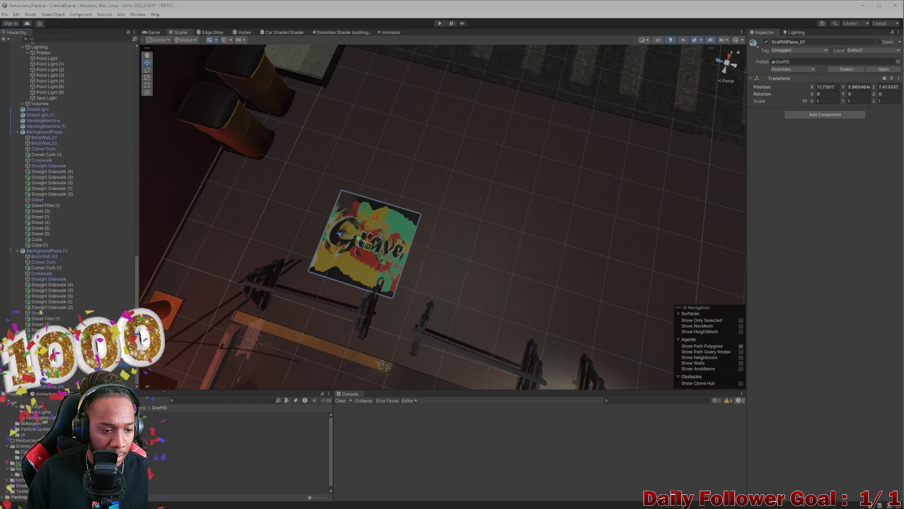
# - Duplicate a graffiti layer with Ctrl+D, moving the copy left and the Grave layer right
pyautogui.click(328, 236)
pyautogui.hotkey('ctrl', 'd')
pyautogui.moveTo(328, 235); pyautogui.dragTo(221, 201)
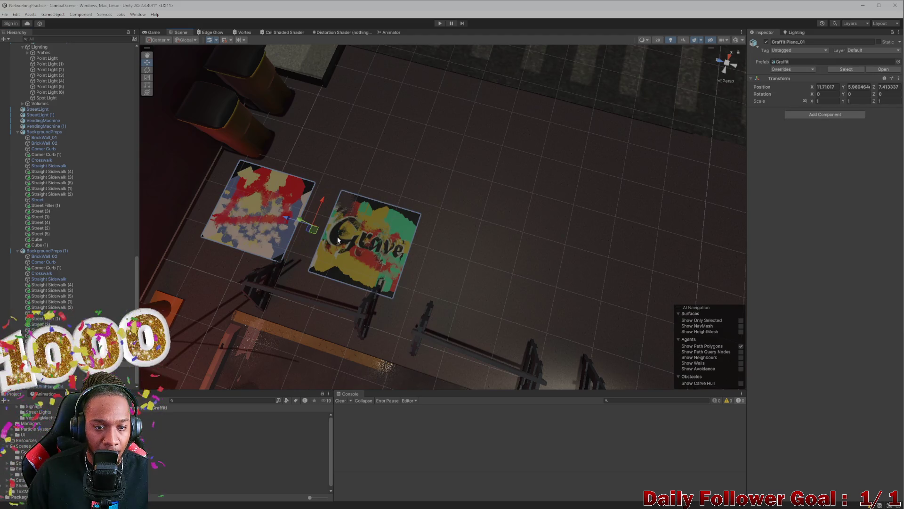
pyautogui.click(338, 236)
pyautogui.moveTo(351, 239); pyautogui.dragTo(396, 264)
# - Move GraffitiPlane_03 up, away from the middle plane
pyautogui.click(346, 249)
pyautogui.click(407, 189)
pyautogui.click(358, 302)
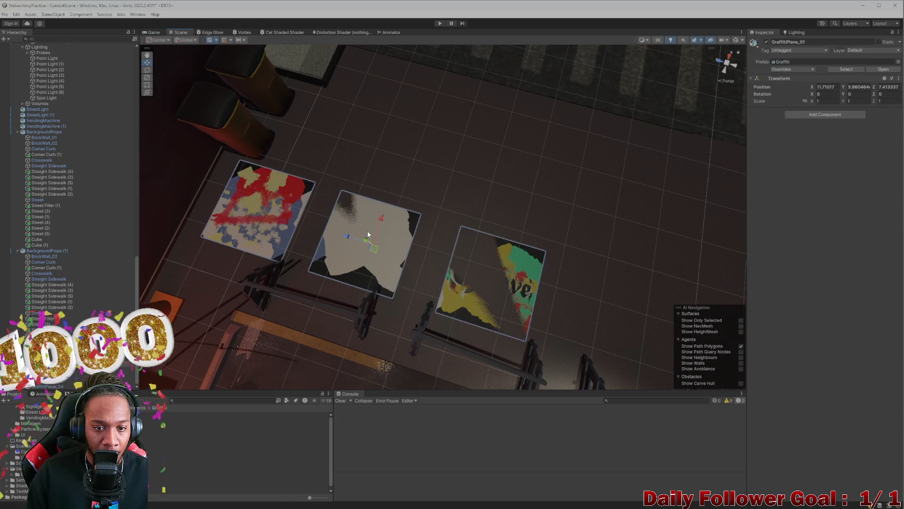
pyautogui.click(358, 301)
pyautogui.moveTo(358, 302); pyautogui.dragTo(391, 202)
# - Lift the whole Graffiti group slightly above the ground to Y 0.525
pyautogui.click(374, 239)
pyautogui.click(262, 214)
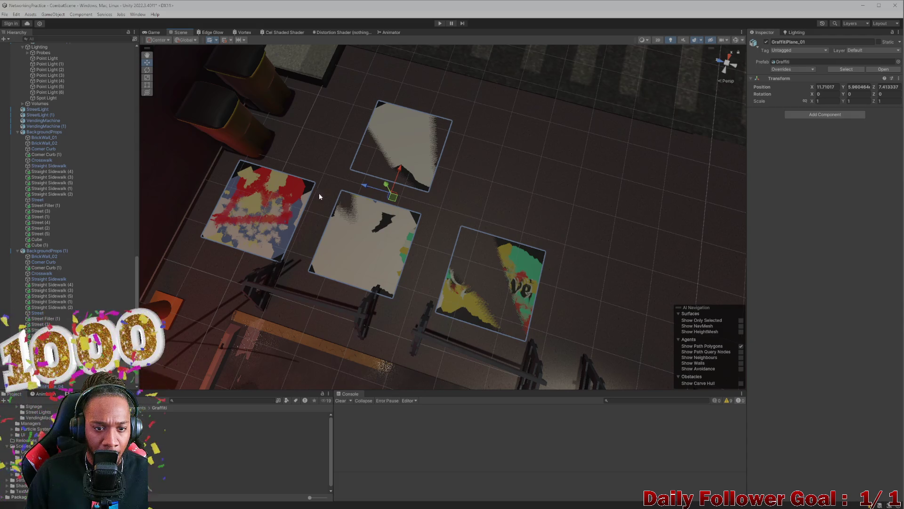
pyautogui.moveTo(382, 189); pyautogui.dragTo(382, 176)
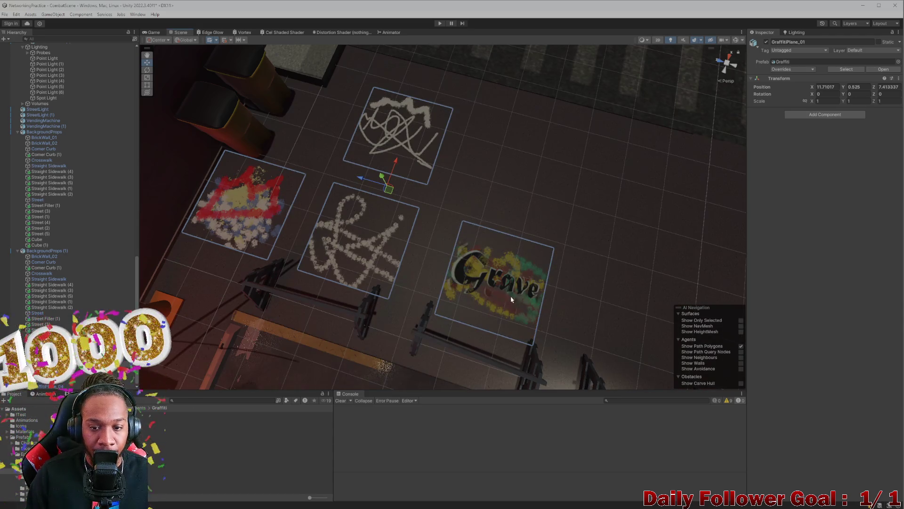
pyautogui.moveTo(385, 307)
pyautogui.mouseDown()
pyautogui.moveTo(385, 316)
pyautogui.moveTo(375, 288)
pyautogui.mouseUp()
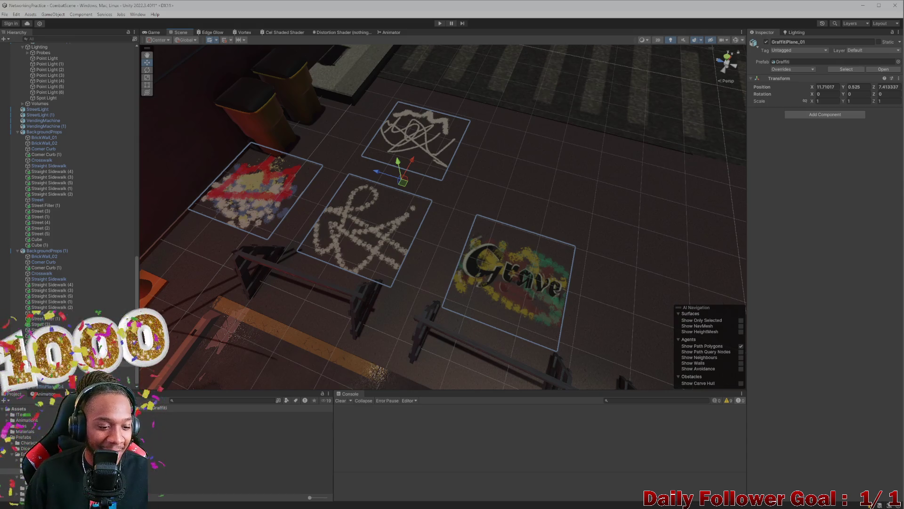
pyautogui.click(160, 414)
pyautogui.click(826, 138)
pyautogui.moveTo(862, 177); pyautogui.dragTo(858, 213)
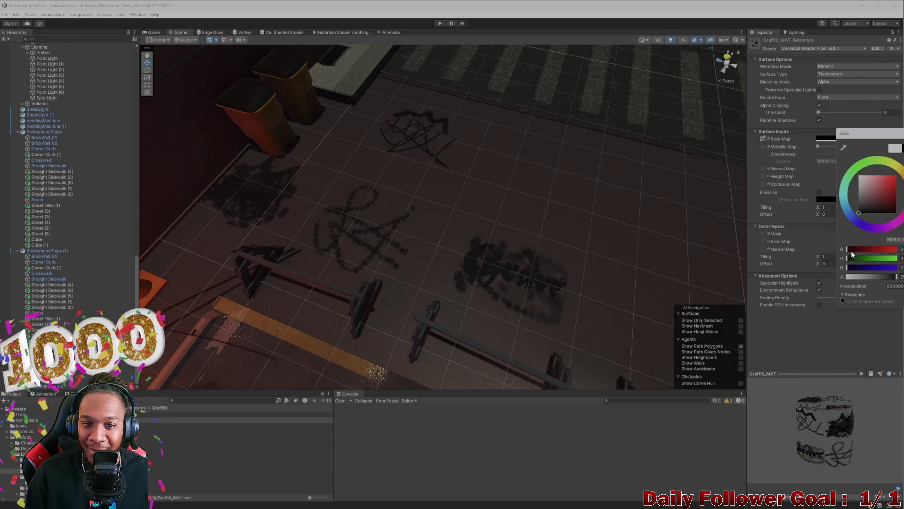
pyautogui.click(394, 211)
pyautogui.scroll(2, 401, 235)
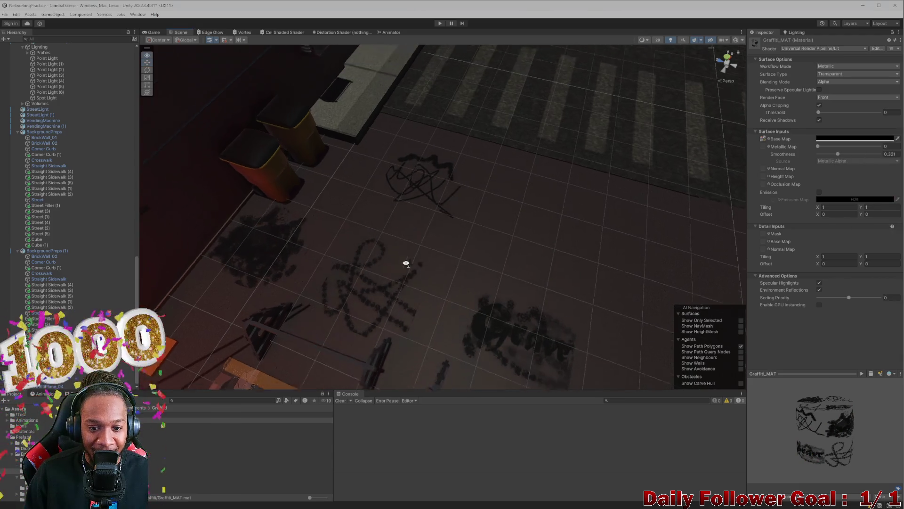
pyautogui.moveTo(685, 213)
pyautogui.mouseDown()
pyautogui.moveTo(469, 238)
pyautogui.moveTo(449, 219)
pyautogui.mouseUp()
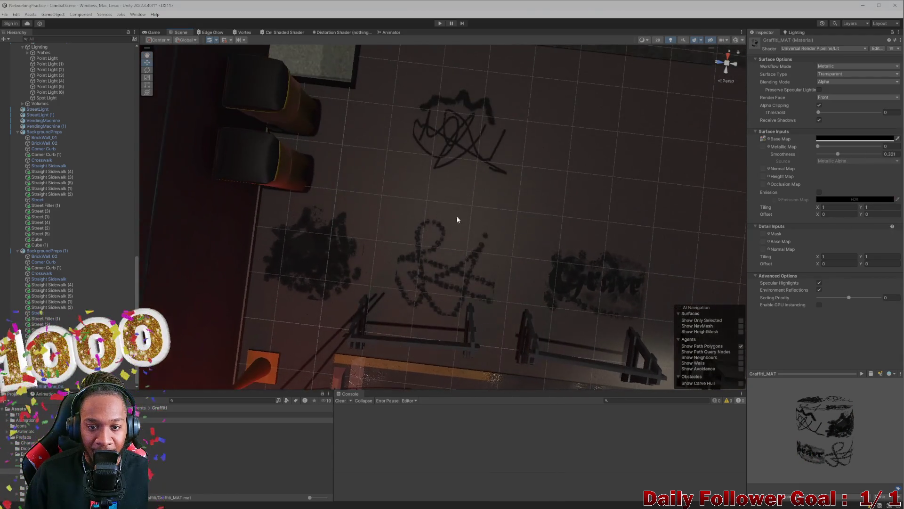
pyautogui.hotkey('ctrl', 'z')
pyautogui.moveTo(601, 205)
pyautogui.mouseDown()
pyautogui.moveTo(374, 238)
pyautogui.moveTo(294, 187)
pyautogui.mouseUp()
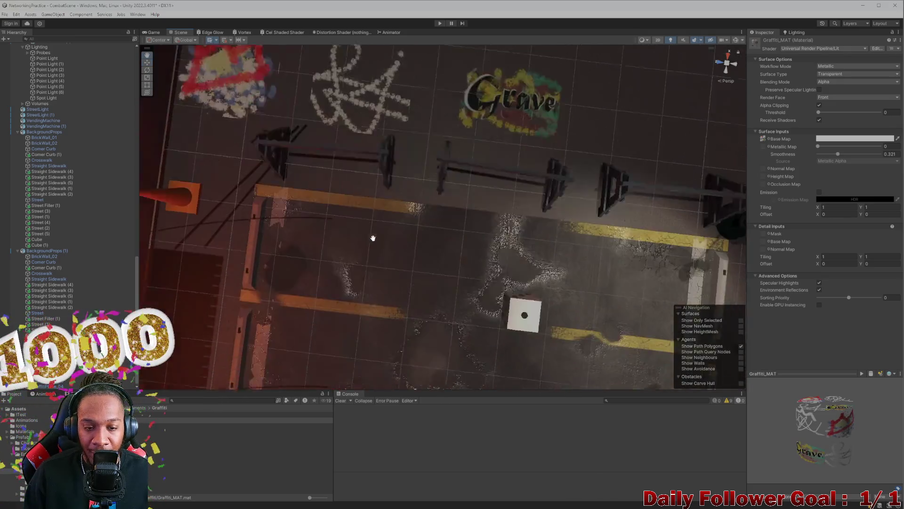
pyautogui.click(469, 167)
pyautogui.moveTo(468, 167)
pyautogui.mouseDown()
pyautogui.moveTo(448, 151)
pyautogui.moveTo(459, 220)
pyautogui.moveTo(488, 191)
pyautogui.mouseUp()
pyautogui.moveTo(606, 133); pyautogui.dragTo(577, 169)
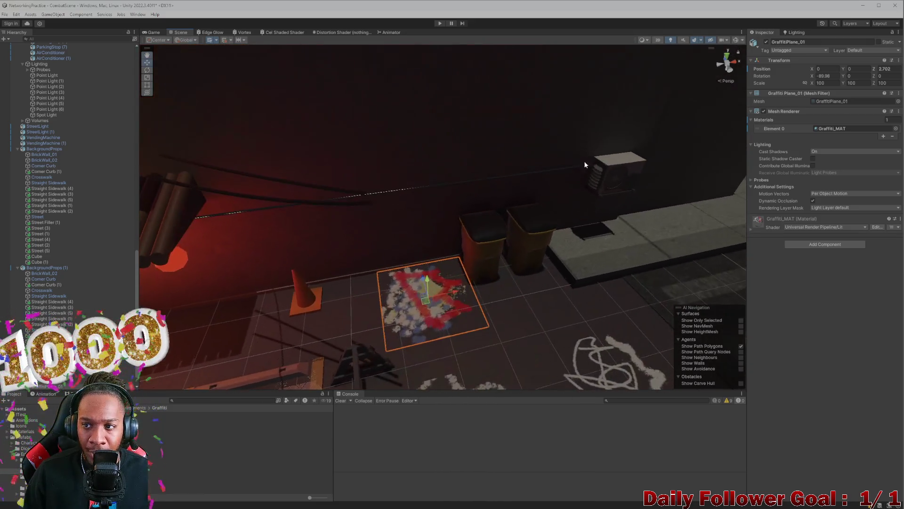
# - Try Z and Y rotation values on GraffitiPlane_01, settling Y at 3.24
pyautogui.click(897, 76)
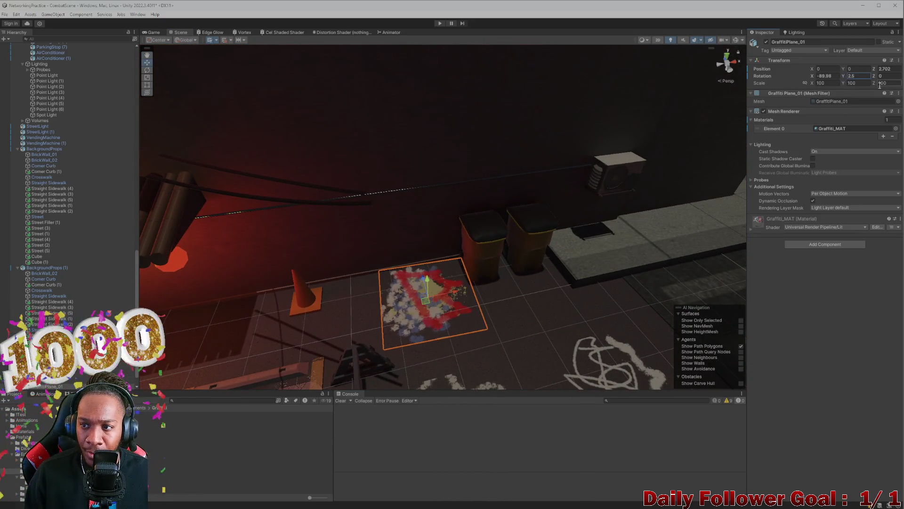
pyautogui.write('1.2')
pyautogui.press('BackSpace')
pyautogui.press('BackSpace')
pyautogui.press('BackSpace')
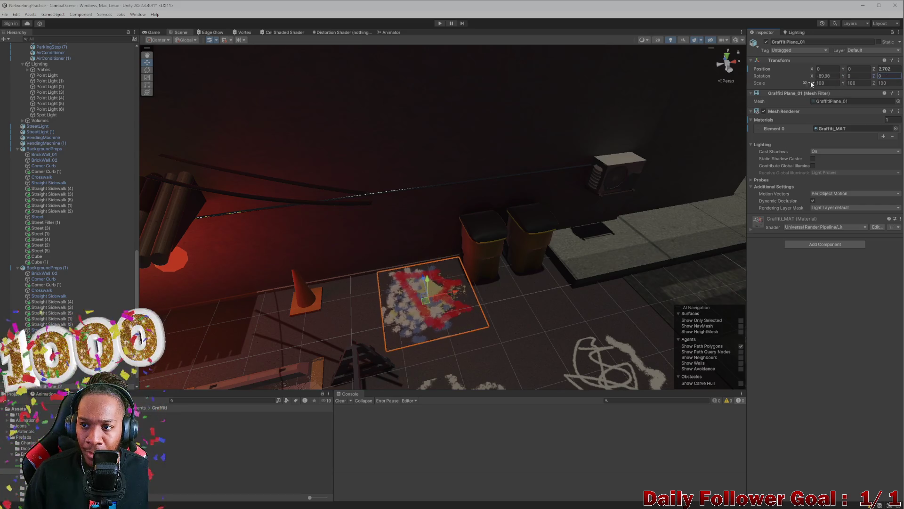
pyautogui.click(824, 76)
pyautogui.click(898, 76)
pyautogui.write('19.6')
pyautogui.press('BackSpace')
pyautogui.press('BackSpace')
pyautogui.press('BackSpace')
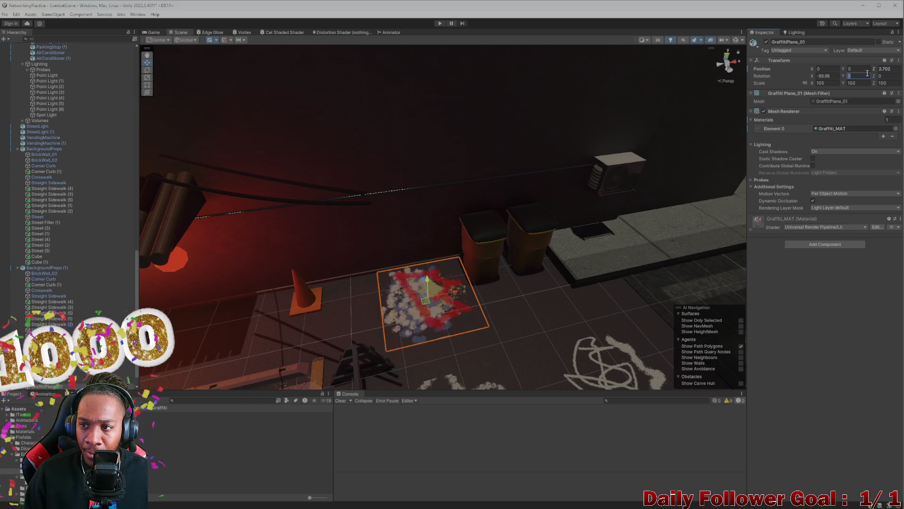
pyautogui.write('3.24')
pyautogui.click(880, 83)
# - Adjust the decal's X and Y rotation until it lies flat on the ground
pyautogui.moveTo(819, 79); pyautogui.dragTo(889, 92)
pyautogui.moveTo(843, 76); pyautogui.dragTo(716, 107)
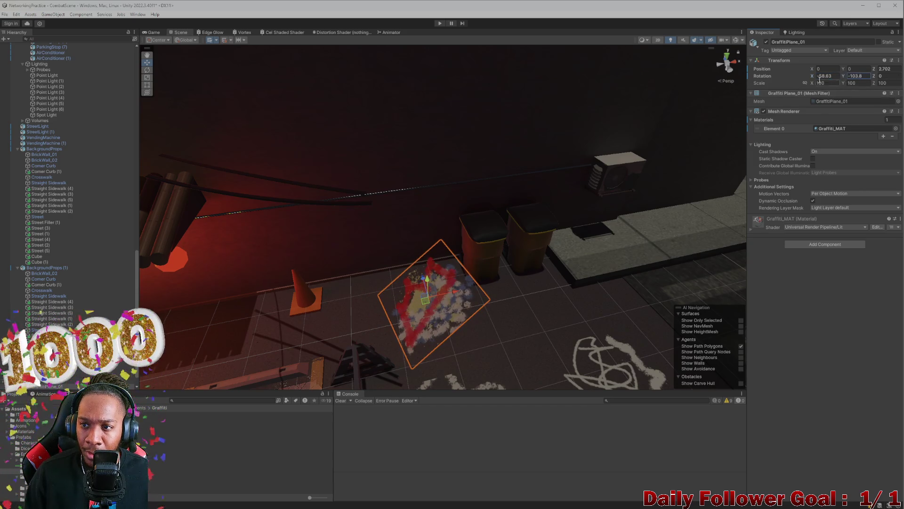
pyautogui.moveTo(813, 78); pyautogui.dragTo(584, 78)
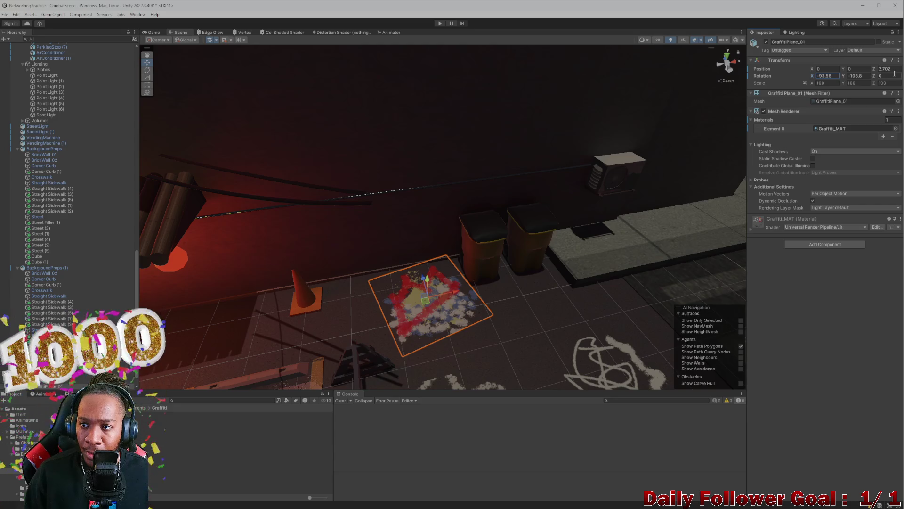
pyautogui.write('24.8')
pyautogui.moveTo(850, 78); pyautogui.dragTo(598, 95)
pyautogui.moveTo(801, 78)
pyautogui.mouseDown()
pyautogui.moveTo(903, 84)
pyautogui.moveTo(835, 74)
pyautogui.moveTo(864, 73)
pyautogui.mouseUp()
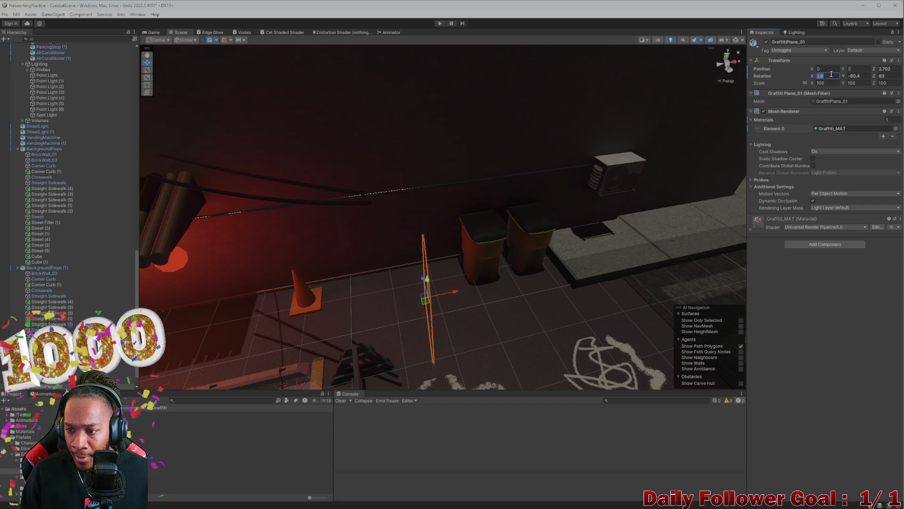
pyautogui.write('0')
pyautogui.moveTo(845, 78)
pyautogui.mouseDown()
pyautogui.moveTo(660, 107)
pyautogui.moveTo(889, 96)
pyautogui.mouseUp()
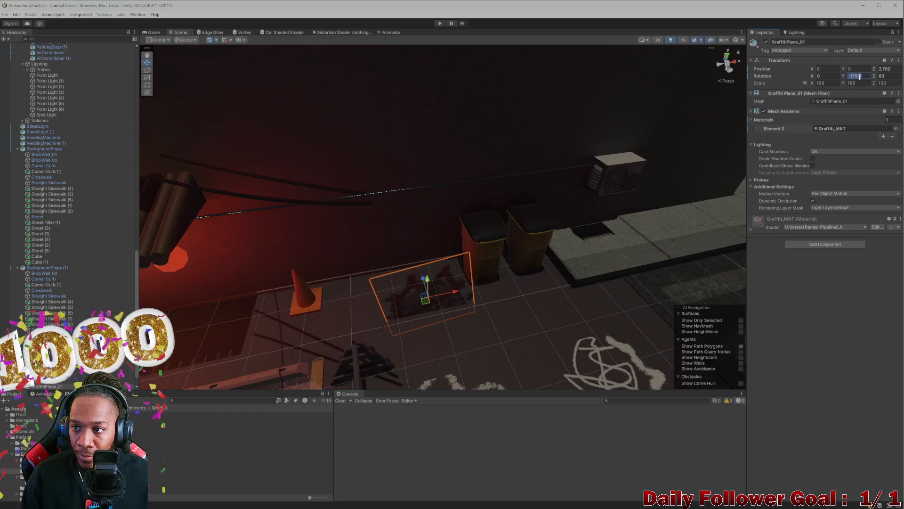
pyautogui.write('0')
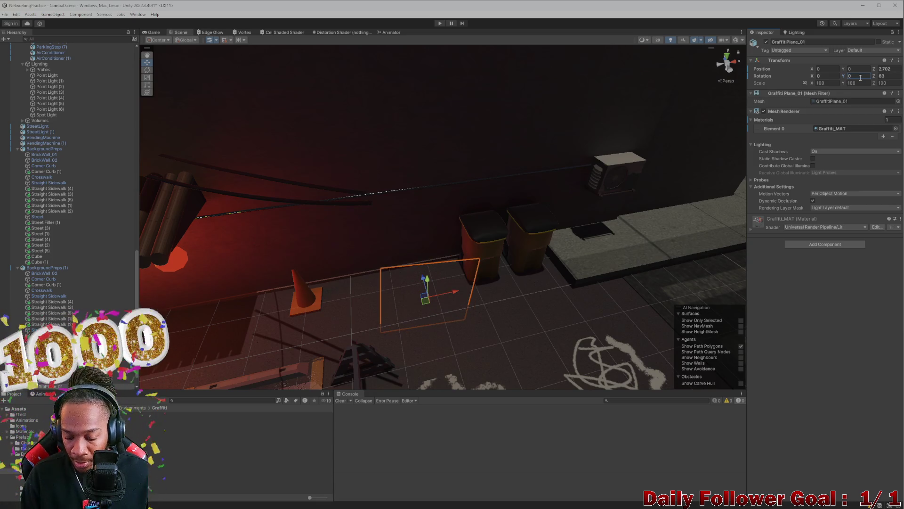
pyautogui.write('80')
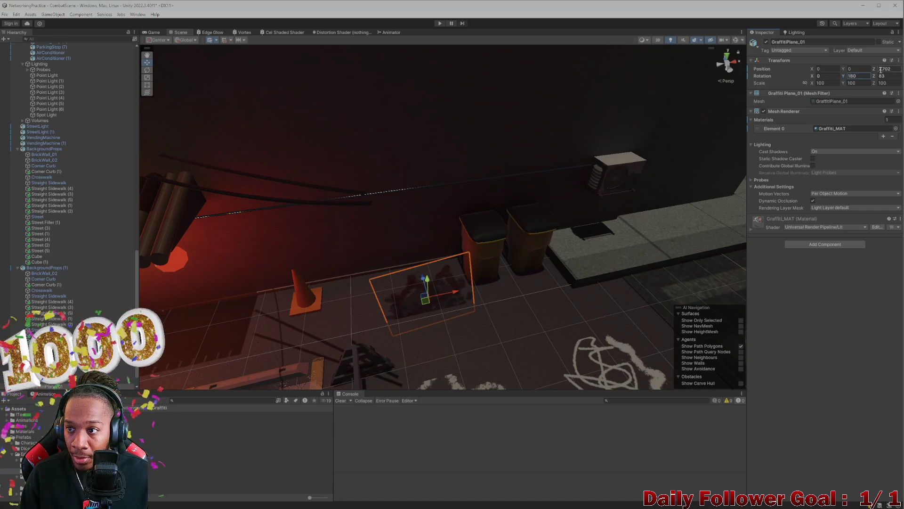
pyautogui.write('0')
# - Slide GraffitiPlane_01 left onto the wall and set its Z rotation to 90
pyautogui.moveTo(561, 219)
pyautogui.mouseDown()
pyautogui.moveTo(438, 280)
pyautogui.moveTo(430, 213)
pyautogui.mouseUp()
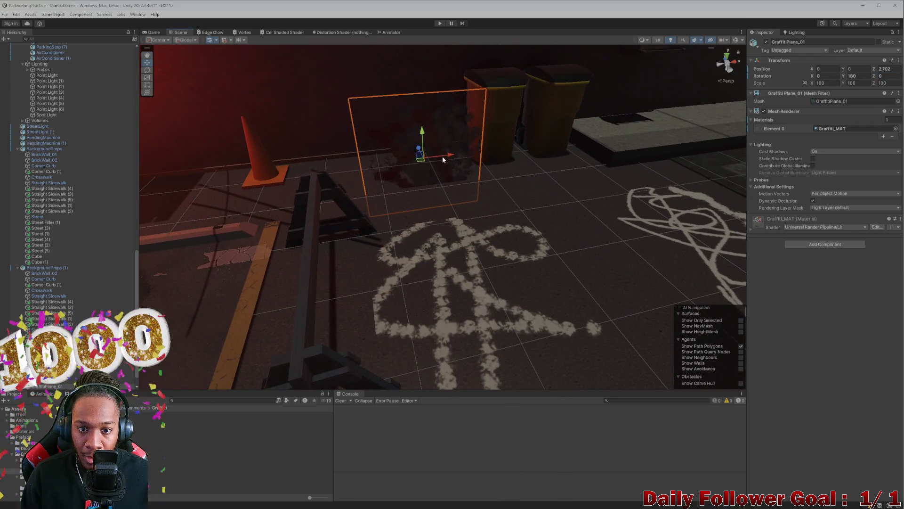
pyautogui.moveTo(442, 156); pyautogui.dragTo(221, 174)
pyautogui.press('f')
pyautogui.moveTo(493, 230)
pyautogui.mouseDown()
pyautogui.moveTo(322, 227)
pyautogui.moveTo(309, 199)
pyautogui.moveTo(320, 220)
pyautogui.moveTo(404, 248)
pyautogui.mouseUp()
pyautogui.press('e')
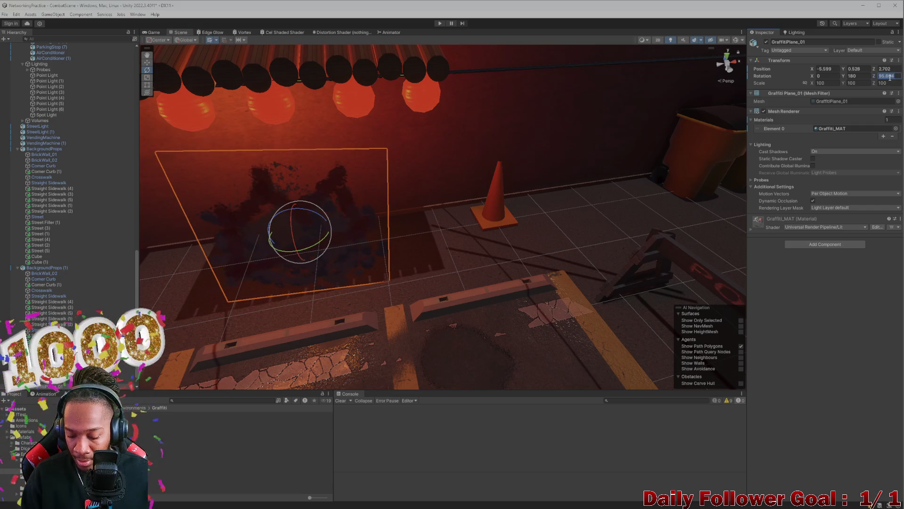
pyautogui.write('90')
pyautogui.moveTo(219, 198)
pyautogui.mouseDown()
pyautogui.moveTo(421, 192)
pyautogui.moveTo(420, 151)
pyautogui.moveTo(351, 195)
pyautogui.moveTo(242, 183)
pyautogui.moveTo(422, 225)
pyautogui.moveTo(376, 186)
pyautogui.moveTo(470, 224)
pyautogui.moveTo(357, 179)
pyautogui.moveTo(356, 165)
pyautogui.moveTo(362, 194)
pyautogui.mouseUp()
pyautogui.press('w')
pyautogui.scroll(-3, 517, 241)
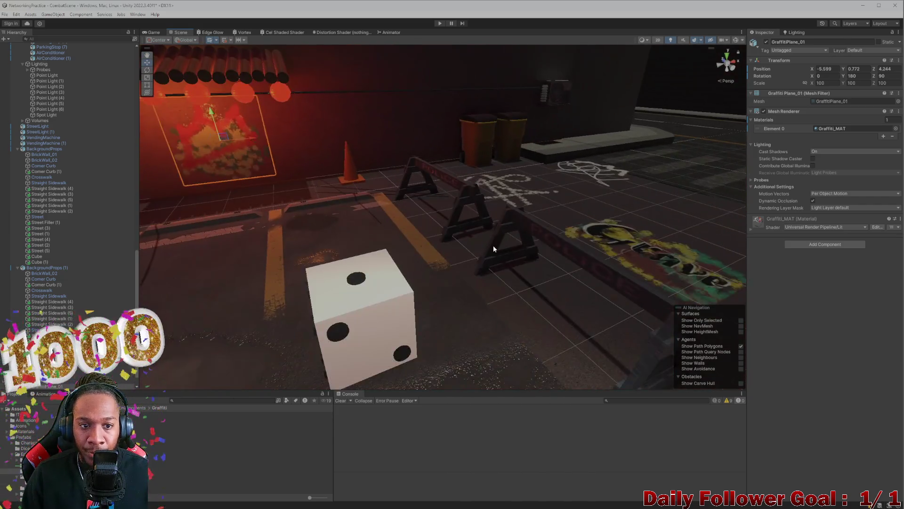
# - Move GraffitiPlane_04 along the street and spin it around its vertical axis
pyautogui.click(493, 245)
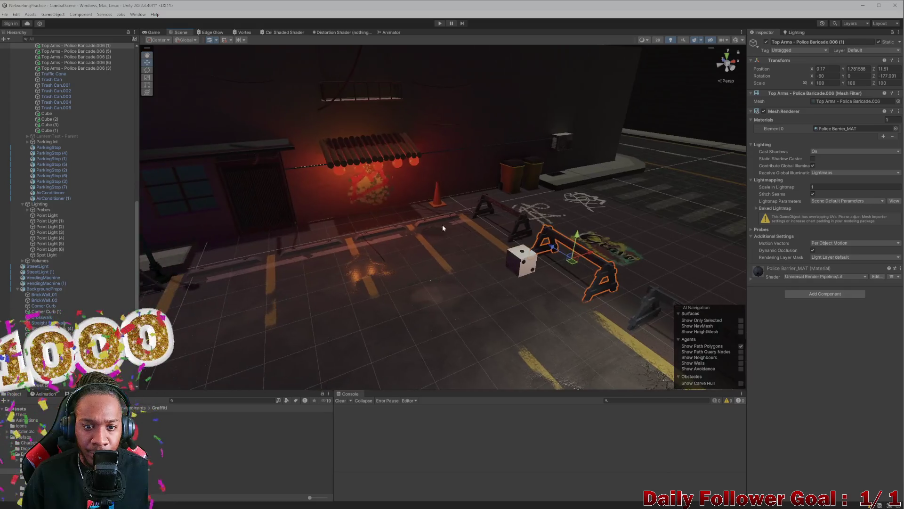
pyautogui.click(626, 281)
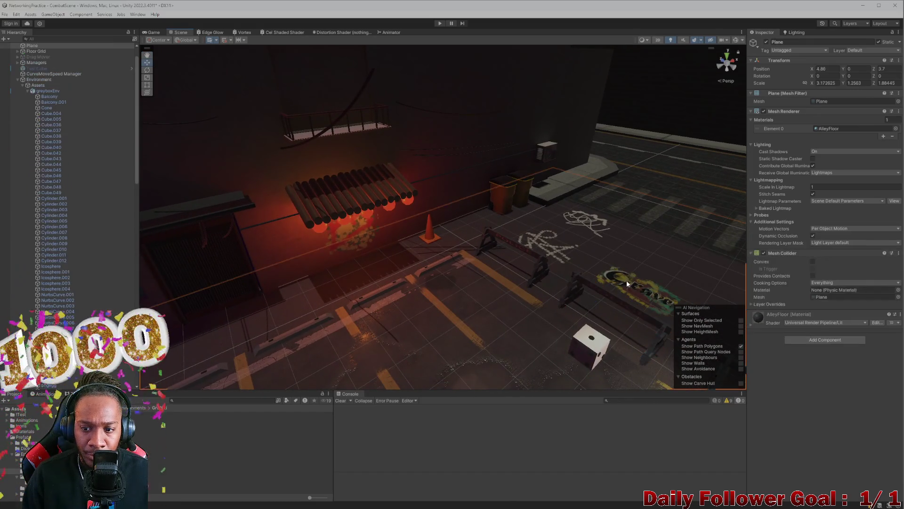
pyautogui.click(626, 281)
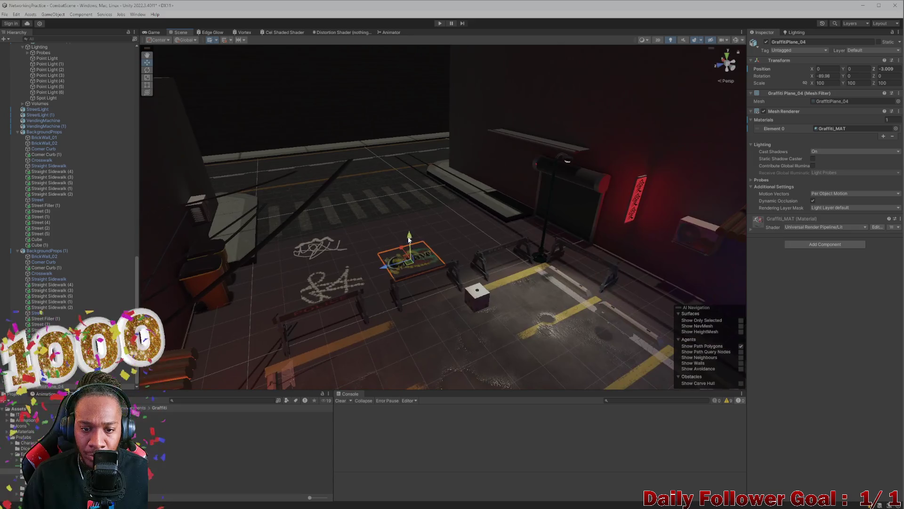
pyautogui.moveTo(404, 255); pyautogui.dragTo(383, 200)
pyautogui.scroll(5, 444, 262)
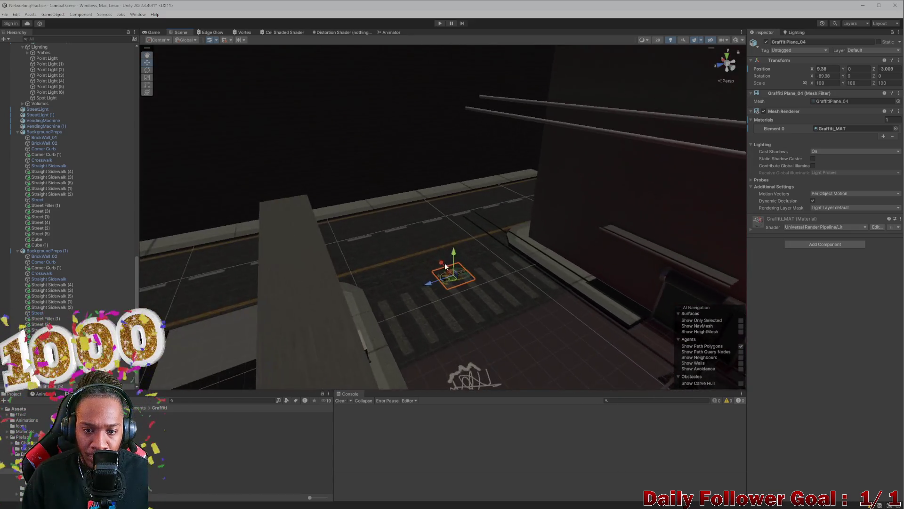
pyautogui.moveTo(455, 298)
pyautogui.mouseDown()
pyautogui.moveTo(438, 283)
pyautogui.moveTo(445, 268)
pyautogui.moveTo(481, 282)
pyautogui.moveTo(495, 313)
pyautogui.mouseUp()
pyautogui.moveTo(466, 278)
pyautogui.mouseDown()
pyautogui.moveTo(412, 282)
pyautogui.moveTo(656, 206)
pyautogui.mouseUp()
pyautogui.write('0')
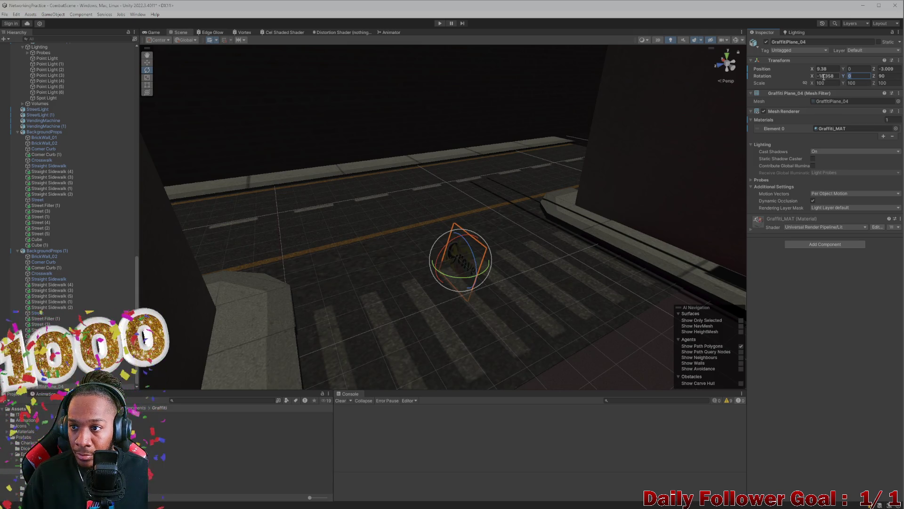
pyautogui.write('0')
pyautogui.scroll(-3, 488, 196)
pyautogui.press('w')
# - Lift GraffitiPlane_04 up onto the corner building wall
pyautogui.click(456, 211)
pyautogui.click(455, 242)
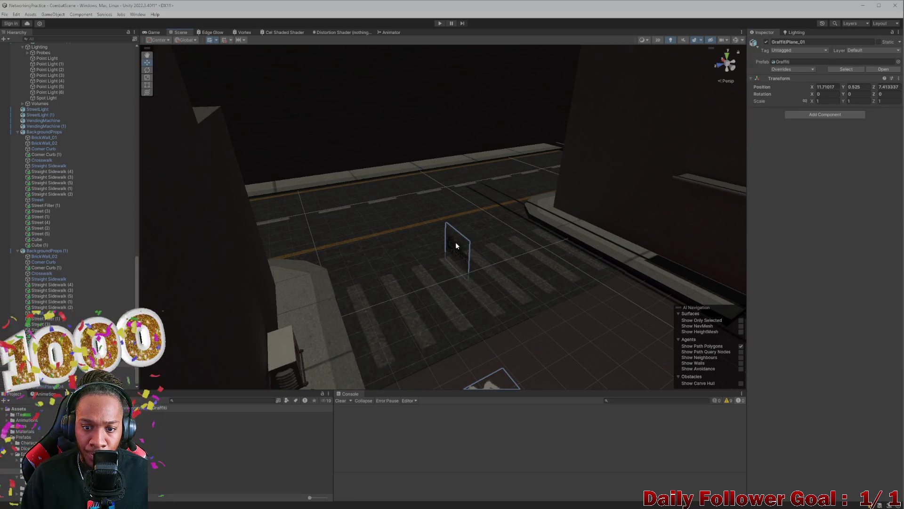
pyautogui.moveTo(455, 242)
pyautogui.mouseDown()
pyautogui.moveTo(438, 209)
pyautogui.moveTo(582, 190)
pyautogui.moveTo(632, 173)
pyautogui.moveTo(586, 181)
pyautogui.moveTo(532, 230)
pyautogui.moveTo(528, 222)
pyautogui.mouseUp()
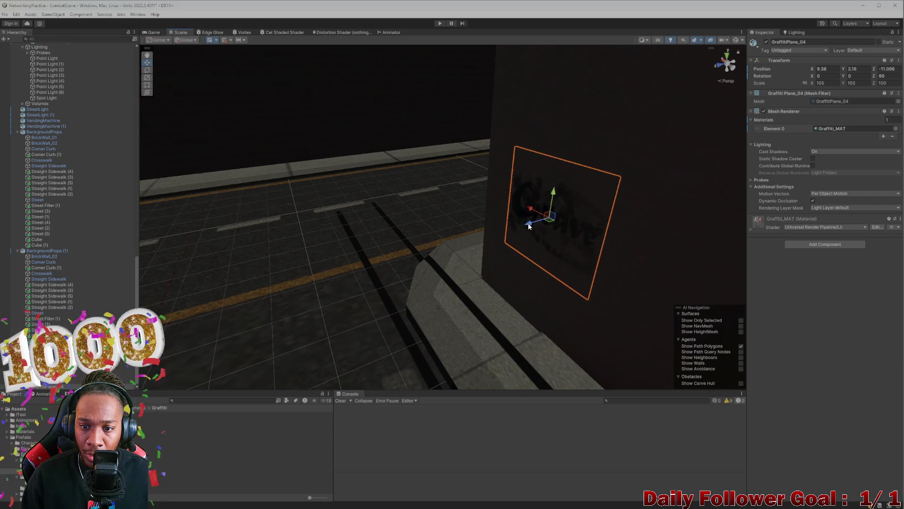
pyautogui.scroll(-3, 486, 235)
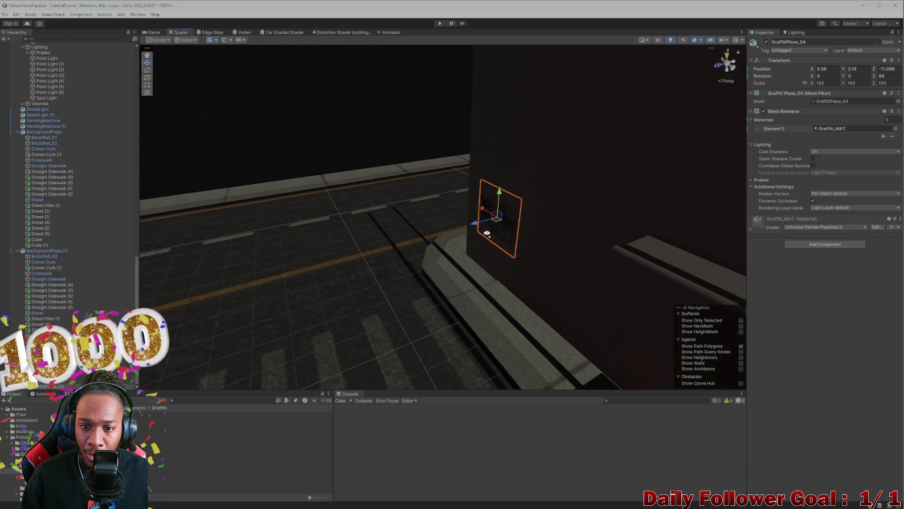
pyautogui.scroll(-5, 486, 236)
pyautogui.moveTo(485, 256)
pyautogui.mouseDown()
pyautogui.moveTo(404, 181)
pyautogui.moveTo(386, 196)
pyautogui.moveTo(350, 192)
pyautogui.moveTo(397, 210)
pyautogui.moveTo(362, 170)
pyautogui.moveTo(417, 166)
pyautogui.mouseUp()
pyautogui.scroll(2, 417, 166)
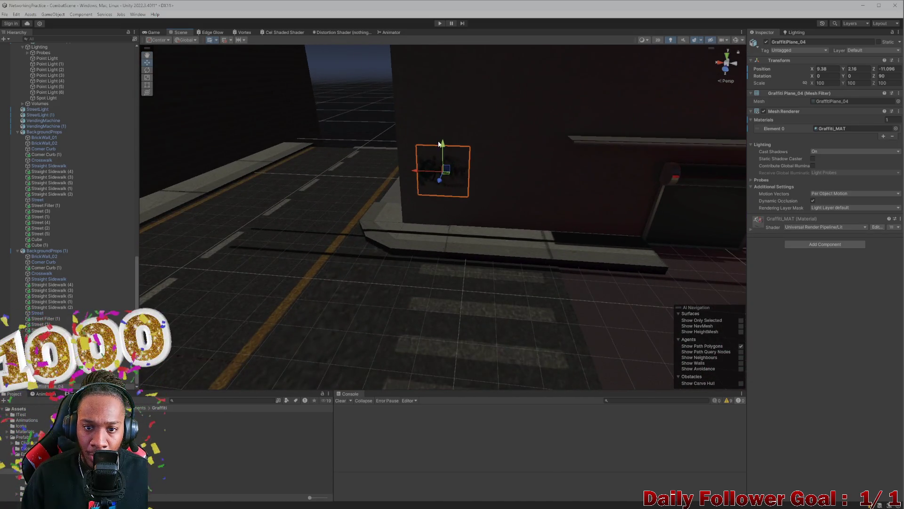
# - Enlarge the wall graffiti to scale 148.61
pyautogui.click(445, 161)
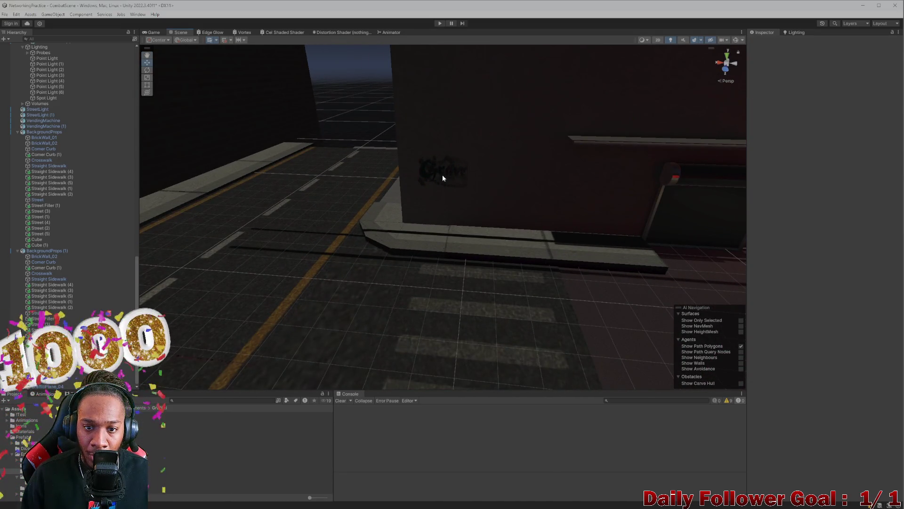
pyautogui.click(441, 174)
pyautogui.click(437, 179)
pyautogui.press('r')
pyautogui.moveTo(440, 174)
pyautogui.mouseDown()
pyautogui.moveTo(453, 145)
pyautogui.moveTo(446, 141)
pyautogui.moveTo(437, 187)
pyautogui.moveTo(455, 192)
pyautogui.moveTo(350, 217)
pyautogui.moveTo(495, 210)
pyautogui.moveTo(448, 193)
pyautogui.moveTo(484, 203)
pyautogui.moveTo(478, 200)
pyautogui.mouseUp()
# - Move GraffitiPlane_02 over to the left side of the street
pyautogui.click(298, 199)
pyautogui.moveTo(298, 200)
pyautogui.mouseDown()
pyautogui.moveTo(605, 252)
pyautogui.moveTo(549, 239)
pyautogui.moveTo(507, 207)
pyautogui.moveTo(523, 253)
pyautogui.moveTo(462, 170)
pyautogui.moveTo(521, 133)
pyautogui.moveTo(508, 172)
pyautogui.moveTo(437, 217)
pyautogui.moveTo(381, 199)
pyautogui.moveTo(405, 210)
pyautogui.moveTo(251, 211)
pyautogui.mouseUp()
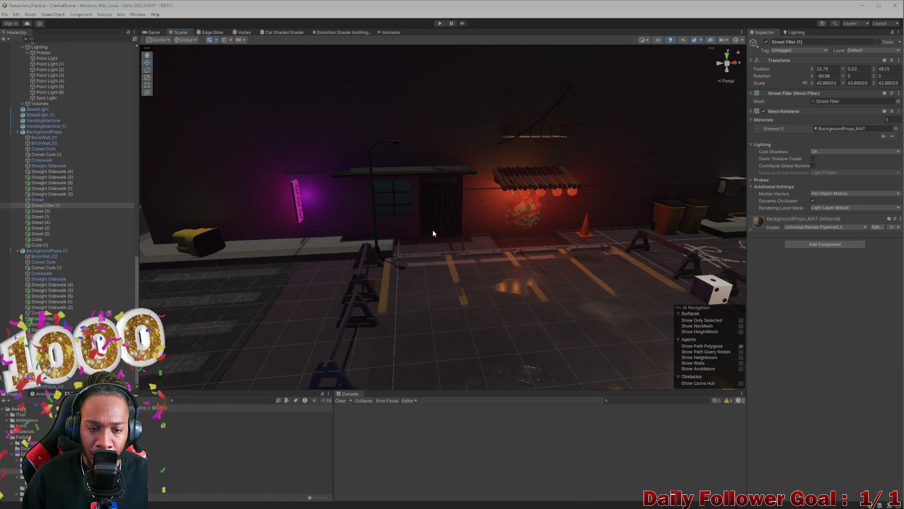
pyautogui.moveTo(432, 233); pyautogui.dragTo(418, 244)
pyautogui.click(606, 292)
pyautogui.click(618, 297)
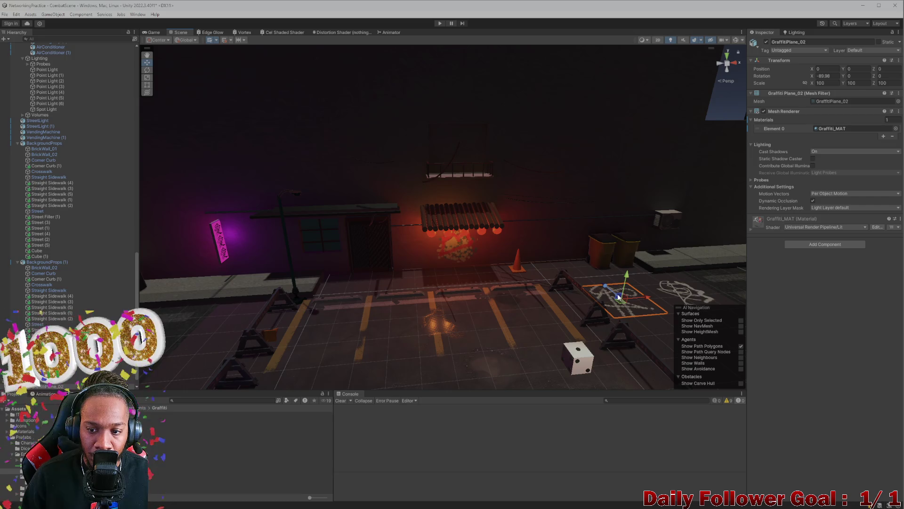
pyautogui.moveTo(641, 301)
pyautogui.mouseDown()
pyautogui.moveTo(262, 303)
pyautogui.moveTo(377, 282)
pyautogui.moveTo(489, 277)
pyautogui.moveTo(403, 257)
pyautogui.moveTo(385, 264)
pyautogui.mouseUp()
# - Rotate GraffitiPlane_02 around so it faces outward
pyautogui.press('e')
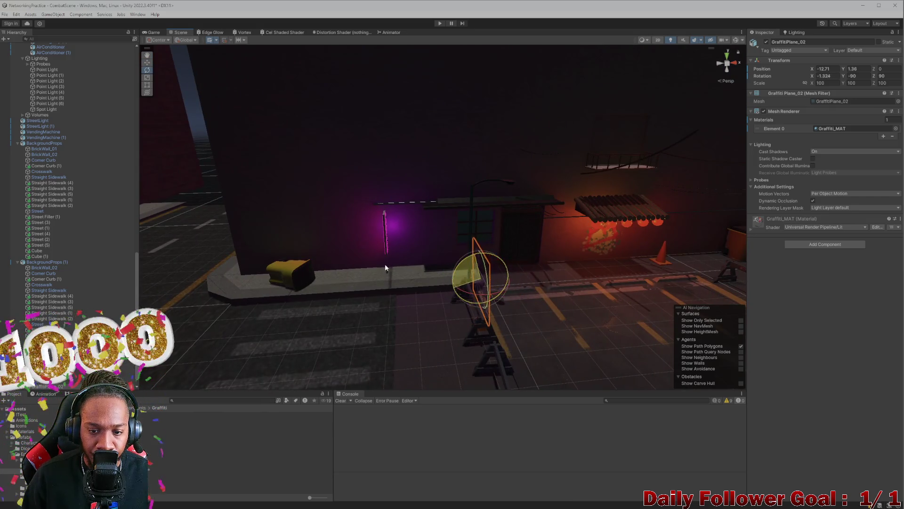
pyautogui.write('0')
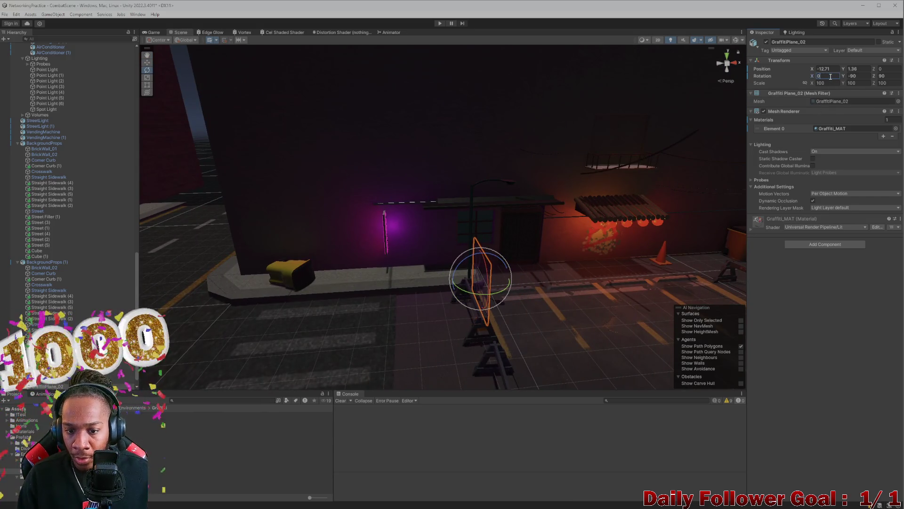
pyautogui.moveTo(469, 296); pyautogui.dragTo(694, 184)
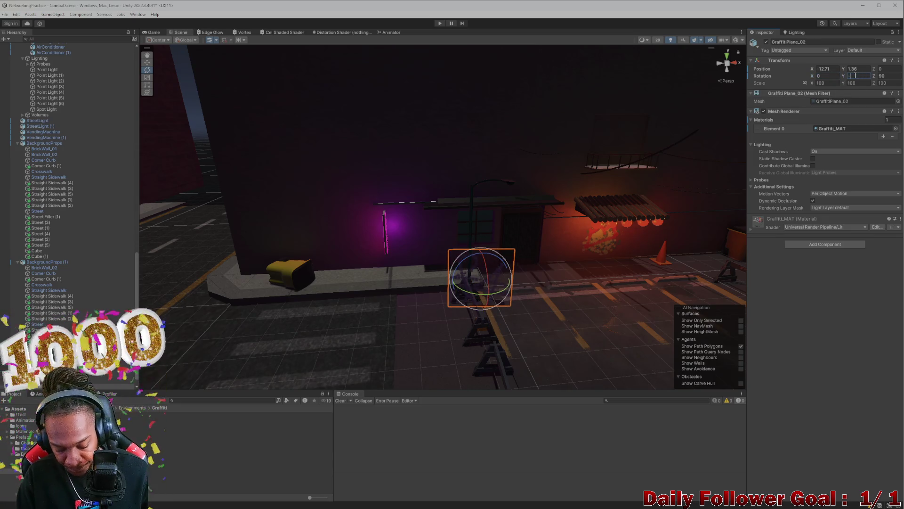
pyautogui.write('180')
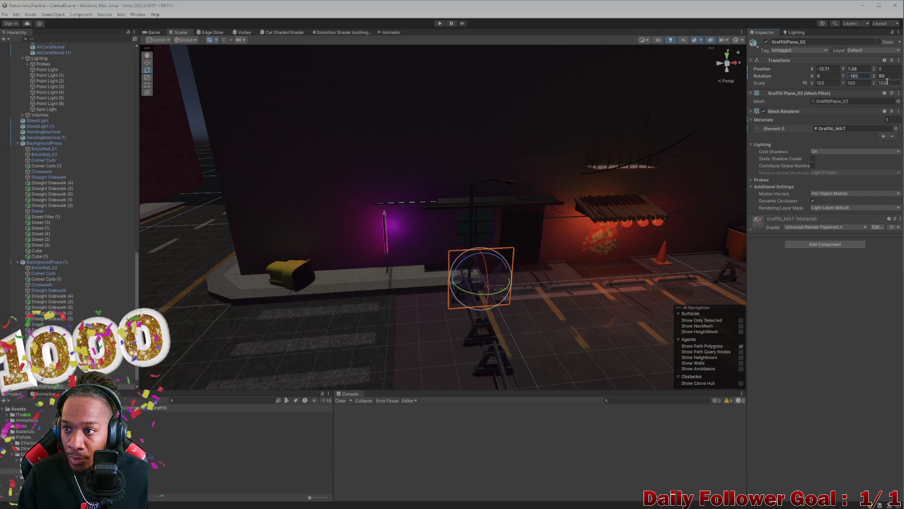
pyautogui.moveTo(468, 241)
pyautogui.mouseDown()
pyautogui.moveTo(489, 317)
pyautogui.moveTo(561, 302)
pyautogui.moveTo(550, 299)
pyautogui.mouseUp()
# - Move GraffitiPlane_02 up onto the purple-lit wall
pyautogui.click(450, 262)
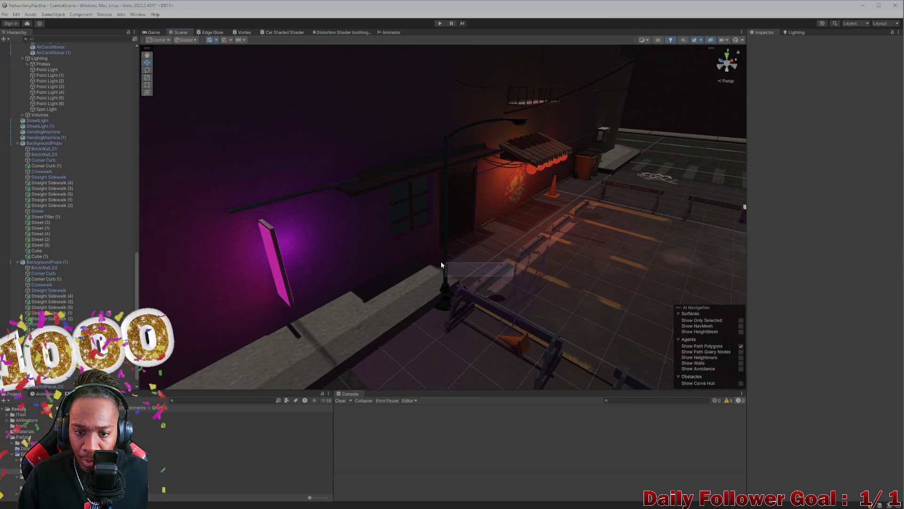
pyautogui.click(515, 284)
pyautogui.moveTo(514, 277); pyautogui.dragTo(379, 239)
pyautogui.click(515, 276)
pyautogui.click(513, 274)
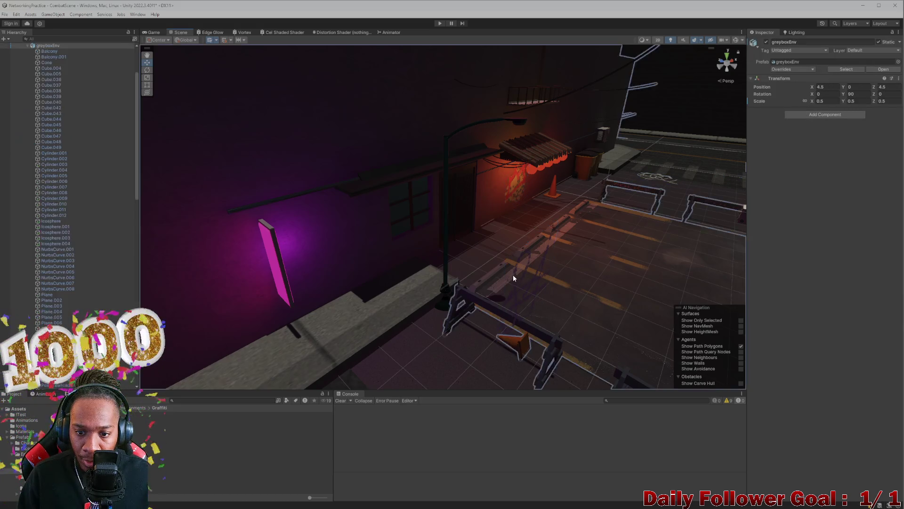
pyautogui.click(515, 281)
pyautogui.moveTo(515, 278); pyautogui.dragTo(363, 233)
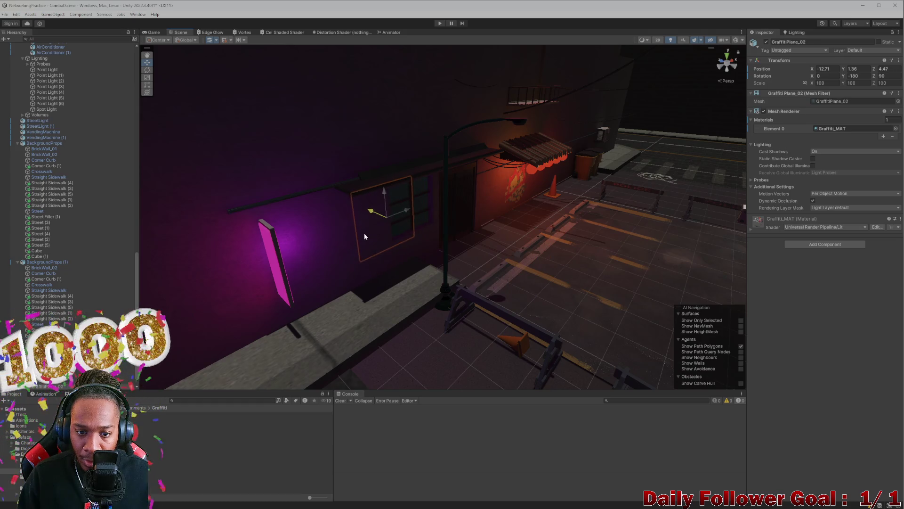
pyautogui.click(404, 213)
# - Slide the graffiti left along the wall and nudge it flush against it
pyautogui.moveTo(397, 220)
pyautogui.mouseDown()
pyautogui.moveTo(368, 232)
pyautogui.moveTo(555, 262)
pyautogui.moveTo(461, 201)
pyautogui.mouseUp()
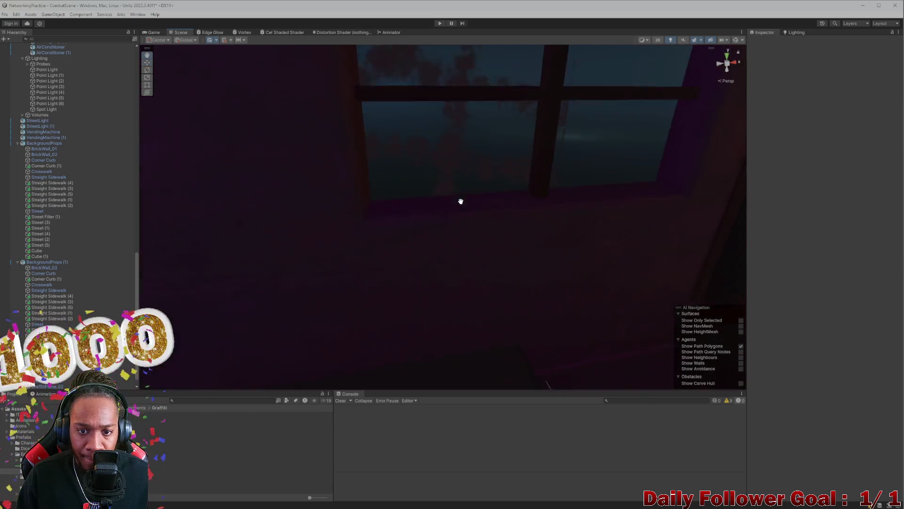
pyautogui.scroll(-5, 452, 204)
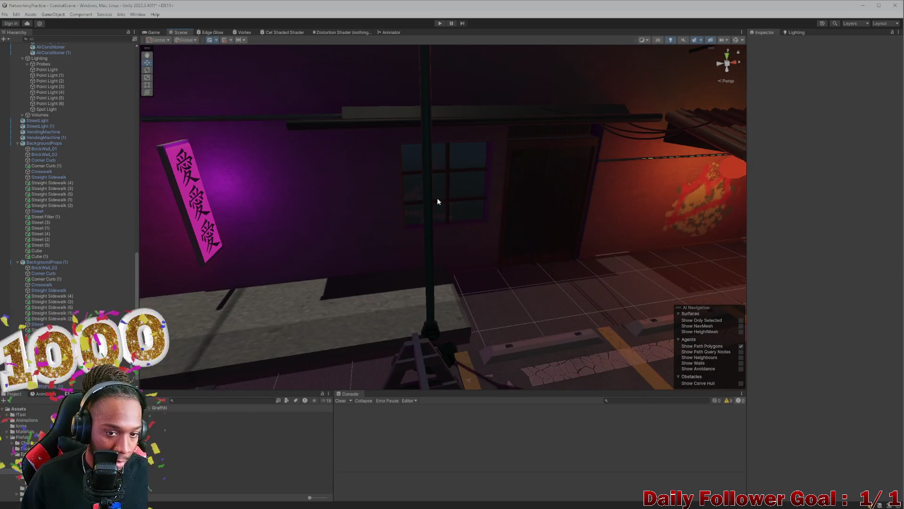
pyautogui.click(436, 204)
pyautogui.moveTo(435, 201)
pyautogui.mouseDown()
pyautogui.moveTo(317, 213)
pyautogui.moveTo(358, 240)
pyautogui.moveTo(365, 265)
pyautogui.mouseUp()
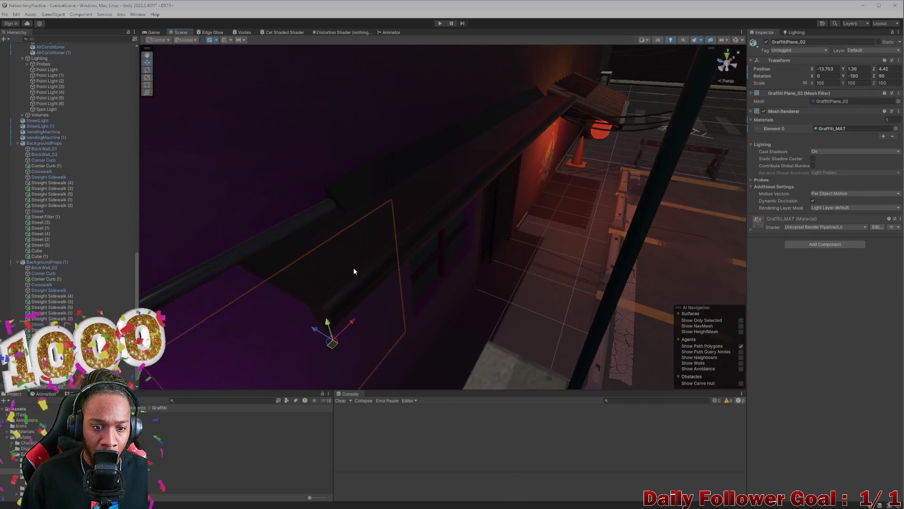
pyautogui.moveTo(315, 331)
pyautogui.mouseDown()
pyautogui.moveTo(330, 335)
pyautogui.moveTo(323, 329)
pyautogui.moveTo(383, 156)
pyautogui.moveTo(531, 258)
pyautogui.moveTo(502, 270)
pyautogui.moveTo(385, 171)
pyautogui.moveTo(347, 164)
pyautogui.mouseUp()
pyautogui.moveTo(338, 161); pyautogui.dragTo(321, 180)
# - Shrink the wall graffiti to about half size (52.27) and tilt it slightly
pyautogui.press('f')
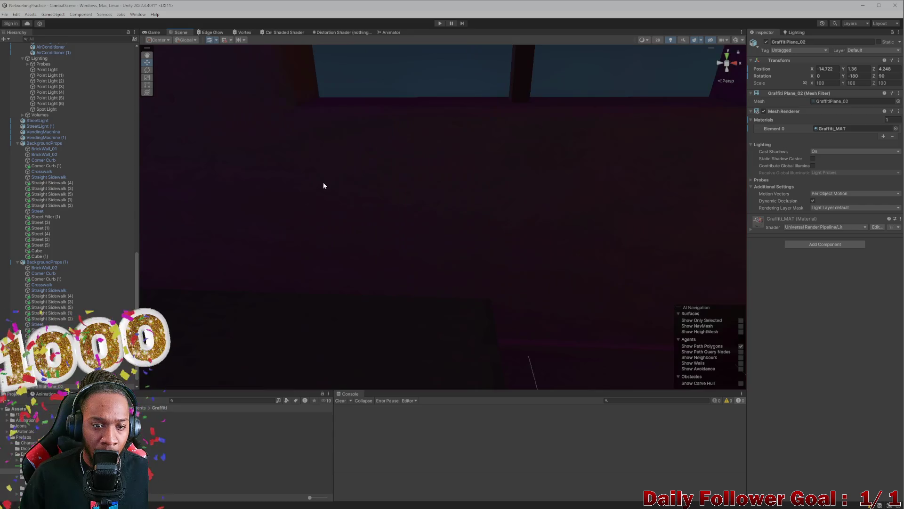
pyautogui.press('e')
pyautogui.press('r')
pyautogui.moveTo(429, 197); pyautogui.dragTo(440, 231)
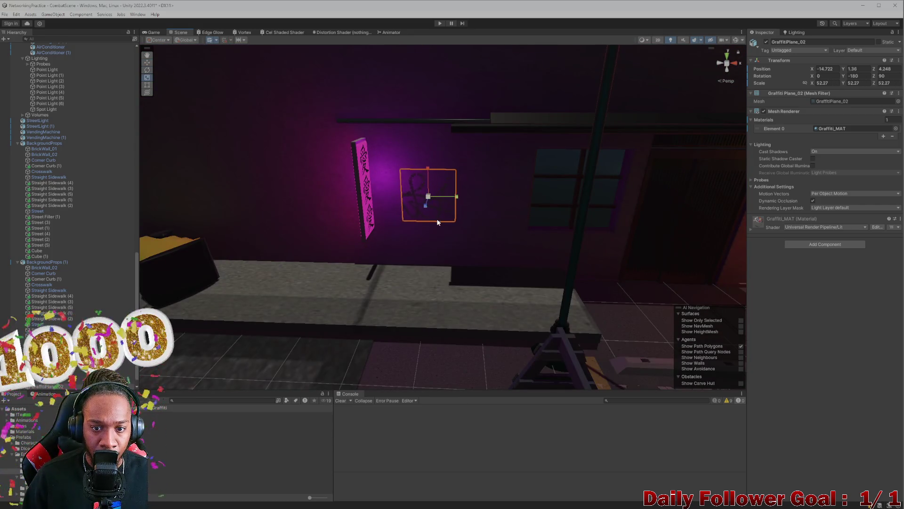
pyautogui.scroll(-2, 439, 231)
pyautogui.scroll(2, 445, 228)
pyautogui.scroll(3, 445, 202)
pyautogui.scroll(-3, 449, 179)
pyautogui.press('e')
pyautogui.moveTo(444, 178)
pyautogui.mouseDown()
pyautogui.moveTo(508, 221)
pyautogui.moveTo(468, 219)
pyautogui.moveTo(467, 233)
pyautogui.moveTo(490, 218)
pyautogui.mouseUp()
# - Select the third graffiti plane and orbit the view to face the street barriers
pyautogui.click(486, 343)
pyautogui.moveTo(486, 342)
pyautogui.mouseDown()
pyautogui.moveTo(421, 330)
pyautogui.moveTo(387, 310)
pyautogui.moveTo(378, 323)
pyautogui.moveTo(289, 301)
pyautogui.moveTo(385, 296)
pyautogui.moveTo(319, 298)
pyautogui.mouseUp()
pyautogui.moveTo(444, 300)
pyautogui.mouseDown()
pyautogui.moveTo(521, 317)
pyautogui.moveTo(422, 311)
pyautogui.mouseUp()
# - Raise GraffitiPlane_03 and drag it beside the cube toward the building wall, then orbit to check it
pyautogui.press('w')
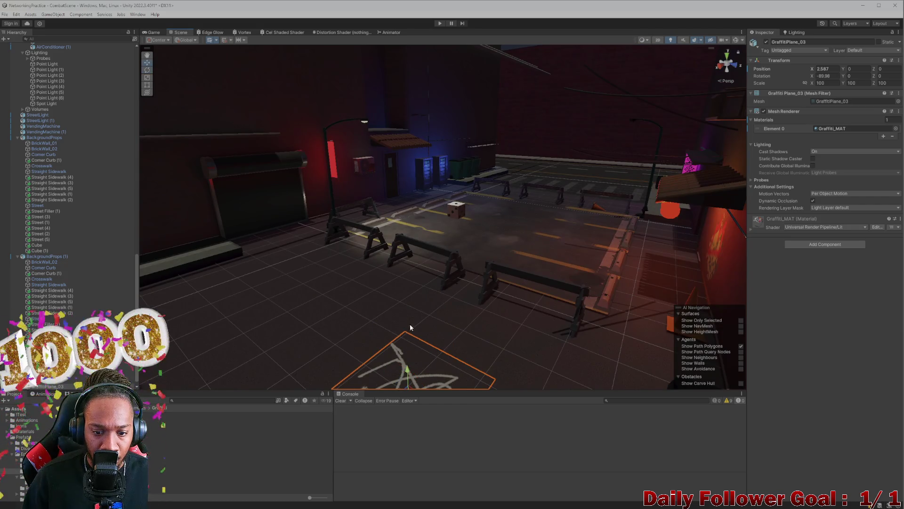
pyautogui.scroll(-5, 409, 325)
pyautogui.moveTo(430, 270); pyautogui.dragTo(430, 196)
pyautogui.scroll(10, 430, 196)
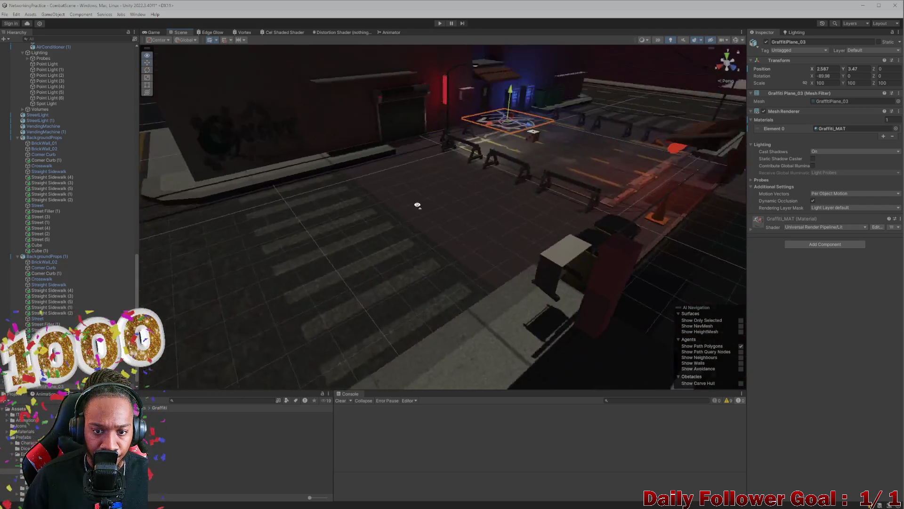
pyautogui.scroll(-5, 317, 244)
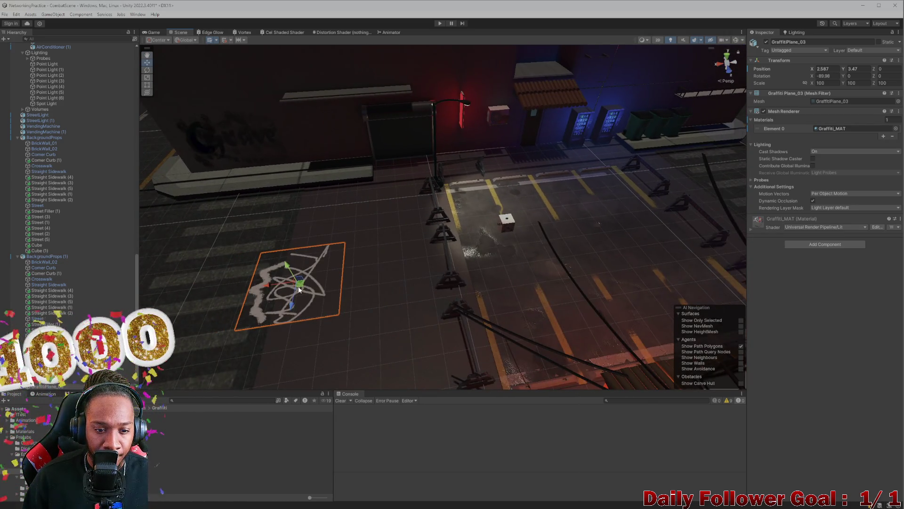
pyautogui.moveTo(299, 289); pyautogui.dragTo(535, 223)
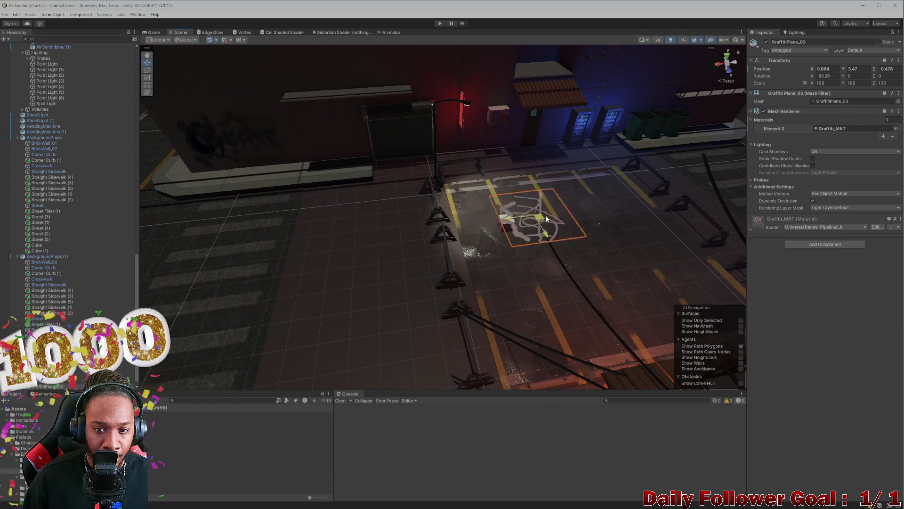
pyautogui.scroll(10, 591, 173)
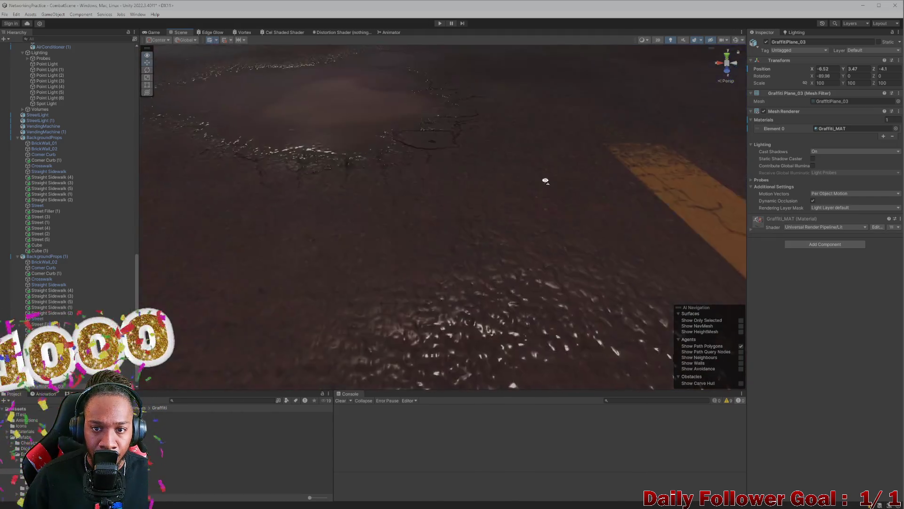
pyautogui.scroll(-10, 570, 139)
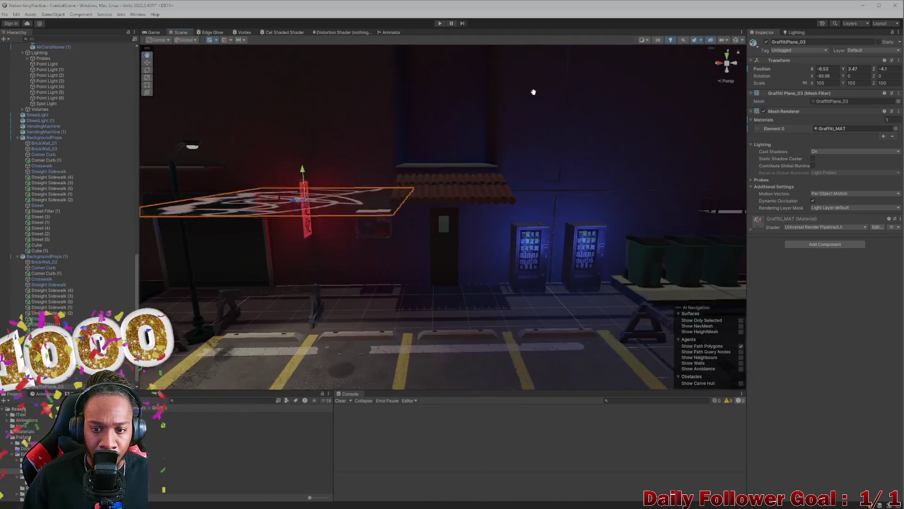
pyautogui.moveTo(540, 157)
pyautogui.mouseDown()
pyautogui.moveTo(547, 188)
pyautogui.moveTo(588, 209)
pyautogui.moveTo(423, 211)
pyautogui.moveTo(387, 186)
pyautogui.moveTo(386, 168)
pyautogui.moveTo(320, 167)
pyautogui.moveTo(441, 166)
pyautogui.moveTo(462, 177)
pyautogui.moveTo(558, 169)
pyautogui.moveTo(507, 176)
pyautogui.moveTo(555, 182)
pyautogui.moveTo(542, 168)
pyautogui.moveTo(376, 152)
pyautogui.moveTo(454, 160)
pyautogui.moveTo(479, 143)
pyautogui.moveTo(386, 138)
pyautogui.moveTo(513, 216)
pyautogui.mouseUp()
pyautogui.click(555, 226)
# - Tilt GraffitiPlane_04 about ten degrees on its Z ring
pyautogui.click(599, 214)
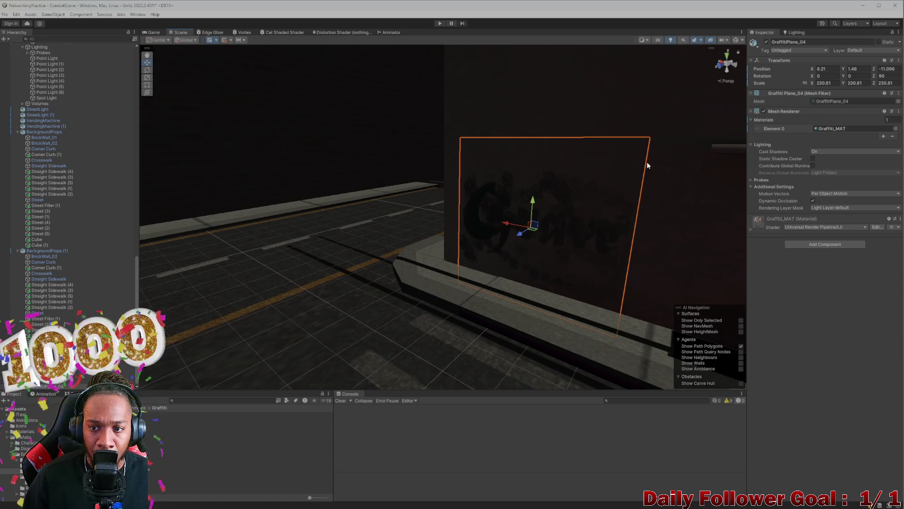
pyautogui.press('e')
pyautogui.moveTo(552, 214); pyautogui.dragTo(547, 224)
pyautogui.scroll(-2, 623, 256)
pyautogui.moveTo(623, 256)
pyautogui.mouseDown()
pyautogui.moveTo(586, 246)
pyautogui.moveTo(526, 206)
pyautogui.moveTo(339, 221)
pyautogui.mouseUp()
pyautogui.click(525, 205)
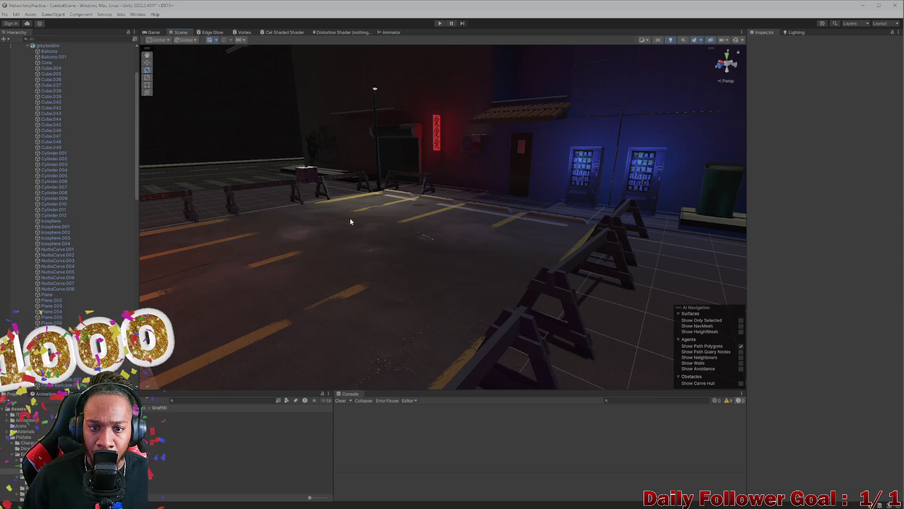
# - Tilt GraffitiPlane_01 on the red-lit alley wall a few degrees
pyautogui.moveTo(436, 210)
pyautogui.mouseDown()
pyautogui.moveTo(335, 204)
pyautogui.moveTo(339, 191)
pyautogui.moveTo(296, 208)
pyautogui.moveTo(393, 206)
pyautogui.moveTo(259, 208)
pyautogui.mouseUp()
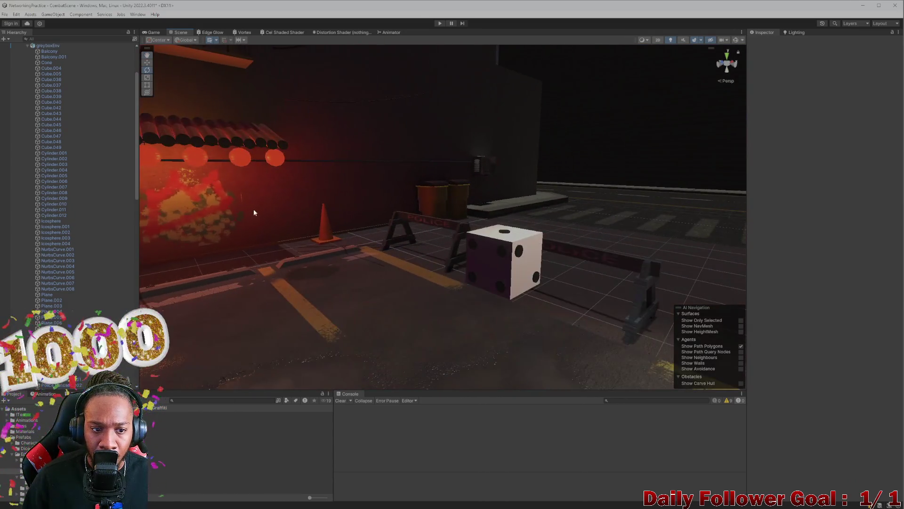
pyautogui.click(202, 215)
pyautogui.click(201, 215)
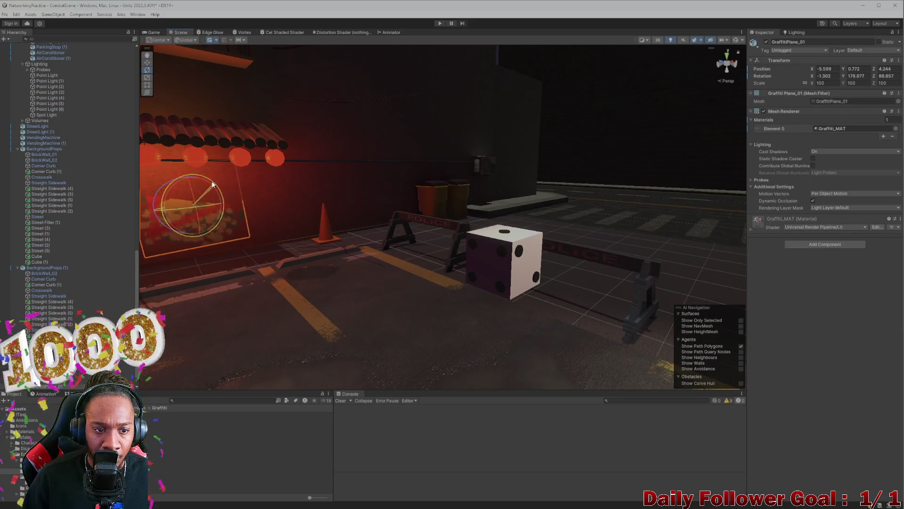
pyautogui.moveTo(216, 202)
pyautogui.mouseDown()
pyautogui.moveTo(199, 196)
pyautogui.moveTo(354, 285)
pyautogui.mouseUp()
pyautogui.moveTo(437, 281); pyautogui.dragTo(495, 340)
# - Undo the accidental rotation of the greyboxEnv environment
pyautogui.click(584, 360)
pyautogui.moveTo(584, 361)
pyautogui.mouseDown()
pyautogui.moveTo(557, 341)
pyautogui.moveTo(386, 278)
pyautogui.moveTo(501, 293)
pyautogui.moveTo(516, 277)
pyautogui.moveTo(479, 281)
pyautogui.moveTo(428, 250)
pyautogui.moveTo(450, 245)
pyautogui.moveTo(410, 253)
pyautogui.moveTo(461, 284)
pyautogui.moveTo(292, 309)
pyautogui.moveTo(367, 306)
pyautogui.moveTo(258, 278)
pyautogui.moveTo(250, 230)
pyautogui.moveTo(250, 242)
pyautogui.moveTo(337, 254)
pyautogui.moveTo(498, 246)
pyautogui.moveTo(627, 276)
pyautogui.moveTo(475, 286)
pyautogui.moveTo(409, 278)
pyautogui.moveTo(537, 292)
pyautogui.moveTo(379, 201)
pyautogui.moveTo(430, 310)
pyautogui.moveTo(387, 322)
pyautogui.moveTo(412, 250)
pyautogui.moveTo(425, 299)
pyautogui.mouseUp()
pyautogui.hotkey('ctrl', 'z')
pyautogui.click(414, 211)
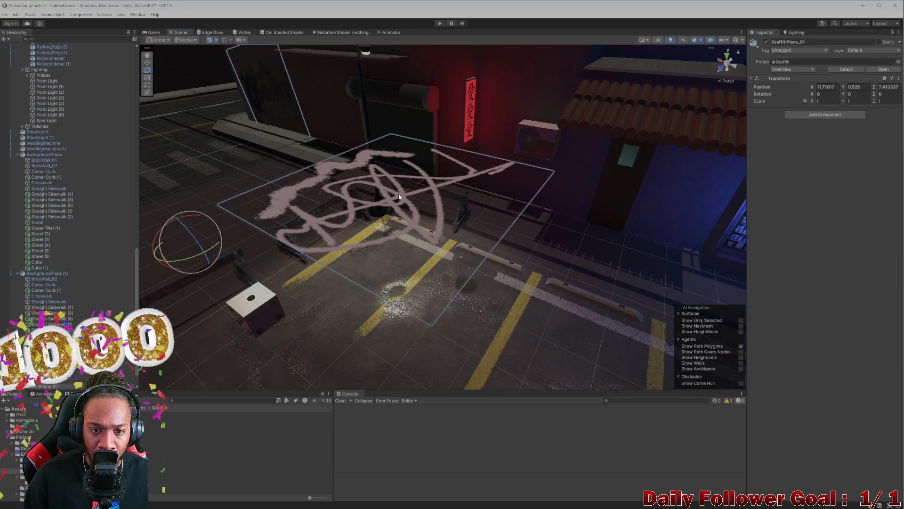
# - Stand GraffitiPlane_03 upright, setting Rotation X and Y to 0 for a 0, 0, 90 rotation
pyautogui.moveTo(413, 174); pyautogui.dragTo(755, 138)
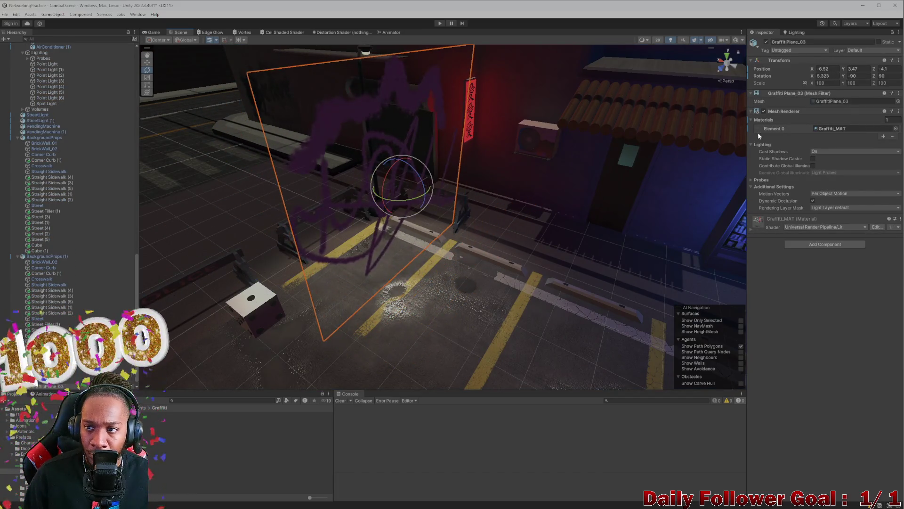
pyautogui.write('0')
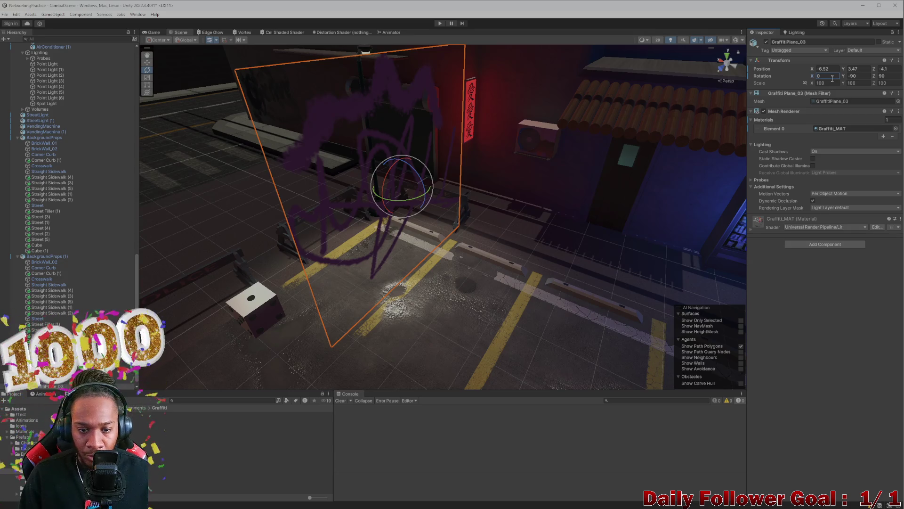
pyautogui.moveTo(410, 200); pyautogui.dragTo(329, 199)
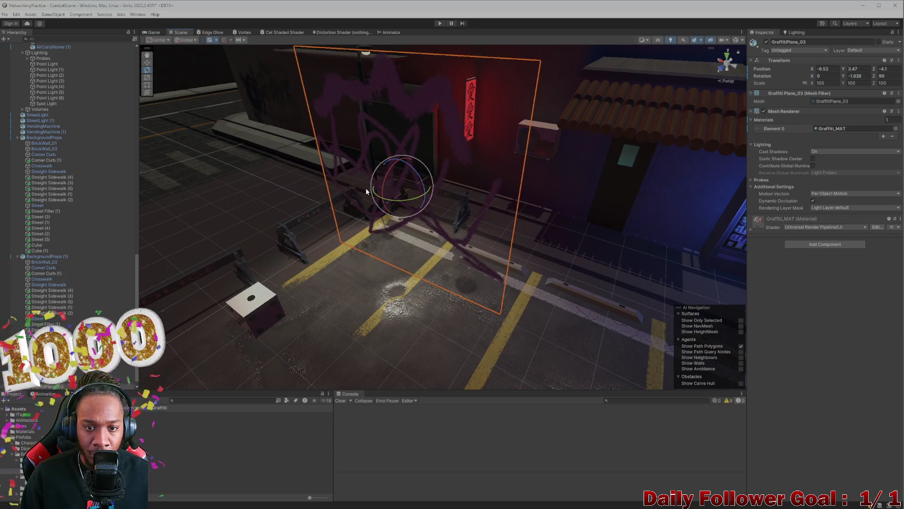
pyautogui.moveTo(391, 201); pyautogui.dragTo(447, 194)
pyautogui.write('0')
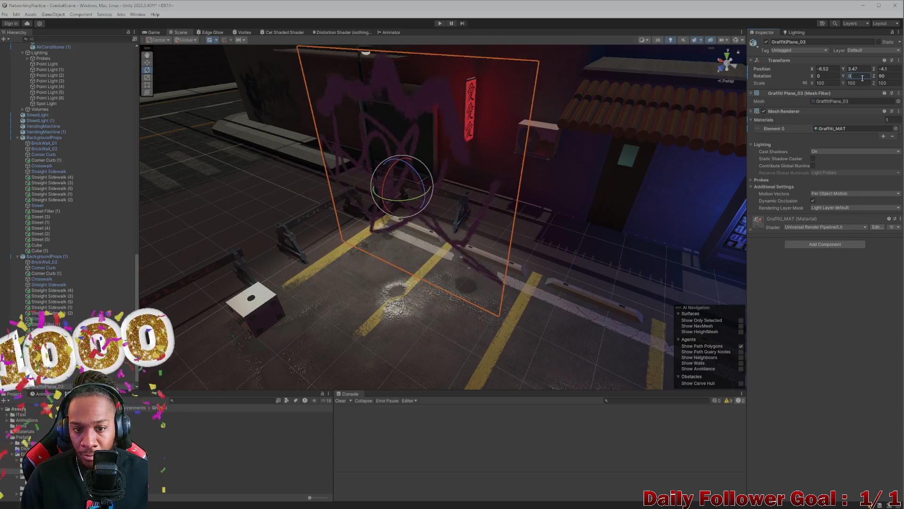
pyautogui.write('w')
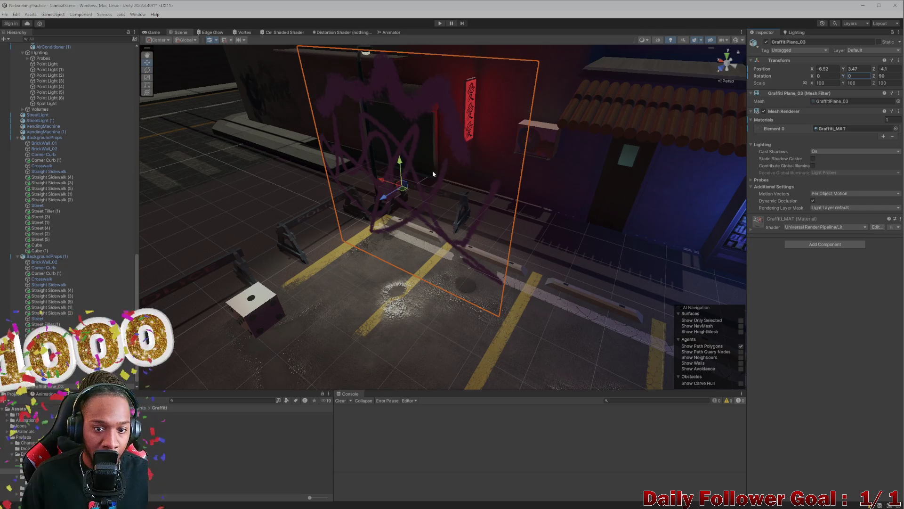
pyautogui.click(398, 165)
# - Lower GraffitiPlane_03 close to the ground in front of the shutter
pyautogui.click(405, 161)
pyautogui.click(410, 154)
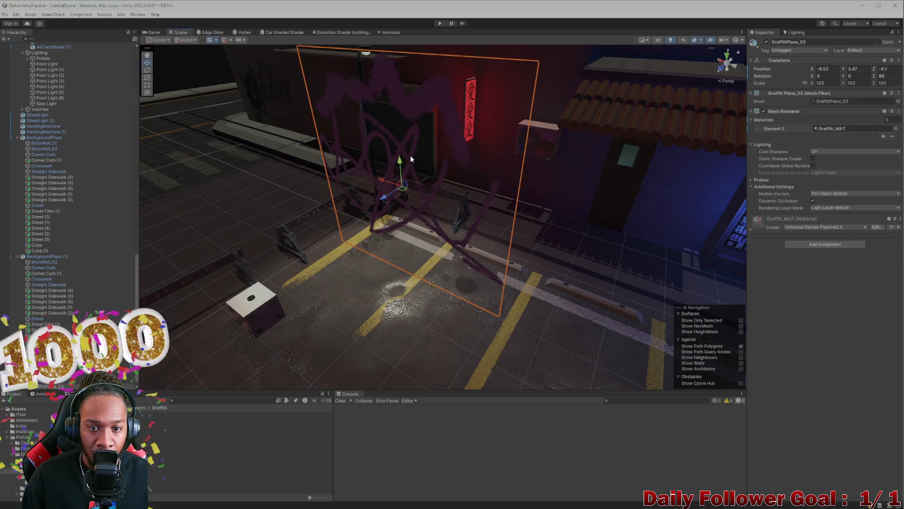
pyautogui.moveTo(402, 163)
pyautogui.mouseDown()
pyautogui.moveTo(408, 284)
pyautogui.moveTo(410, 122)
pyautogui.mouseUp()
pyautogui.moveTo(398, 89)
pyautogui.mouseDown()
pyautogui.moveTo(409, 139)
pyautogui.moveTo(386, 134)
pyautogui.moveTo(417, 163)
pyautogui.moveTo(593, 257)
pyautogui.moveTo(449, 124)
pyautogui.mouseUp()
pyautogui.scroll(5, 497, 245)
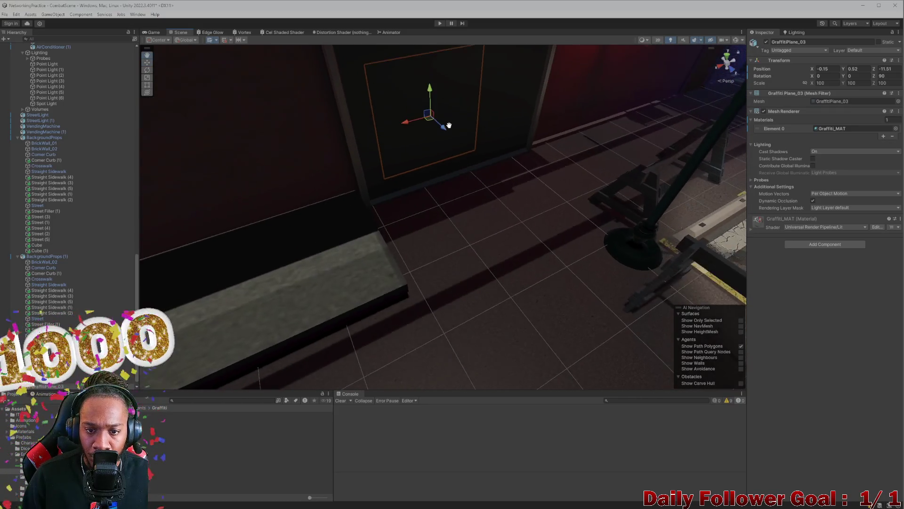
pyautogui.scroll(5, 438, 117)
pyautogui.scroll(-5, 440, 127)
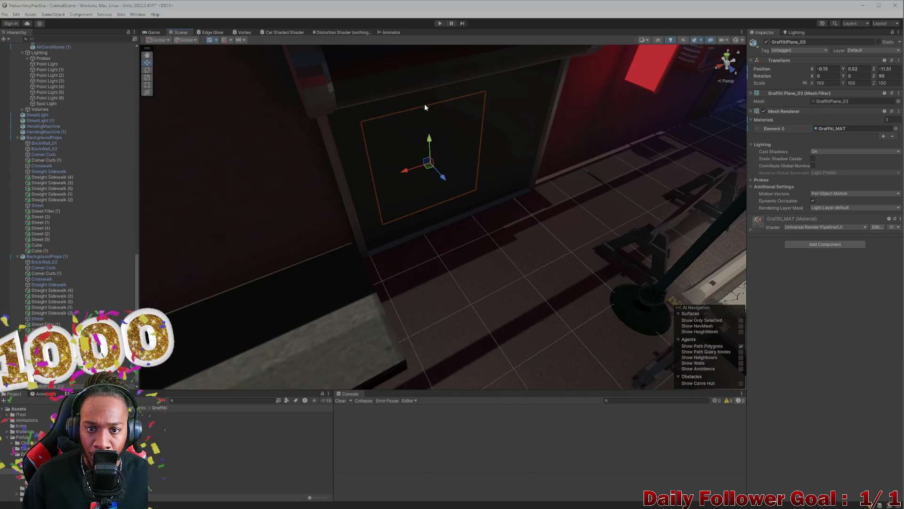
# - Nudge the decal onto the roll-up shutter and orbit to check its placement
pyautogui.moveTo(444, 178); pyautogui.dragTo(459, 198)
pyautogui.moveTo(447, 162)
pyautogui.mouseDown()
pyautogui.moveTo(446, 144)
pyautogui.moveTo(432, 169)
pyautogui.mouseUp()
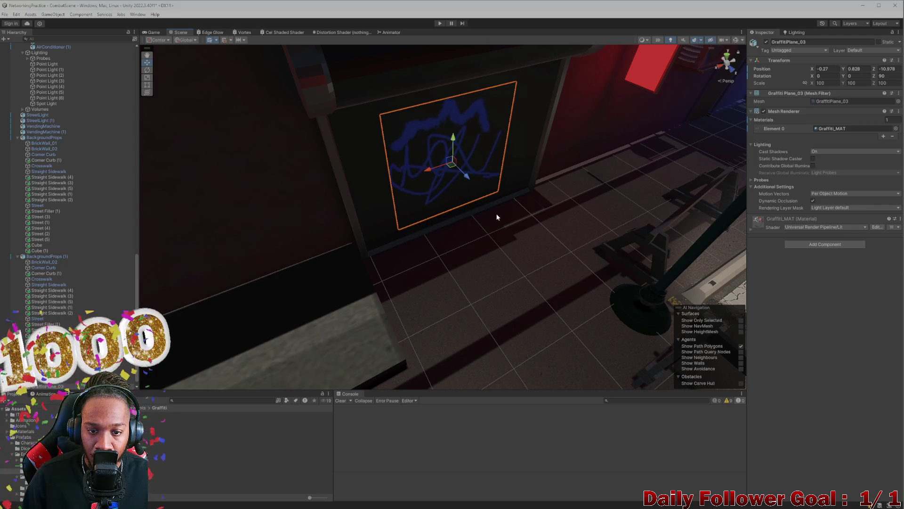
pyautogui.scroll(-5, 497, 217)
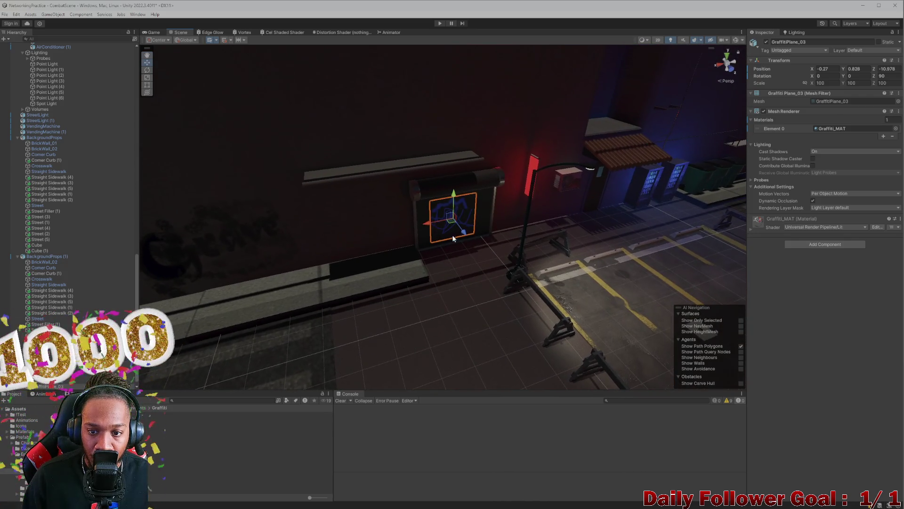
pyautogui.moveTo(444, 240); pyautogui.dragTo(407, 212)
pyautogui.moveTo(424, 166)
pyautogui.mouseDown()
pyautogui.moveTo(428, 186)
pyautogui.moveTo(413, 180)
pyautogui.moveTo(391, 205)
pyautogui.moveTo(143, 159)
pyautogui.mouseUp()
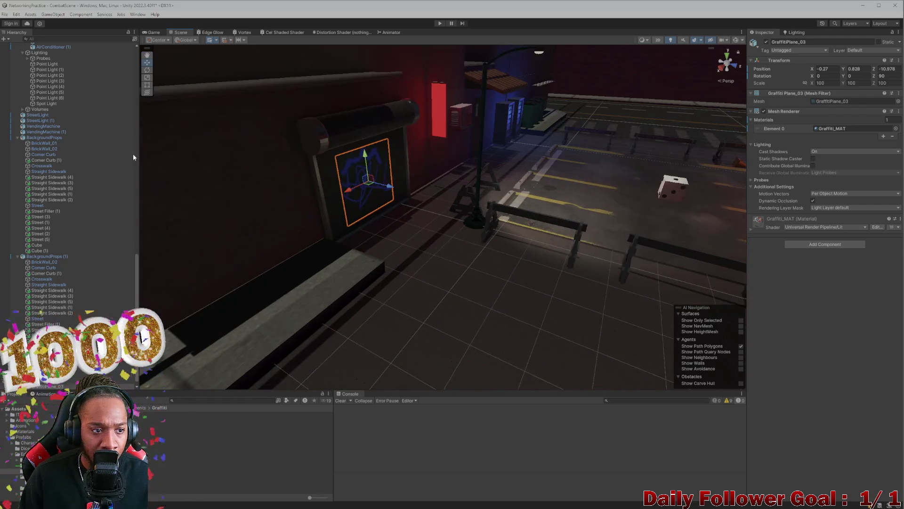
pyautogui.scroll(-1, 31, 246)
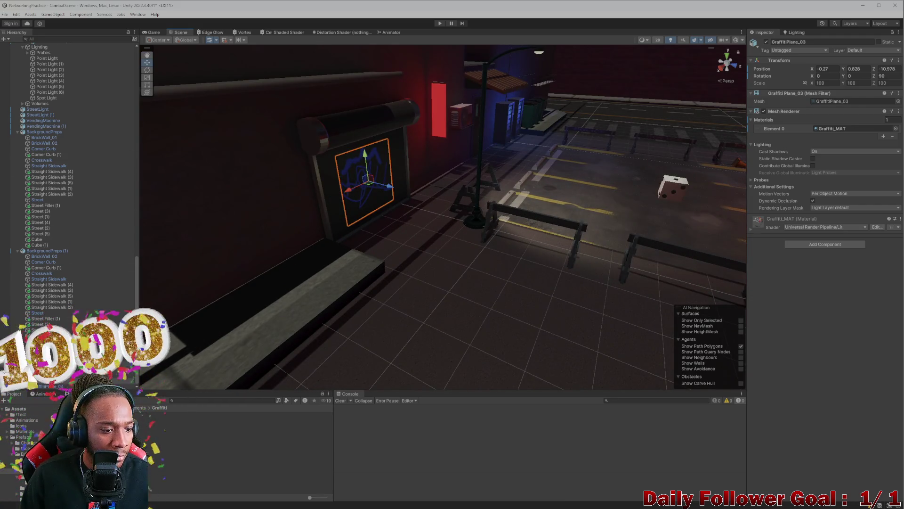
pyautogui.click(47, 369)
pyautogui.press('f')
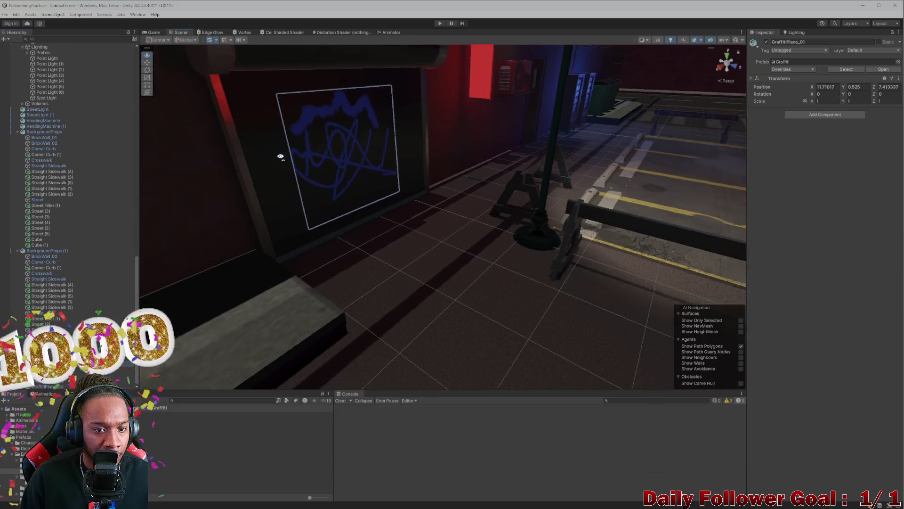
pyautogui.press('f')
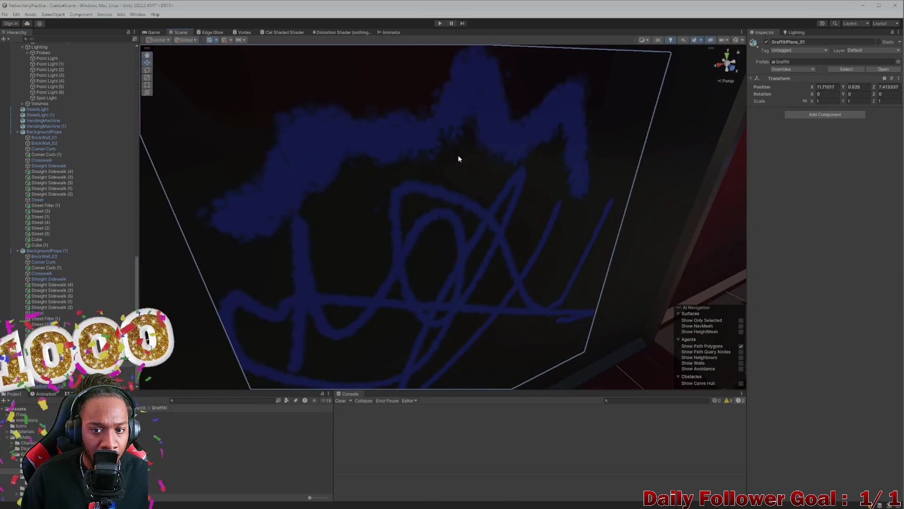
pyautogui.click(374, 150)
pyautogui.scroll(-5, 382, 184)
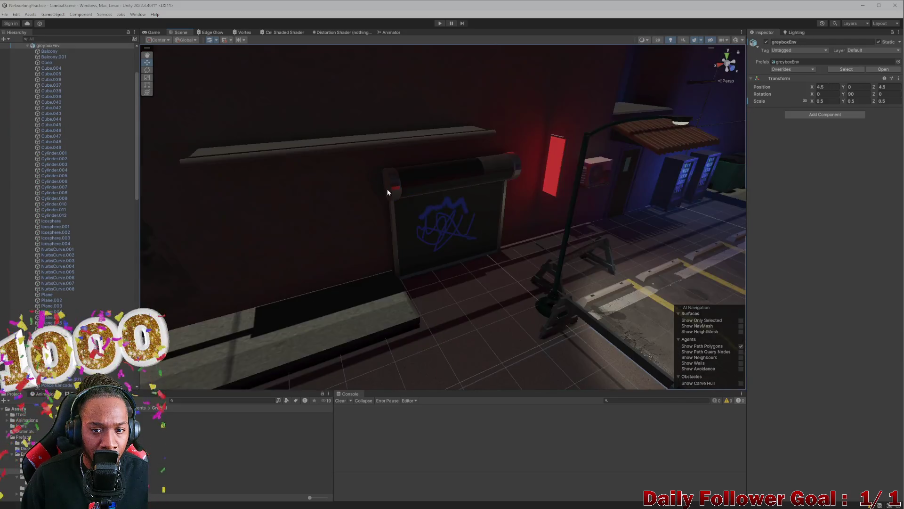
pyautogui.scroll(3, 473, 228)
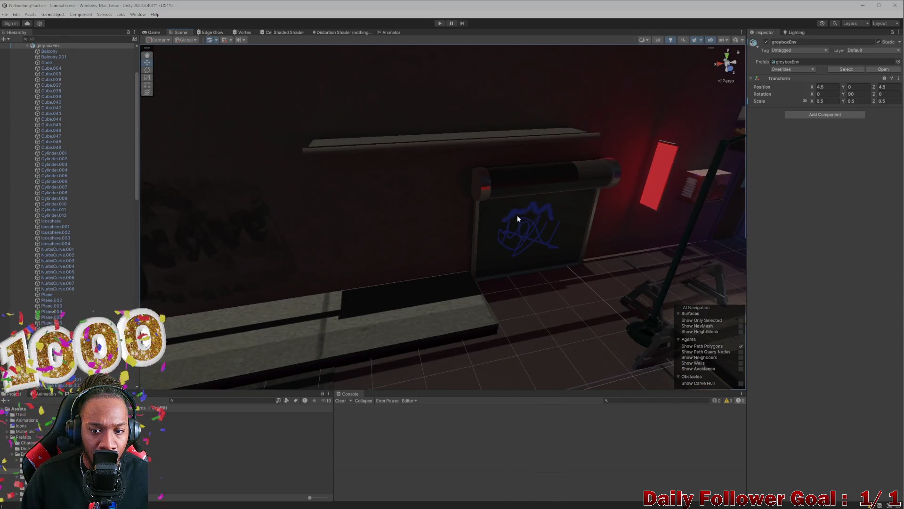
pyautogui.click(517, 216)
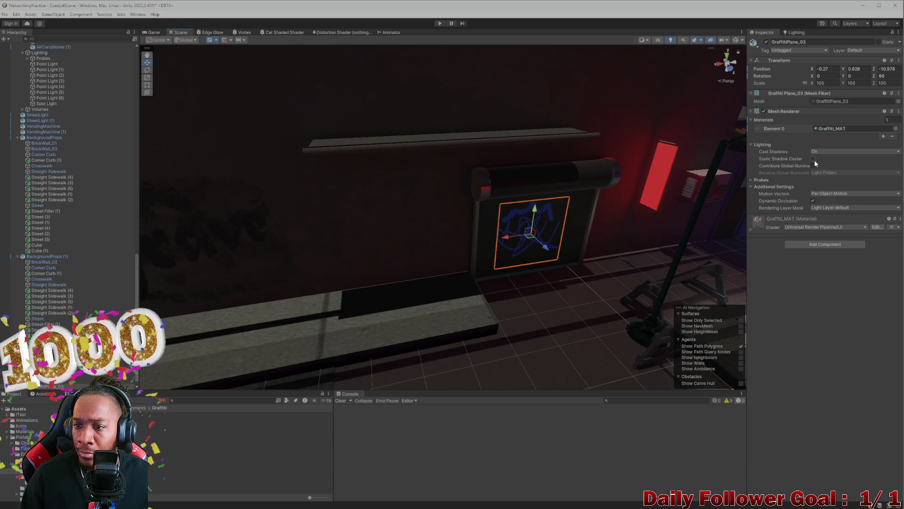
pyautogui.moveTo(626, 192)
pyautogui.mouseDown()
pyautogui.moveTo(535, 203)
pyautogui.moveTo(306, 162)
pyautogui.moveTo(397, 165)
pyautogui.mouseUp()
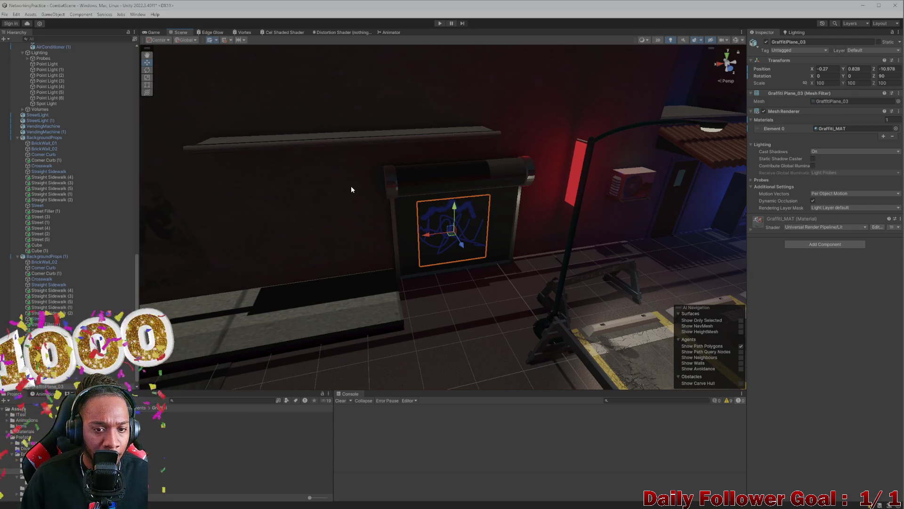
pyautogui.scroll(-1, 75, 268)
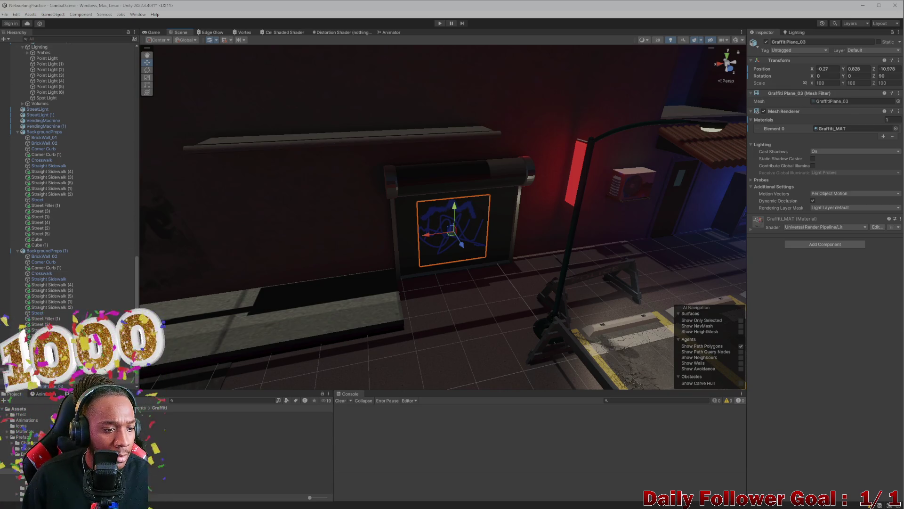
pyautogui.scroll(2, 17, 277)
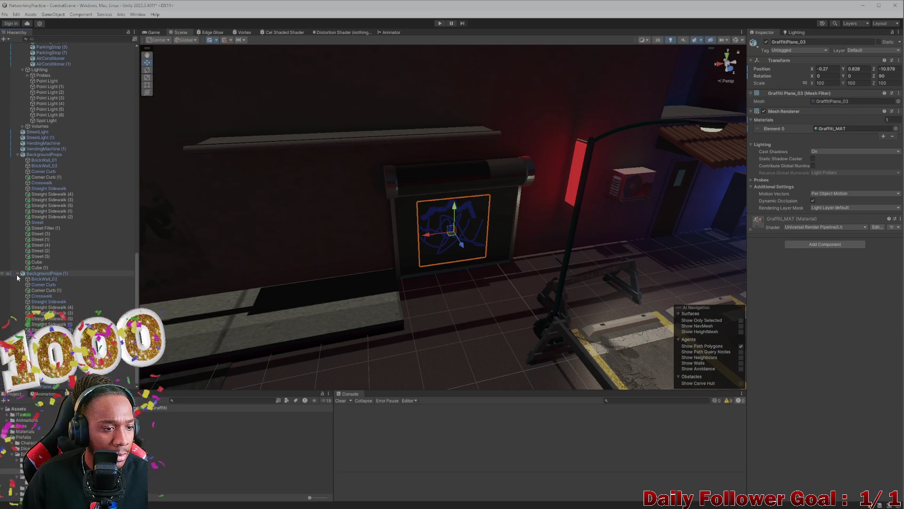
pyautogui.scroll(10, 16, 274)
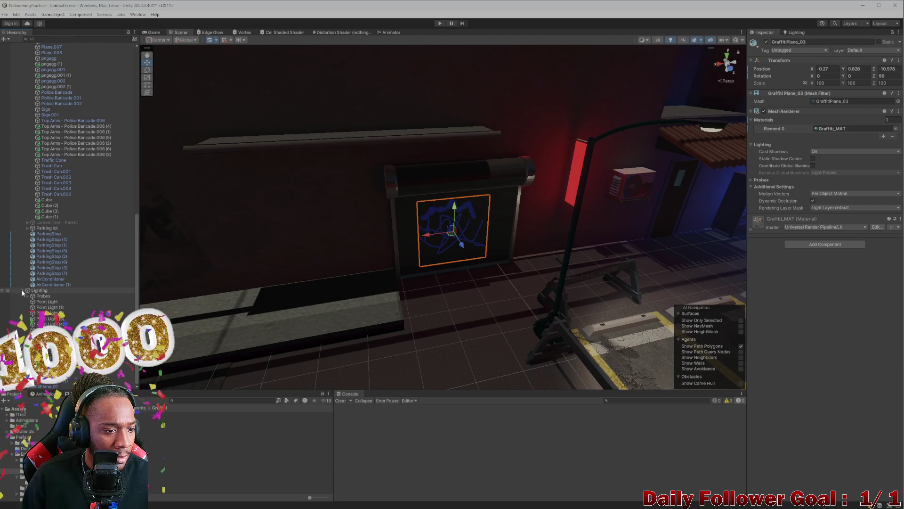
pyautogui.scroll(3, 21, 289)
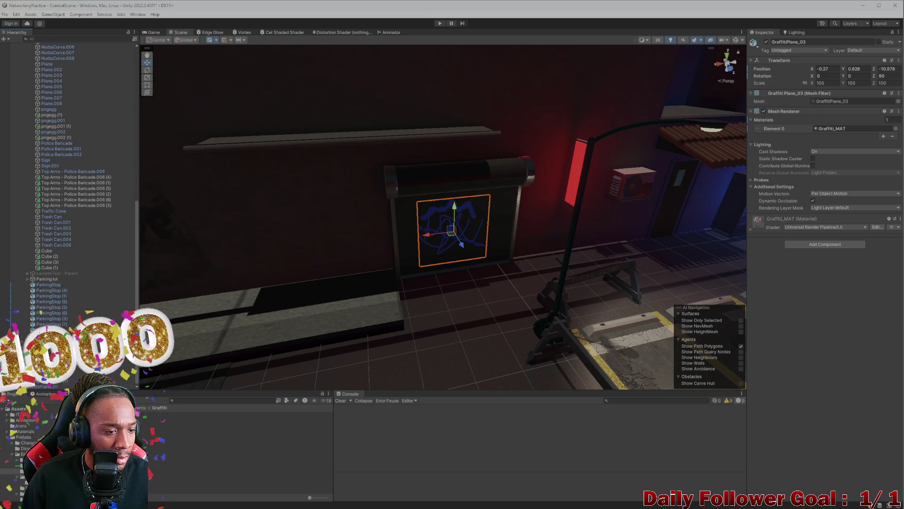
# - Duplicate Spot Light with Ctrl+D and move the copy above the roll-up shutter
pyautogui.scroll(-3, 21, 343)
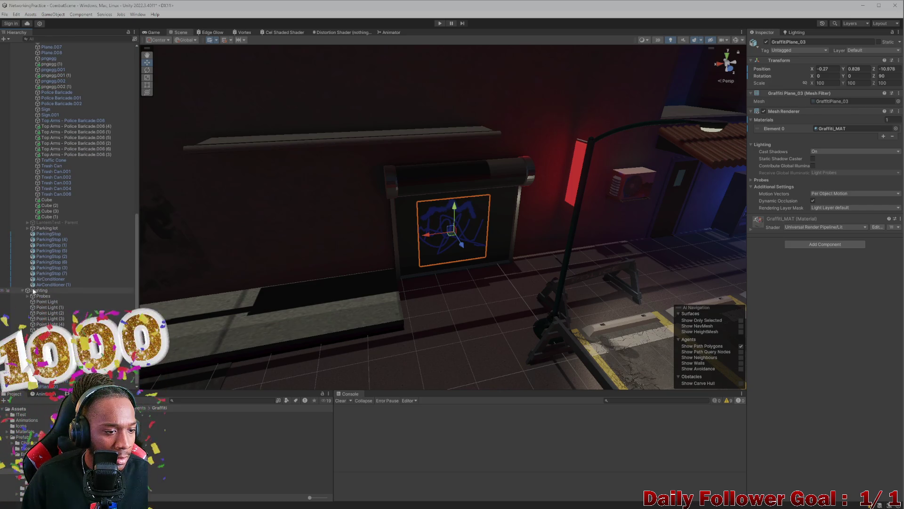
pyautogui.doubleClick(47, 336)
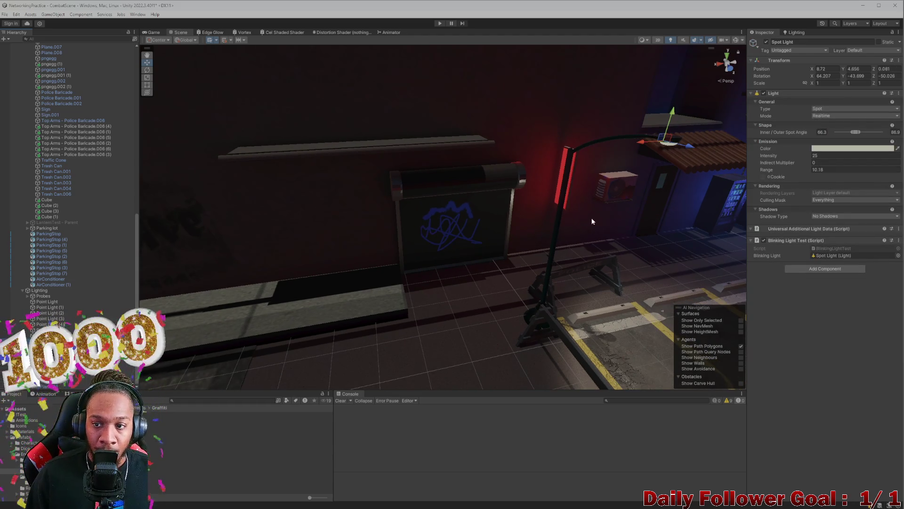
pyautogui.hotkey('ctrl', 'd')
pyautogui.moveTo(661, 140)
pyautogui.mouseDown()
pyautogui.moveTo(656, 164)
pyautogui.moveTo(417, 164)
pyautogui.moveTo(353, 91)
pyautogui.moveTo(391, 126)
pyautogui.mouseUp()
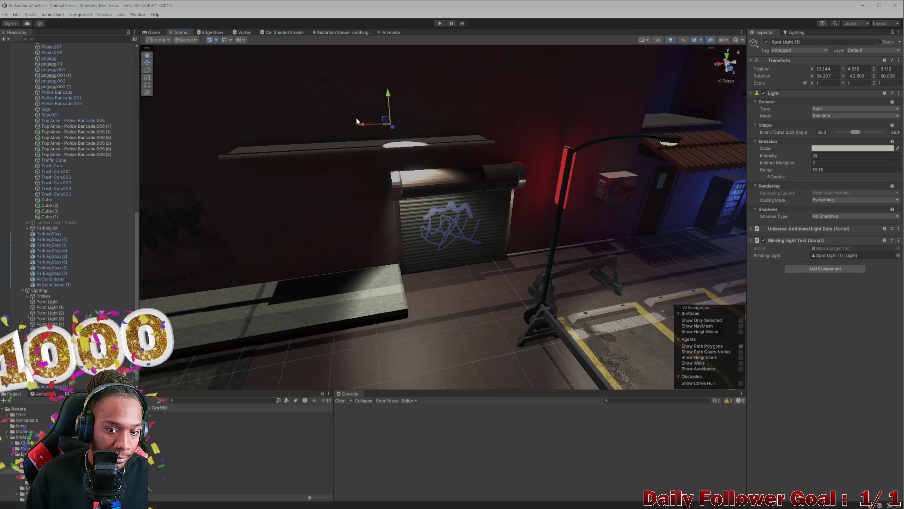
pyautogui.scroll(3, 356, 121)
pyautogui.moveTo(368, 103)
pyautogui.mouseDown()
pyautogui.moveTo(378, 139)
pyautogui.moveTo(392, 103)
pyautogui.moveTo(384, 109)
pyautogui.moveTo(393, 150)
pyautogui.moveTo(413, 146)
pyautogui.moveTo(419, 158)
pyautogui.moveTo(389, 163)
pyautogui.moveTo(394, 171)
pyautogui.mouseUp()
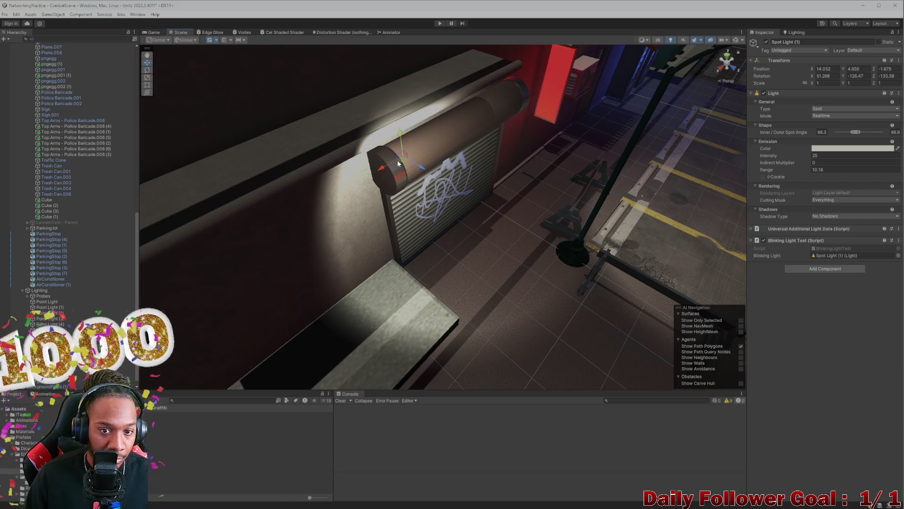
pyautogui.click(403, 164)
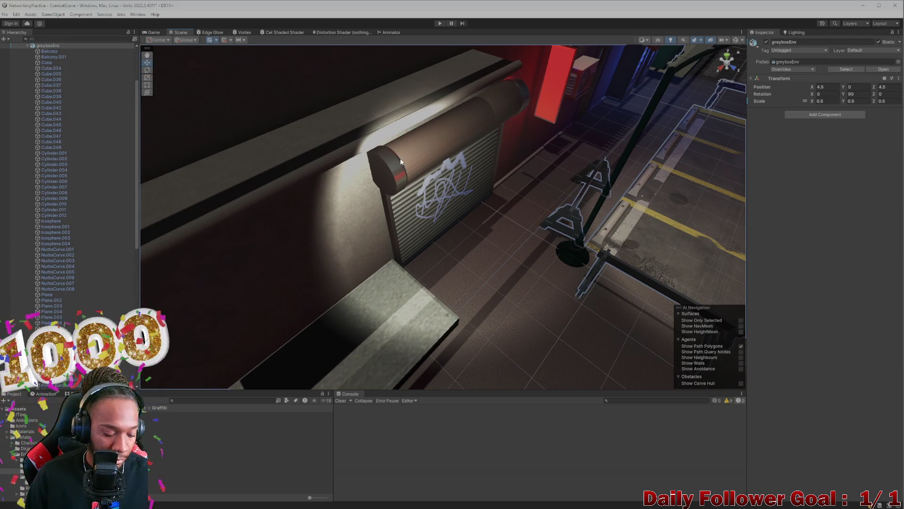
pyautogui.click(400, 161)
pyautogui.moveTo(404, 162)
pyautogui.mouseDown()
pyautogui.moveTo(394, 202)
pyautogui.moveTo(450, 222)
pyautogui.moveTo(448, 142)
pyautogui.moveTo(343, 155)
pyautogui.moveTo(467, 188)
pyautogui.moveTo(426, 134)
pyautogui.moveTo(490, 193)
pyautogui.moveTo(397, 123)
pyautogui.moveTo(375, 136)
pyautogui.moveTo(373, 124)
pyautogui.mouseUp()
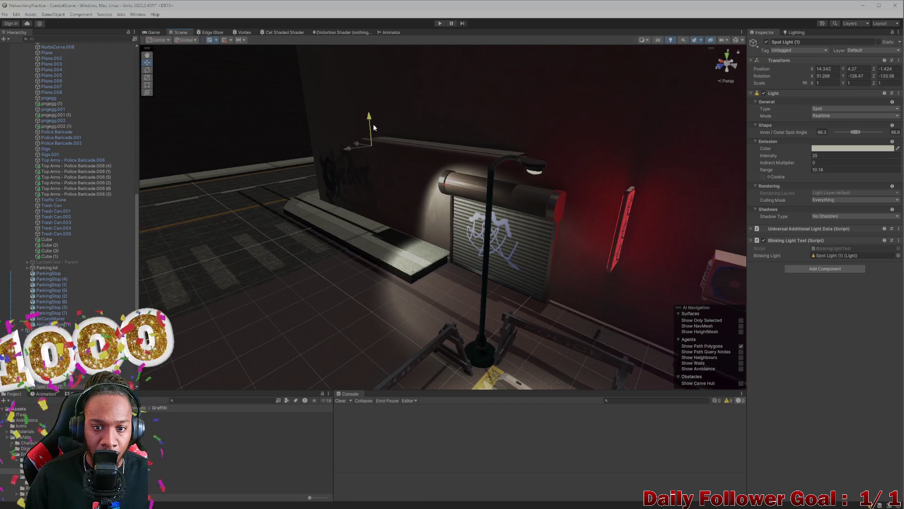
# - Shift Spot Light (1)'s colour to a pale, cooler blue tint
pyautogui.click(833, 148)
pyautogui.moveTo(498, 264); pyautogui.dragTo(479, 194)
pyautogui.click(836, 148)
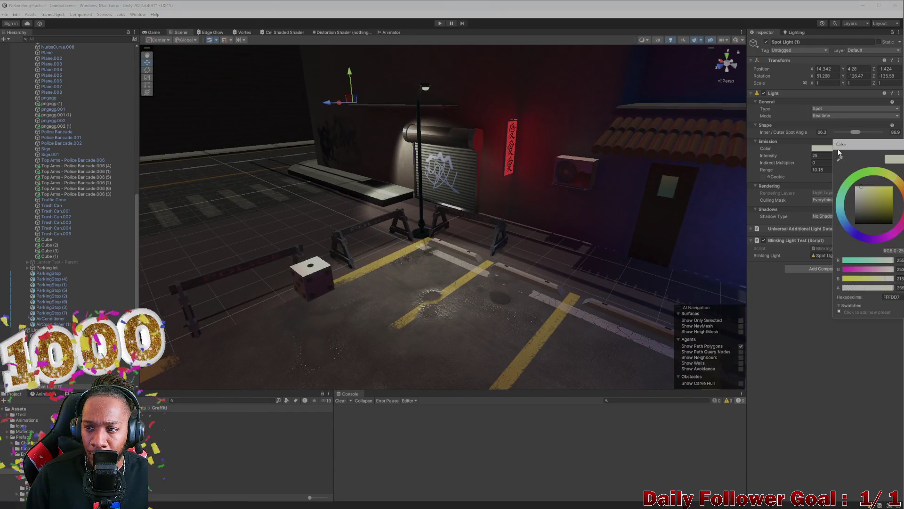
pyautogui.moveTo(856, 223); pyautogui.dragTo(848, 228)
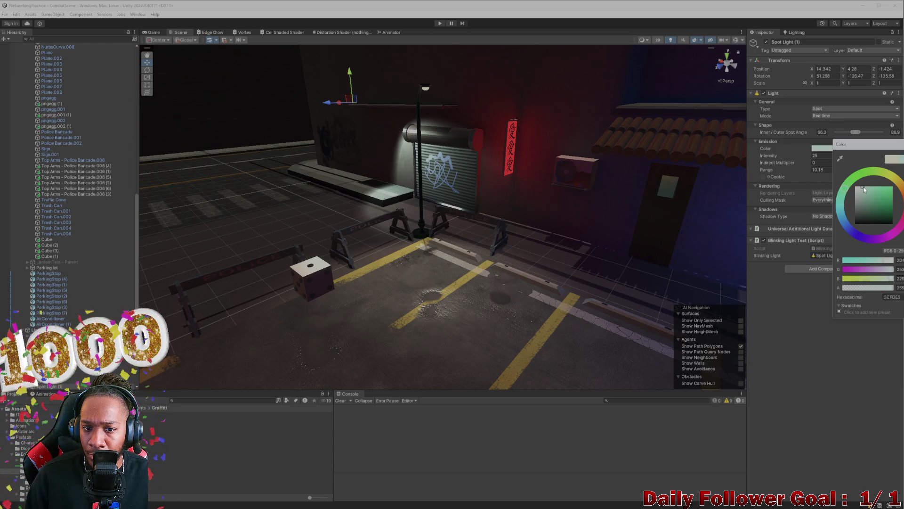
pyautogui.moveTo(377, 203)
pyautogui.mouseDown()
pyautogui.moveTo(500, 203)
pyautogui.moveTo(485, 166)
pyautogui.moveTo(471, 168)
pyautogui.mouseUp()
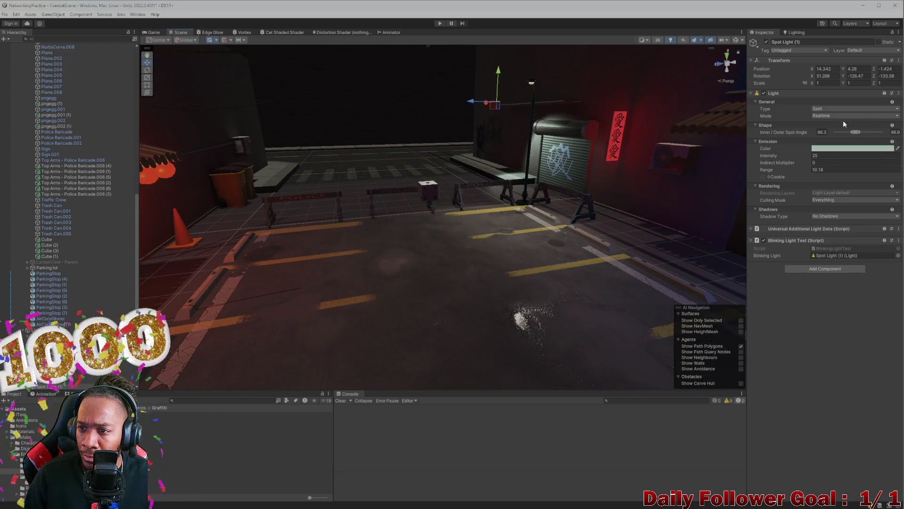
# - Lower the spotlight's intensity from 25 to 12.3
pyautogui.moveTo(804, 157); pyautogui.dragTo(786, 160)
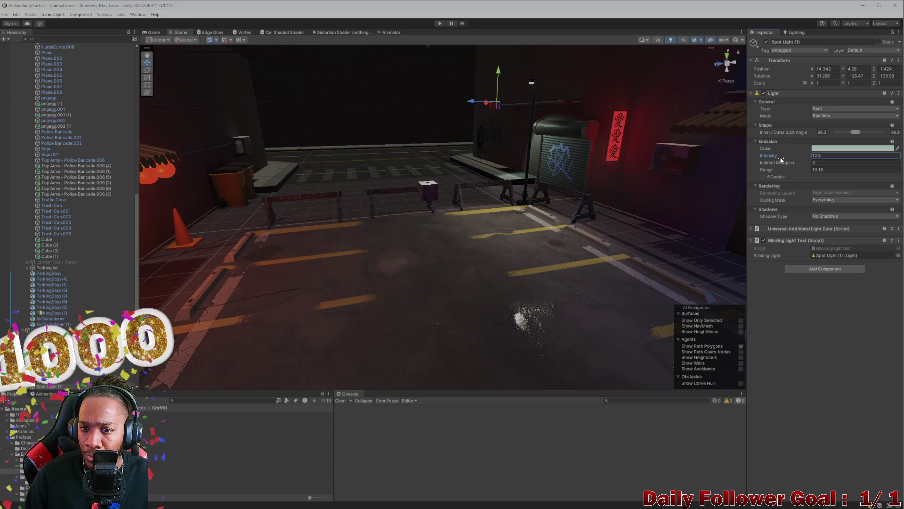
pyautogui.moveTo(521, 205)
pyautogui.mouseDown()
pyautogui.moveTo(512, 184)
pyautogui.moveTo(524, 145)
pyautogui.moveTo(508, 163)
pyautogui.mouseUp()
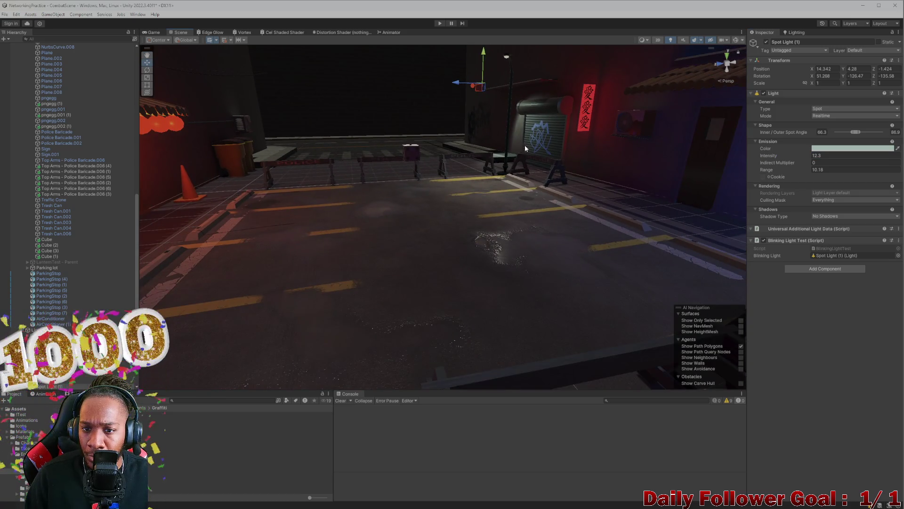
pyautogui.scroll(2, 508, 163)
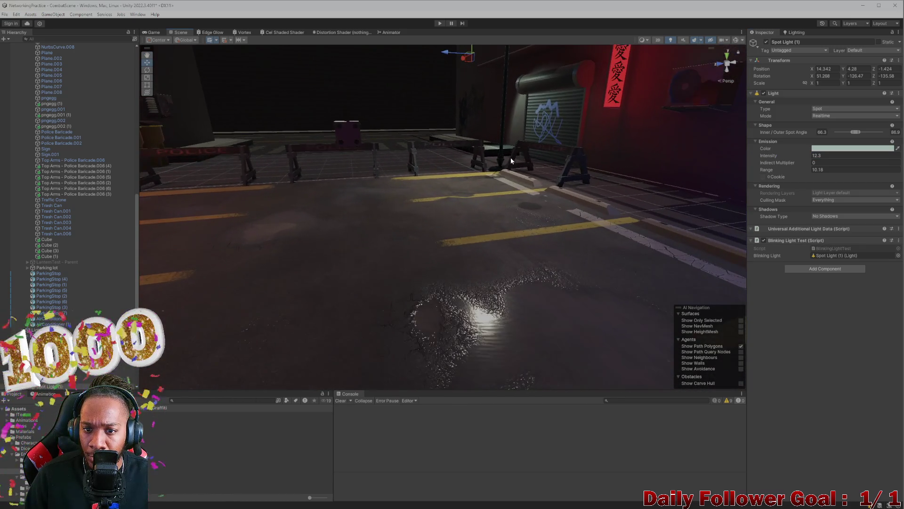
pyautogui.scroll(-3, 501, 159)
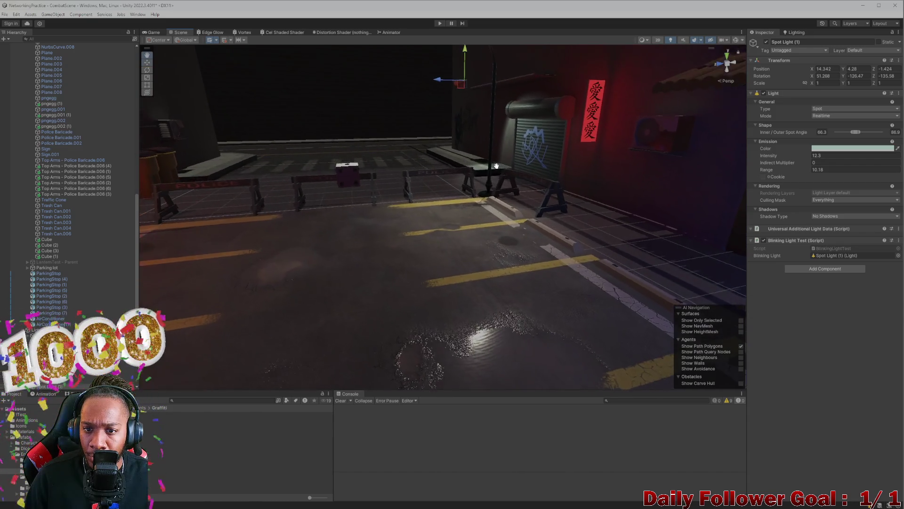
pyautogui.moveTo(505, 159)
pyautogui.mouseDown()
pyautogui.moveTo(442, 153)
pyautogui.moveTo(521, 187)
pyautogui.moveTo(481, 218)
pyautogui.moveTo(446, 162)
pyautogui.moveTo(463, 126)
pyautogui.mouseUp()
# - Select GraffitiPlane_03 and slide it sideways along the wall
pyautogui.click(463, 126)
pyautogui.click(462, 137)
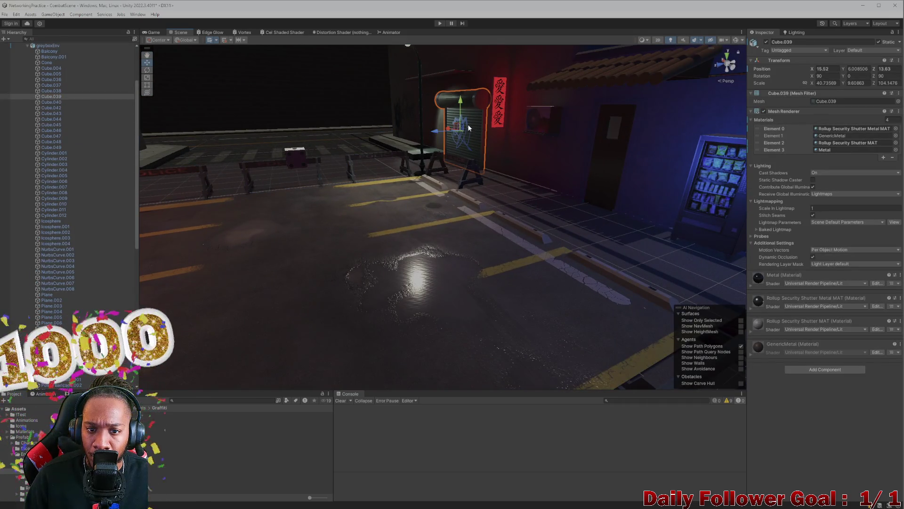
pyautogui.click(465, 123)
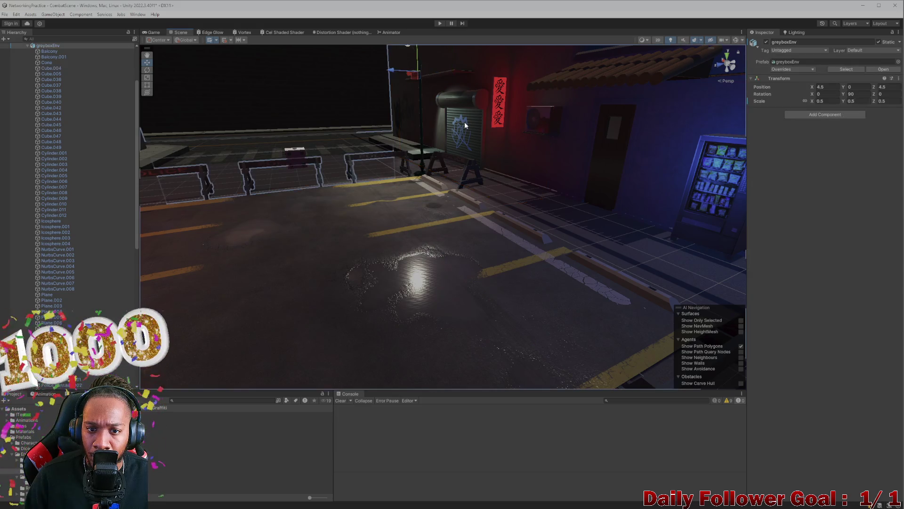
pyautogui.click(464, 121)
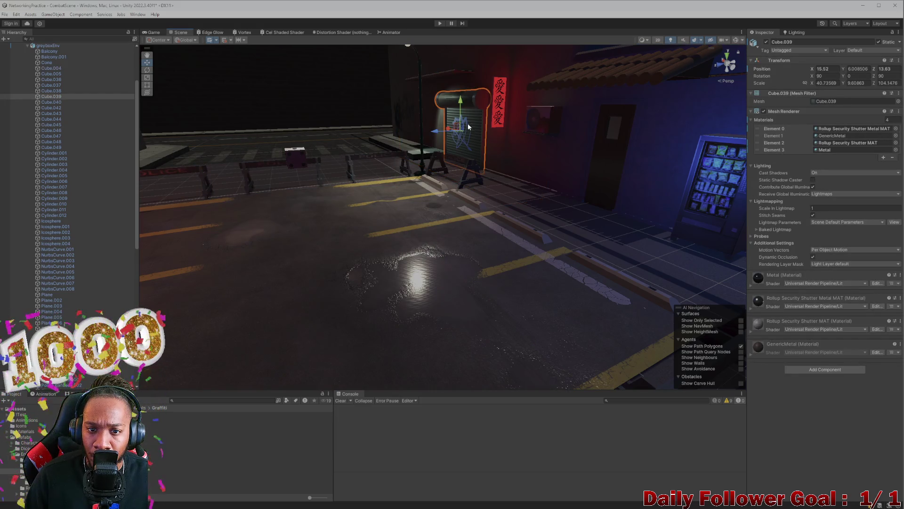
pyautogui.click(466, 123)
pyautogui.moveTo(447, 132)
pyautogui.mouseDown()
pyautogui.moveTo(454, 159)
pyautogui.moveTo(451, 114)
pyautogui.moveTo(504, 137)
pyautogui.mouseUp()
pyautogui.scroll(10, 499, 133)
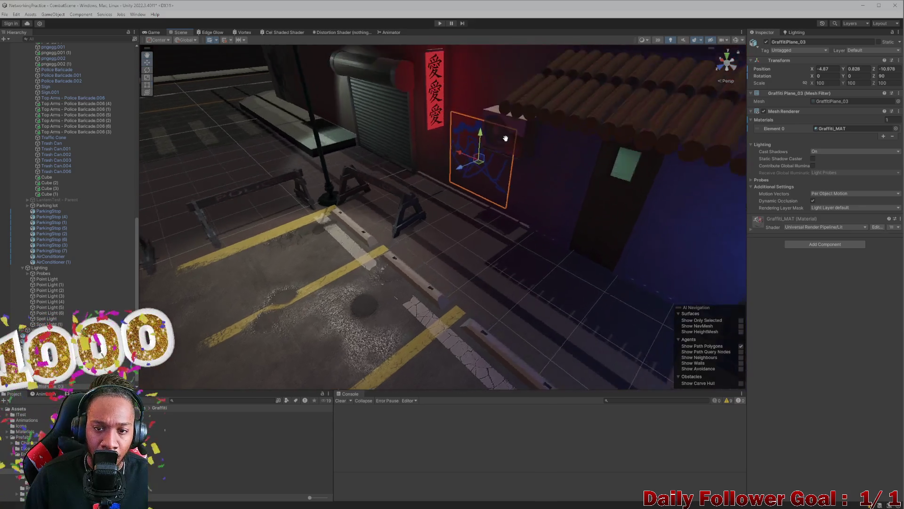
# - Scale GraffitiPlane_03 down to 65.529
pyautogui.press('e')
pyautogui.moveTo(349, 146)
pyautogui.mouseDown()
pyautogui.moveTo(487, 187)
pyautogui.moveTo(541, 147)
pyautogui.mouseUp()
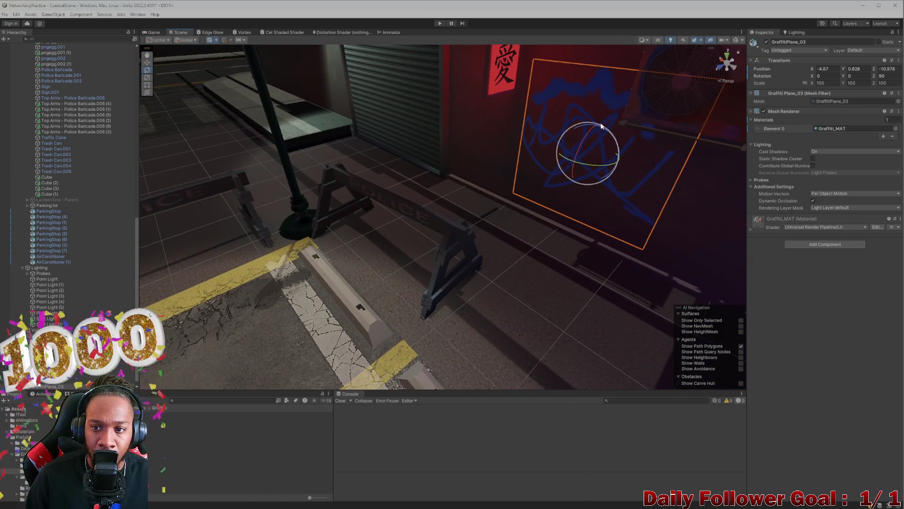
pyautogui.press('r')
pyautogui.moveTo(589, 153)
pyautogui.mouseDown()
pyautogui.moveTo(584, 148)
pyautogui.moveTo(615, 168)
pyautogui.moveTo(581, 193)
pyautogui.moveTo(541, 174)
pyautogui.mouseUp()
# - Push the decal flush against the red-lit wall at -4.87, 0.519, -11.091
pyautogui.press('w')
pyautogui.moveTo(580, 128); pyautogui.dragTo(592, 137)
pyautogui.scroll(-3, 522, 168)
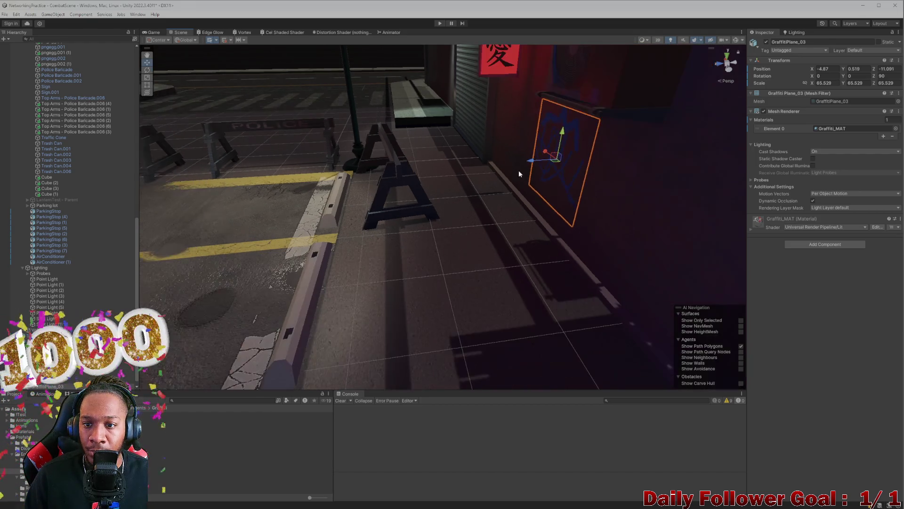
pyautogui.click(530, 194)
pyautogui.moveTo(530, 194)
pyautogui.mouseDown()
pyautogui.moveTo(477, 212)
pyautogui.moveTo(440, 186)
pyautogui.moveTo(363, 193)
pyautogui.moveTo(577, 203)
pyautogui.moveTo(402, 219)
pyautogui.moveTo(568, 177)
pyautogui.mouseUp()
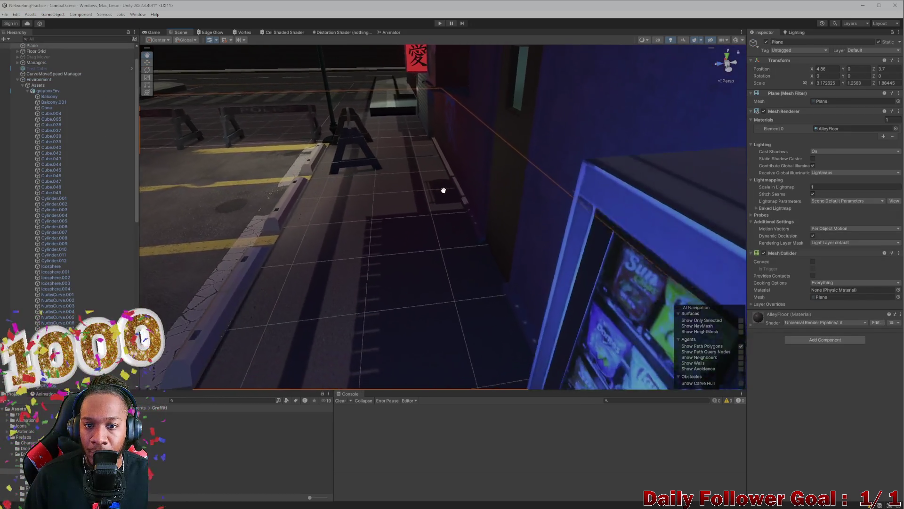
pyautogui.click(549, 176)
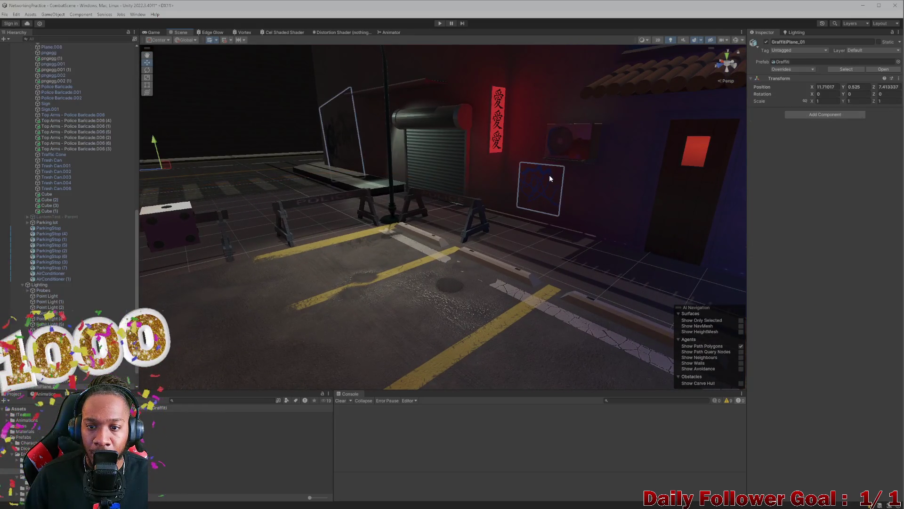
# - Select GraffitiPlane_03 and tilt it slightly on the wall
pyautogui.click(554, 176)
pyautogui.click(548, 176)
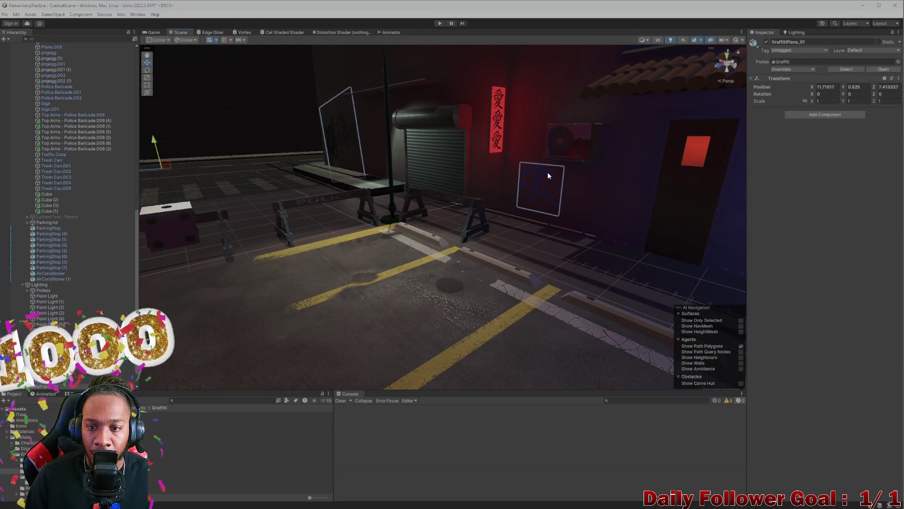
pyautogui.click(548, 175)
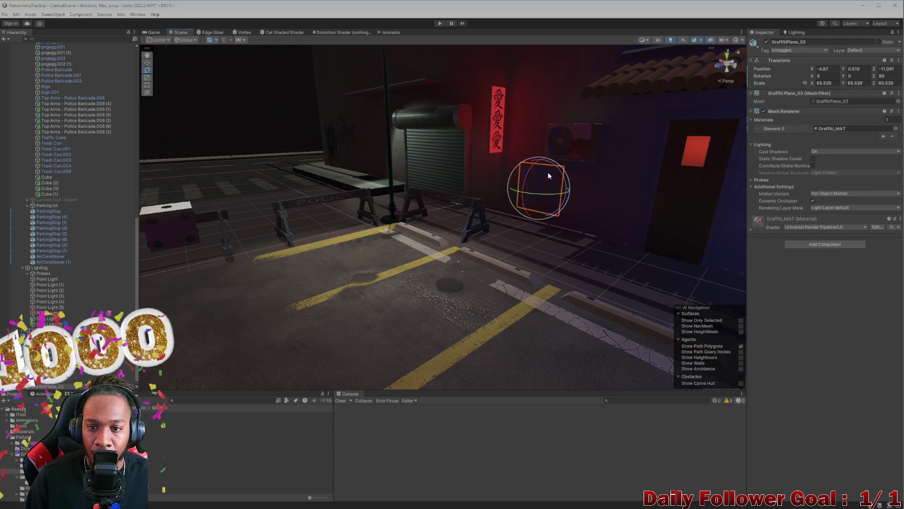
pyautogui.moveTo(558, 170); pyautogui.dragTo(560, 178)
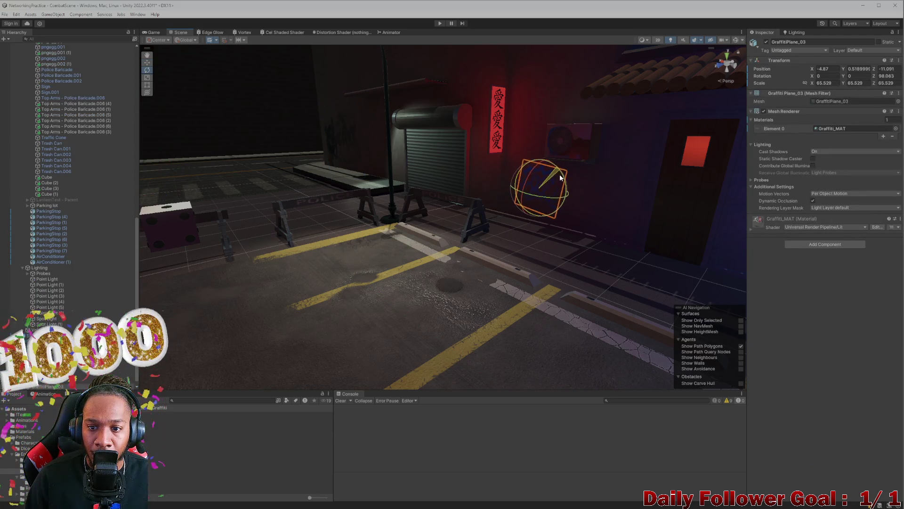
# - Switch Spot Light (1)'s Mode from Realtime to Baked, keeping its Spot type
pyautogui.click(488, 224)
pyautogui.moveTo(488, 221)
pyautogui.mouseDown()
pyautogui.moveTo(431, 199)
pyautogui.moveTo(336, 229)
pyautogui.moveTo(528, 219)
pyautogui.moveTo(562, 198)
pyautogui.moveTo(575, 156)
pyautogui.moveTo(561, 135)
pyautogui.mouseUp()
pyautogui.click(736, 40)
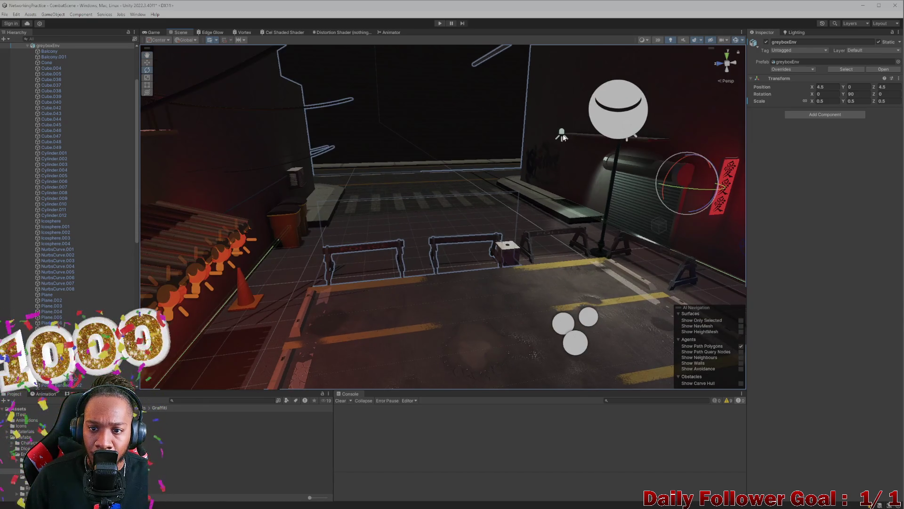
pyautogui.click(562, 136)
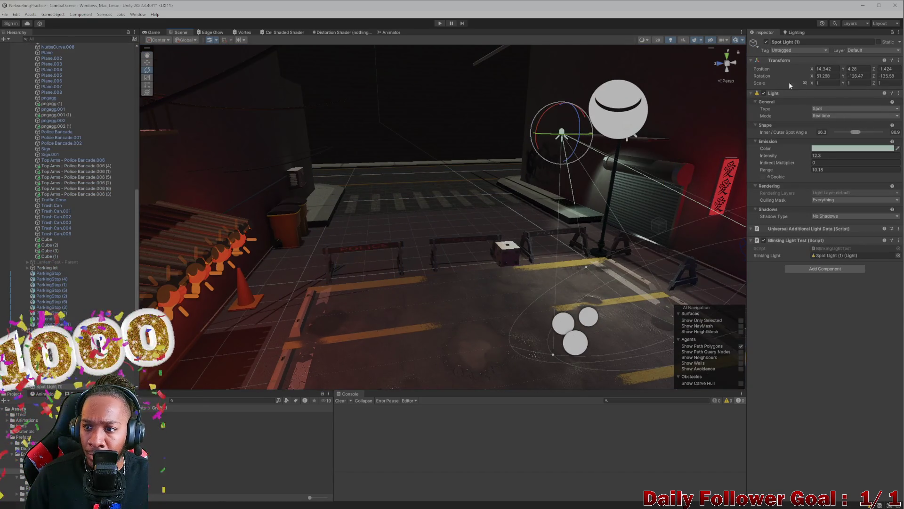
pyautogui.click(832, 109)
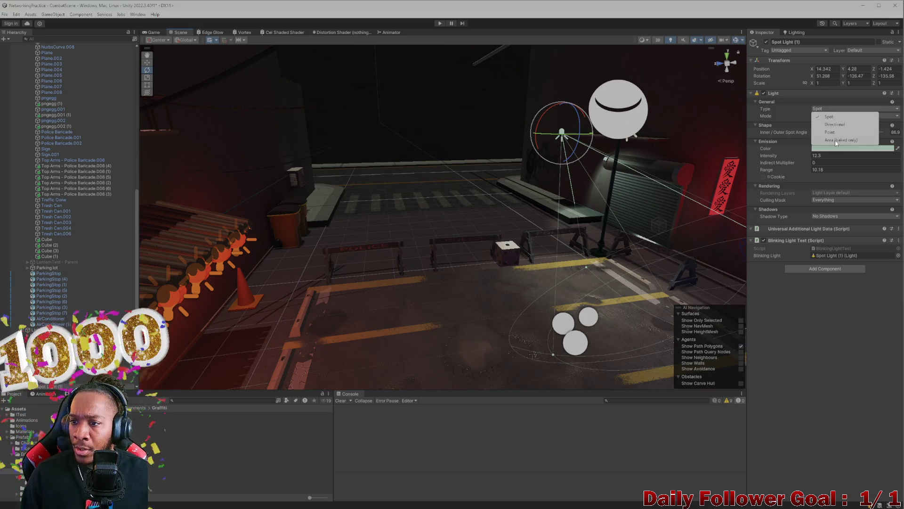
pyautogui.click(838, 117)
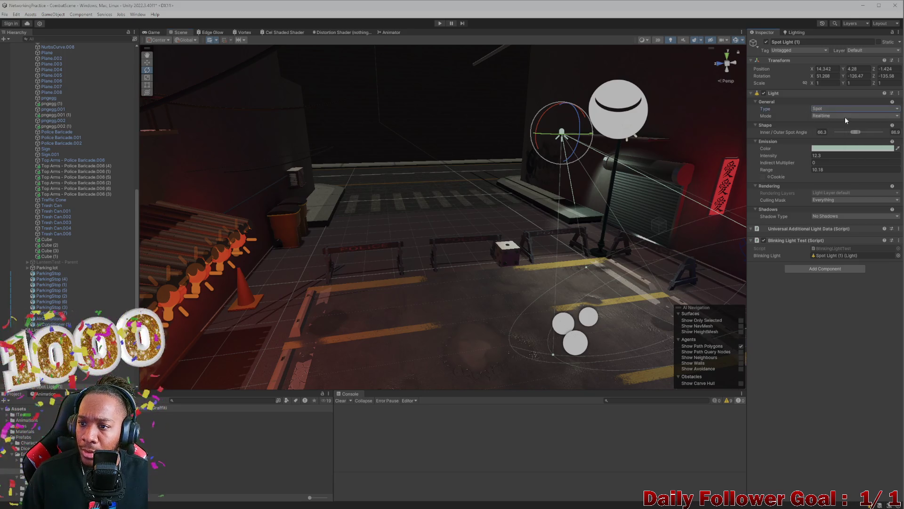
pyautogui.click(828, 139)
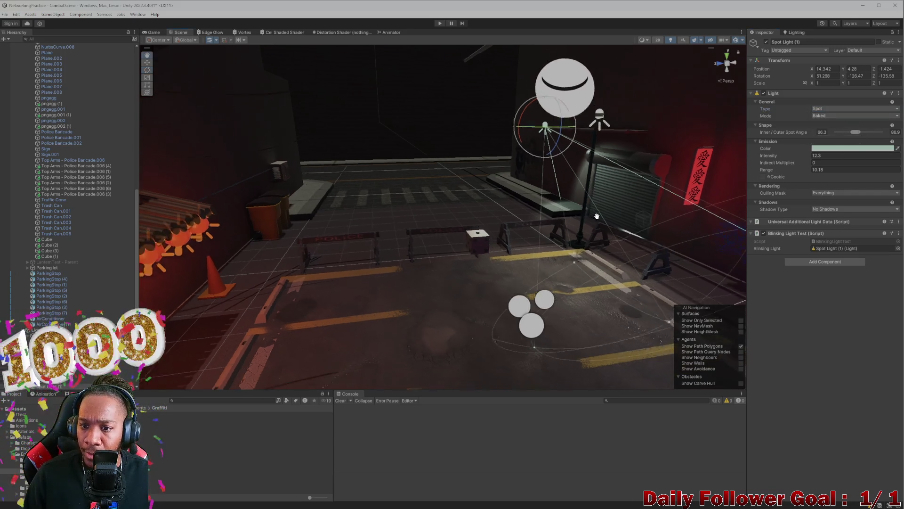
pyautogui.scroll(10, 510, 223)
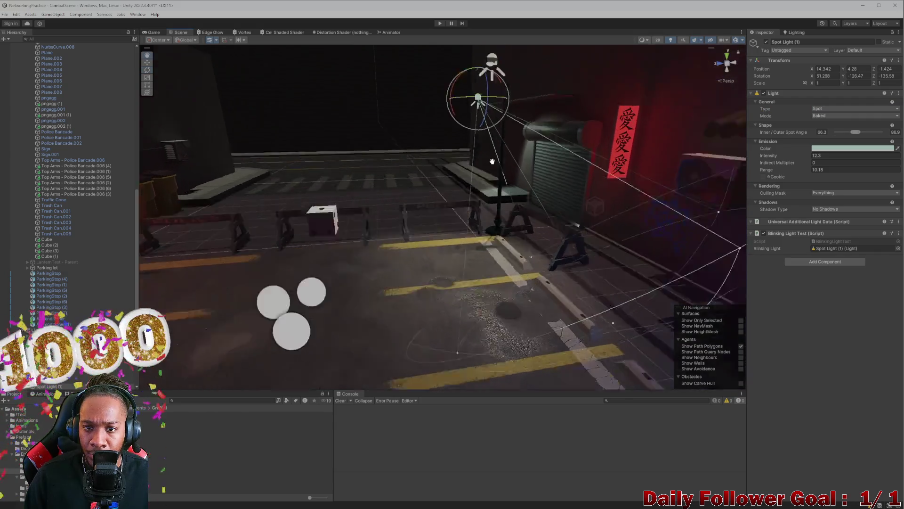
pyautogui.moveTo(436, 206)
pyautogui.mouseDown()
pyautogui.moveTo(632, 266)
pyautogui.moveTo(473, 270)
pyautogui.moveTo(429, 244)
pyautogui.moveTo(486, 232)
pyautogui.moveTo(443, 264)
pyautogui.moveTo(543, 250)
pyautogui.moveTo(586, 270)
pyautogui.moveTo(499, 242)
pyautogui.moveTo(400, 234)
pyautogui.moveTo(484, 218)
pyautogui.moveTo(450, 202)
pyautogui.moveTo(540, 198)
pyautogui.moveTo(417, 196)
pyautogui.moveTo(452, 208)
pyautogui.moveTo(401, 221)
pyautogui.moveTo(512, 215)
pyautogui.moveTo(399, 177)
pyautogui.moveTo(421, 187)
pyautogui.moveTo(391, 190)
pyautogui.moveTo(370, 174)
pyautogui.mouseUp()
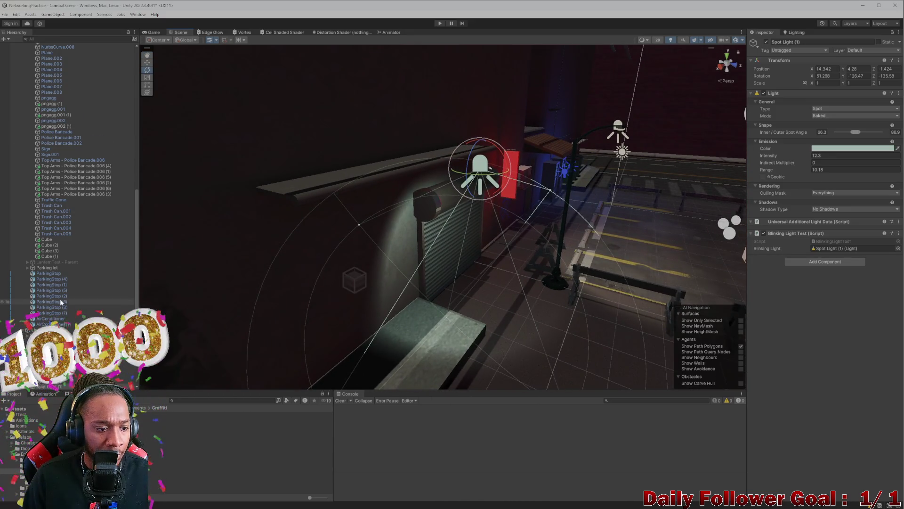
# - Select the eight ParkingStop objects and collapse the Parking lot group in the Hierarchy
pyautogui.scroll(-4, 108, 198)
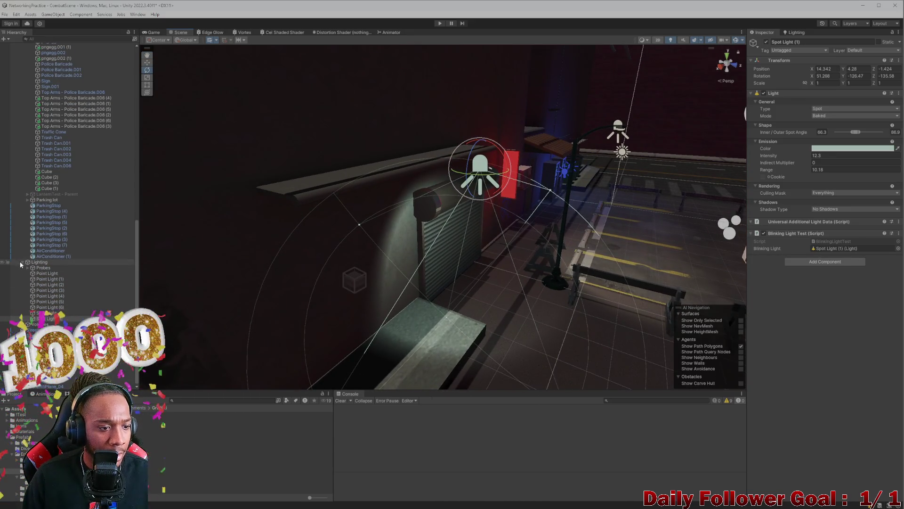
pyautogui.scroll(3, 64, 306)
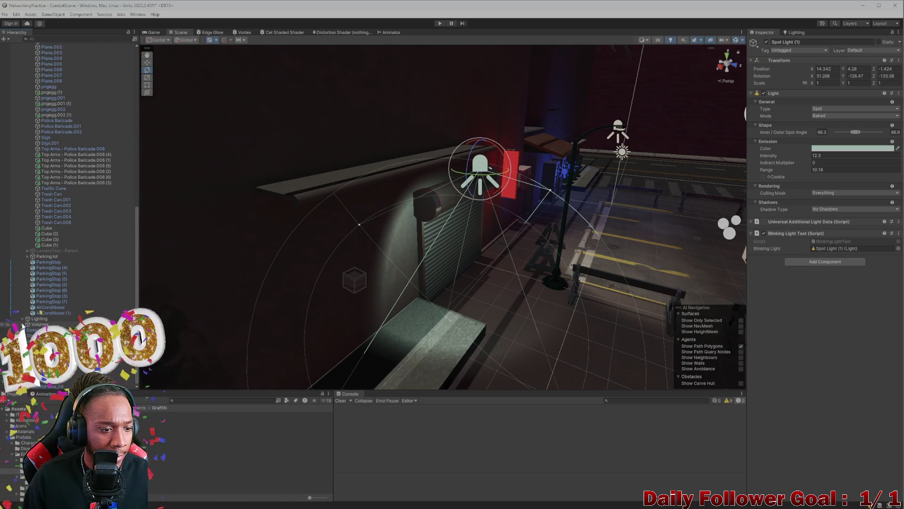
pyautogui.click(47, 329)
pyautogui.scroll(1, 31, 283)
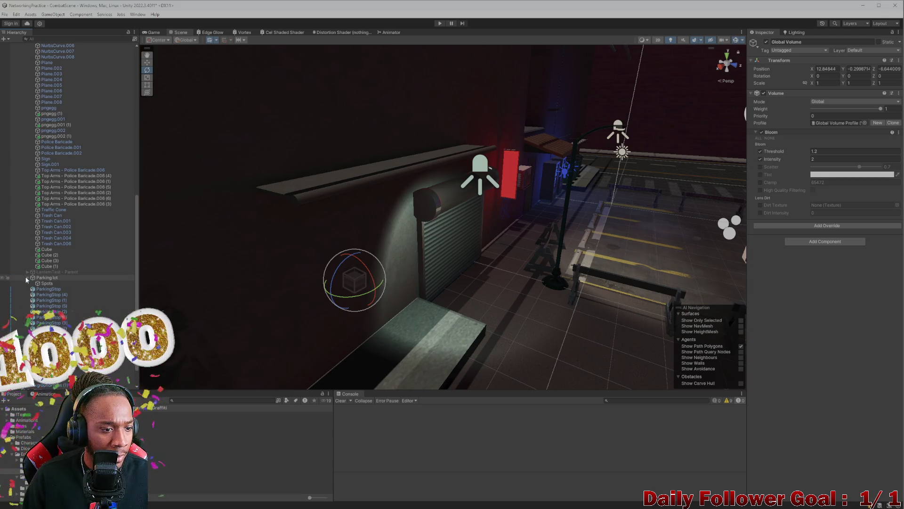
pyautogui.scroll(-1, 28, 277)
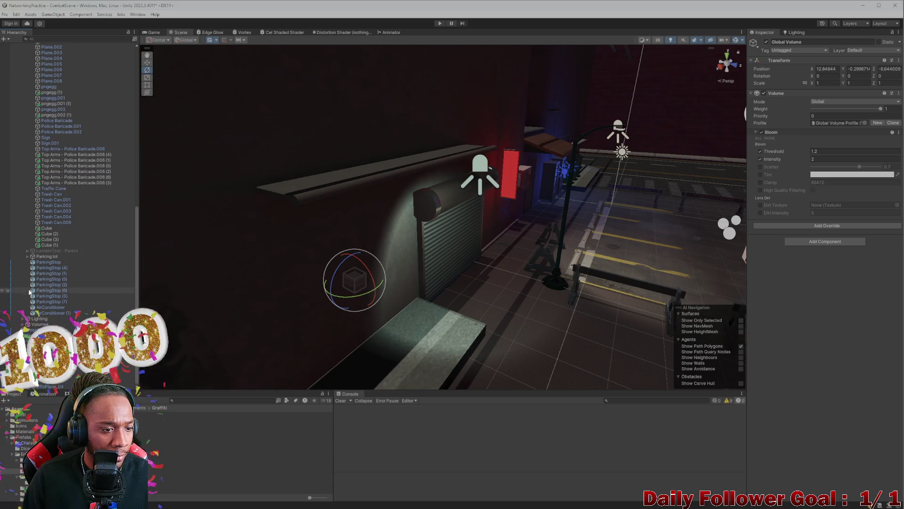
pyautogui.click(45, 262)
pyautogui.keyDown('shift'); pyautogui.click(51, 302); pyautogui.keyUp('shift')
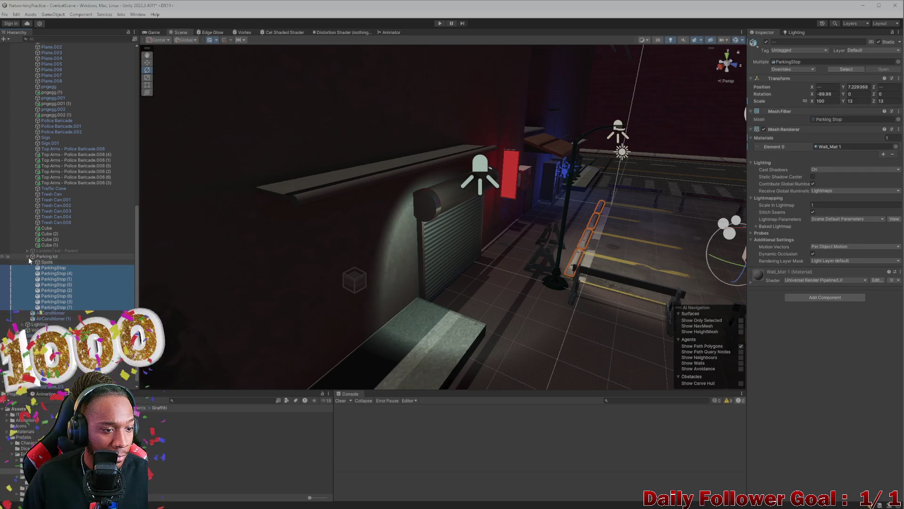
pyautogui.moveTo(45, 262); pyautogui.dragTo(46, 264)
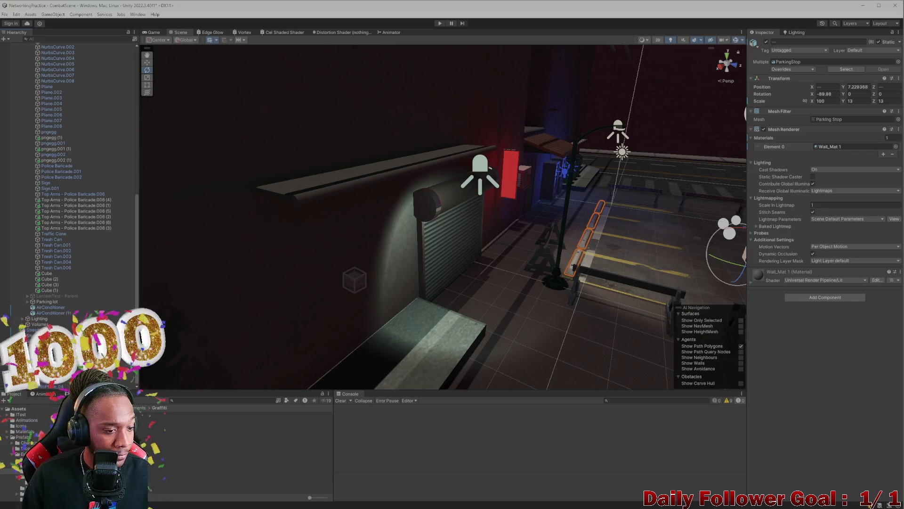
pyautogui.click(51, 363)
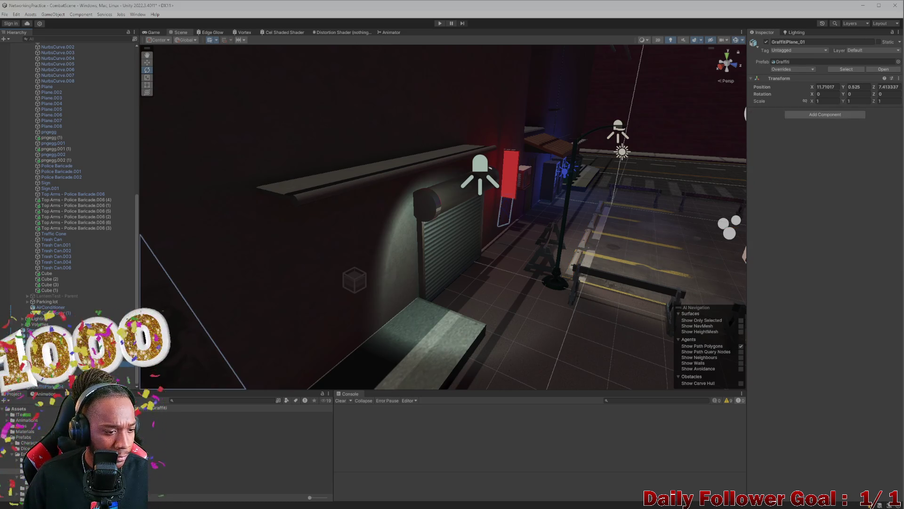
pyautogui.scroll(2, 69, 191)
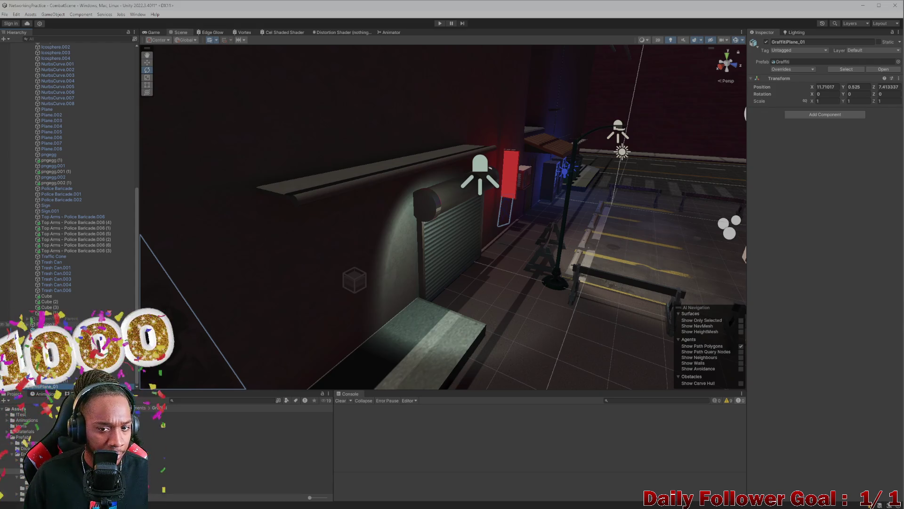
pyautogui.scroll(15, 67, 230)
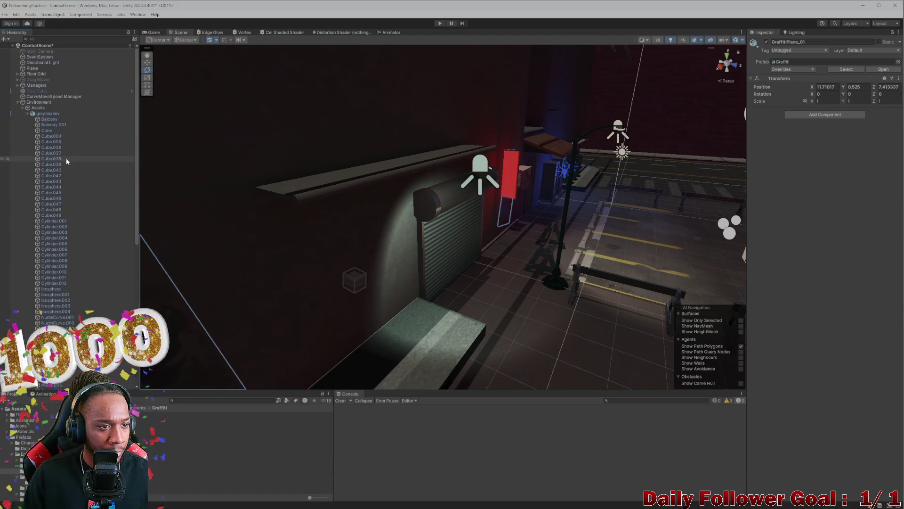
# - Collapse greyboxEnv, then create a trial empty object and delete it
pyautogui.click(27, 113)
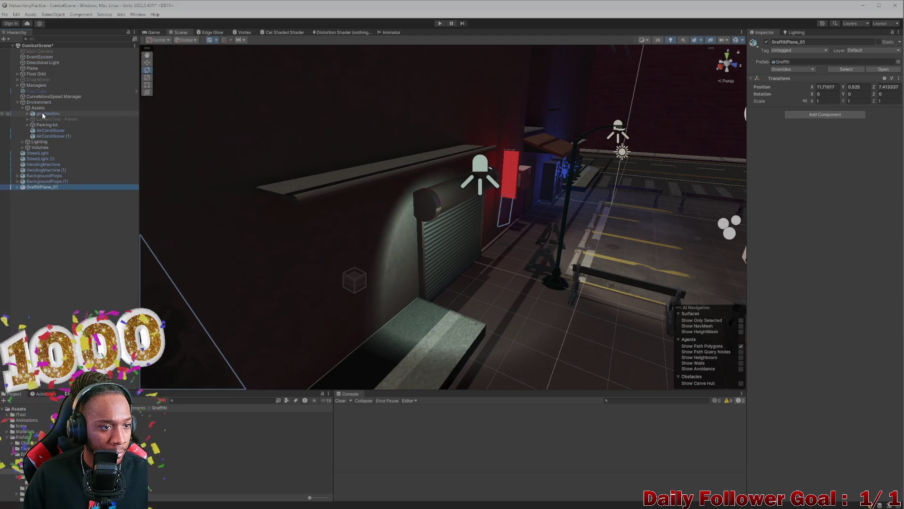
pyautogui.click(41, 113)
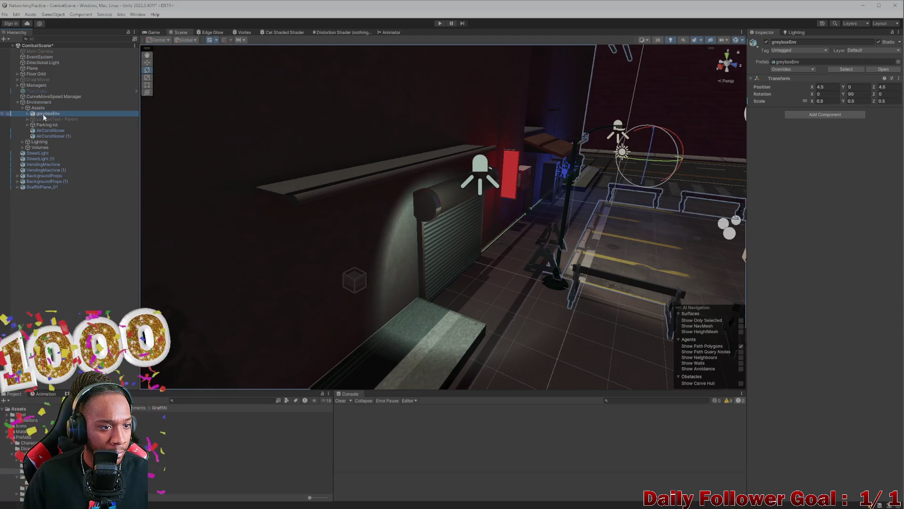
pyautogui.rightClick(35, 206)
pyautogui.click(66, 306)
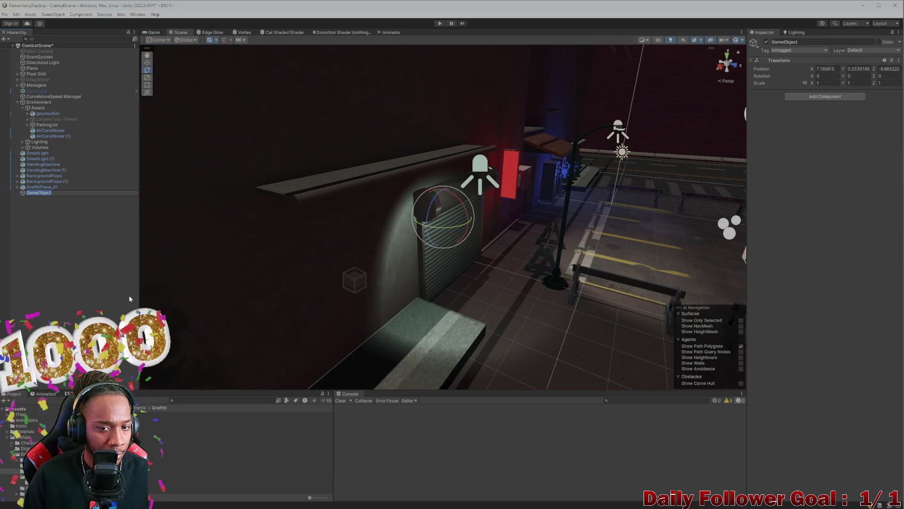
pyautogui.press('Delete')
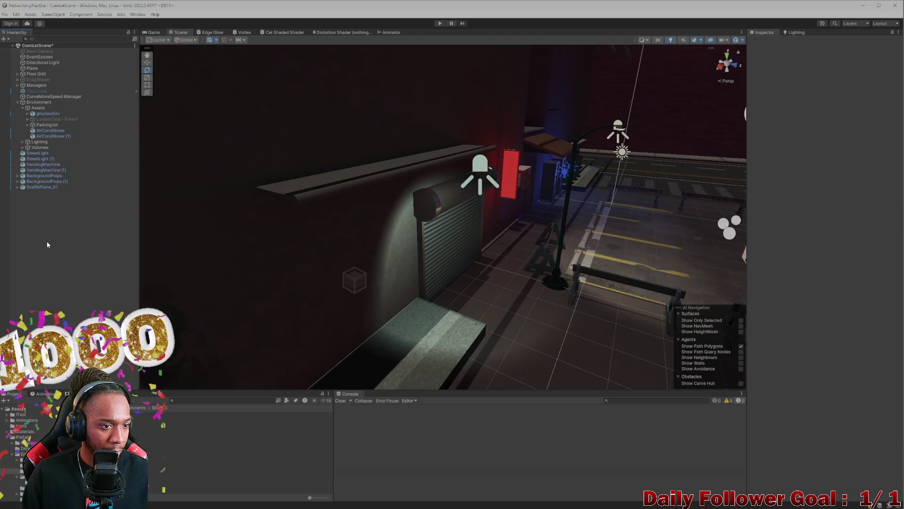
# - Add a 3D Sphere to the scene, then delete it again
pyautogui.rightClick(47, 244)
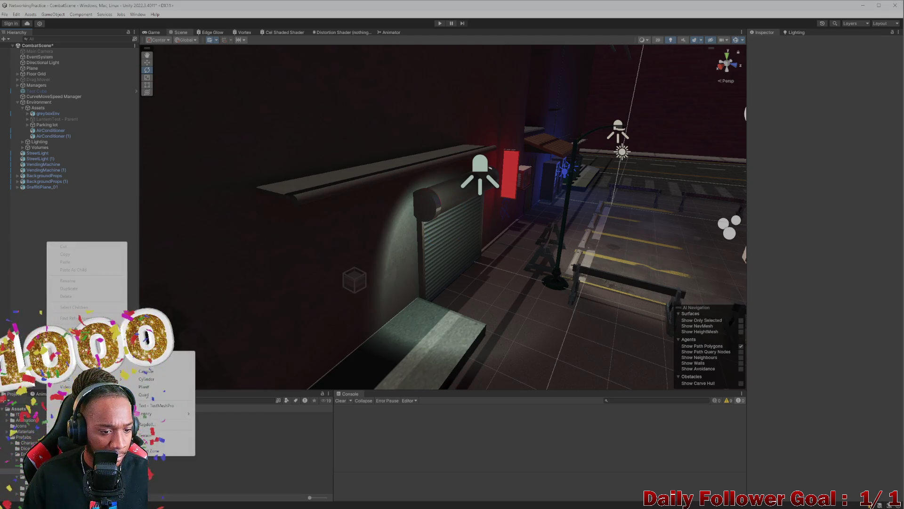
pyautogui.click(156, 363)
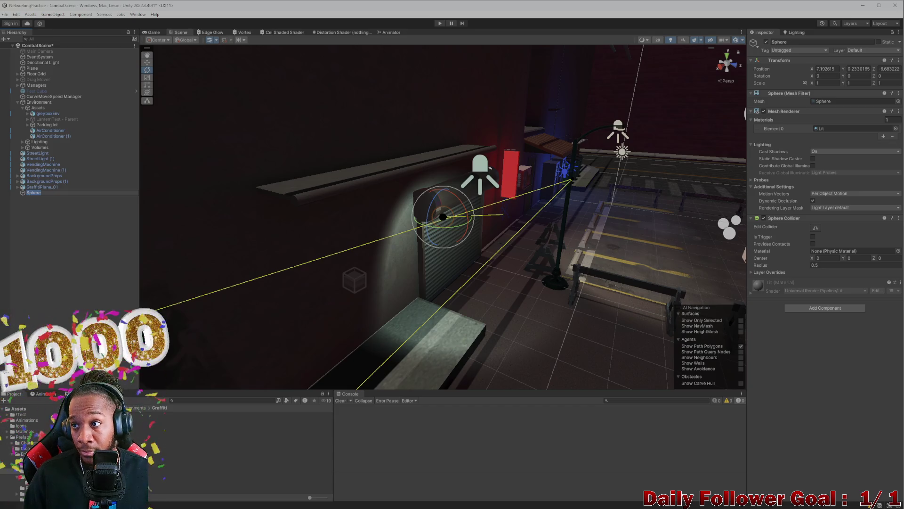
pyautogui.hotkey('alt', 'Tab')
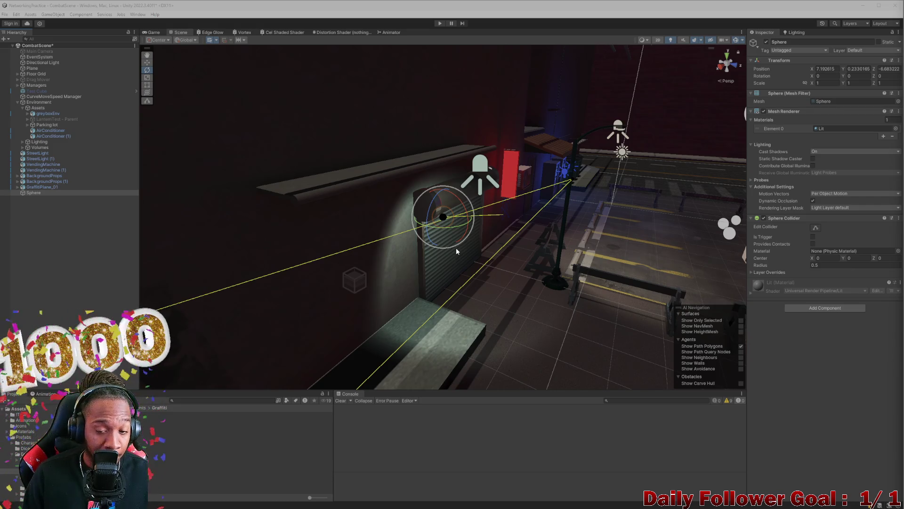
pyautogui.scroll(10, 456, 247)
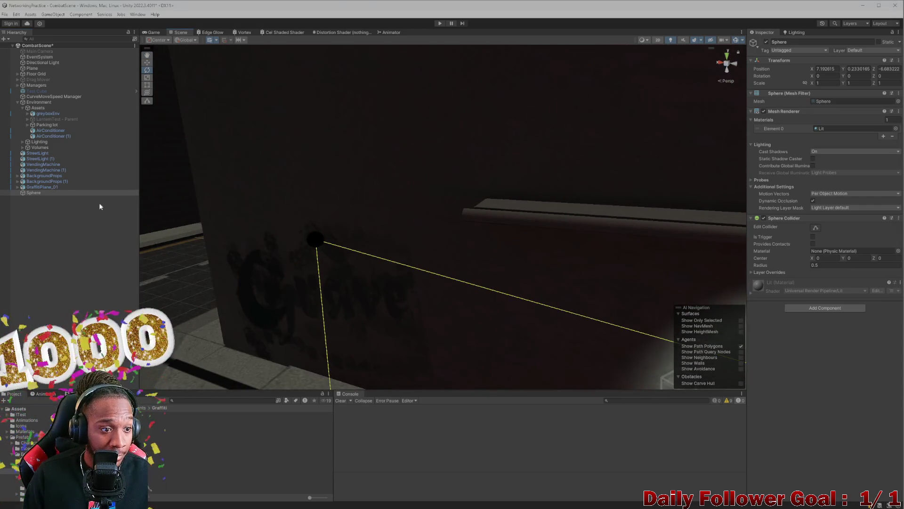
pyautogui.press('Delete')
# - Add a Cube and move it up onto the top of the alley wall
pyautogui.rightClick(39, 227)
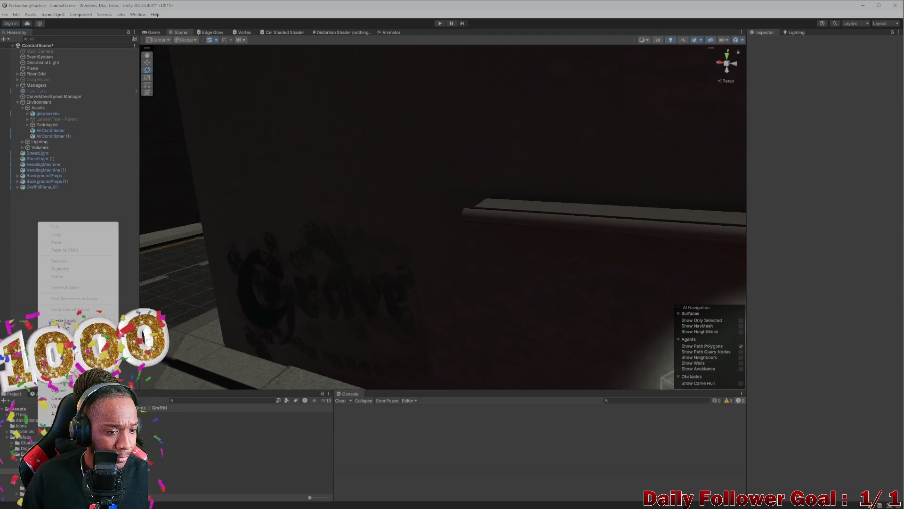
pyautogui.click(177, 329)
pyautogui.scroll(-5, 413, 313)
pyautogui.moveTo(413, 313)
pyautogui.mouseDown()
pyautogui.moveTo(345, 302)
pyautogui.moveTo(358, 306)
pyautogui.moveTo(273, 305)
pyautogui.moveTo(379, 311)
pyautogui.moveTo(436, 330)
pyautogui.moveTo(414, 309)
pyautogui.moveTo(430, 336)
pyautogui.moveTo(334, 319)
pyautogui.mouseUp()
pyautogui.press('w')
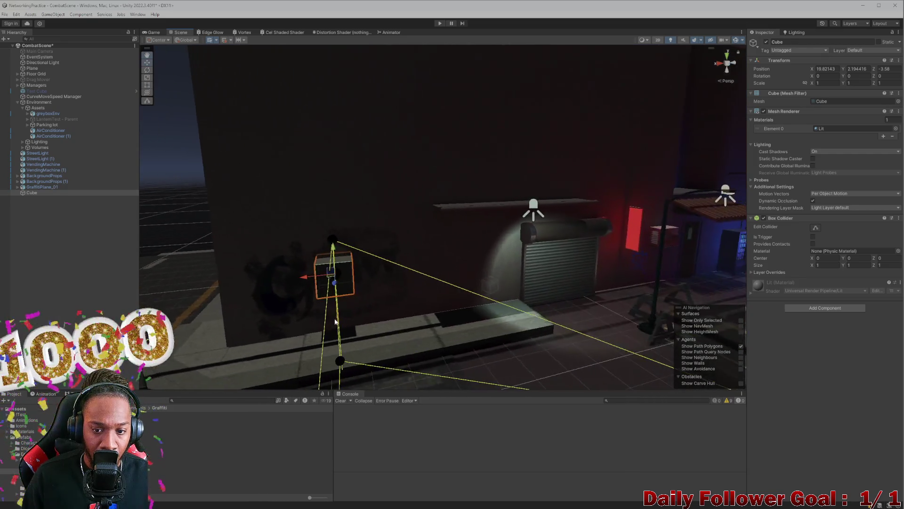
pyautogui.moveTo(333, 258)
pyautogui.mouseDown()
pyautogui.moveTo(316, 197)
pyautogui.moveTo(452, 211)
pyautogui.moveTo(575, 259)
pyautogui.moveTo(437, 250)
pyautogui.moveTo(358, 260)
pyautogui.moveTo(364, 239)
pyautogui.moveTo(418, 258)
pyautogui.moveTo(390, 260)
pyautogui.mouseUp()
pyautogui.click(389, 257)
pyautogui.click(379, 256)
# - Shrink the cube uniformly into a small block
pyautogui.press('f')
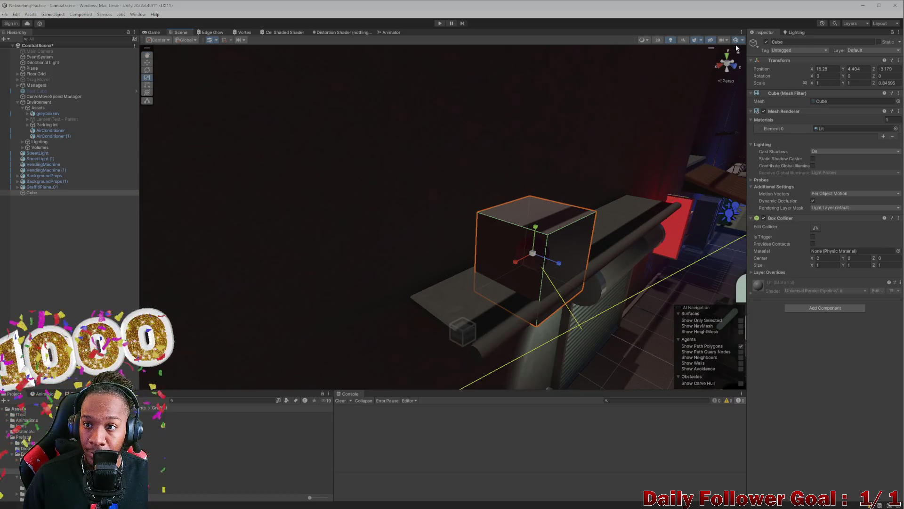
pyautogui.scroll(2, 522, 267)
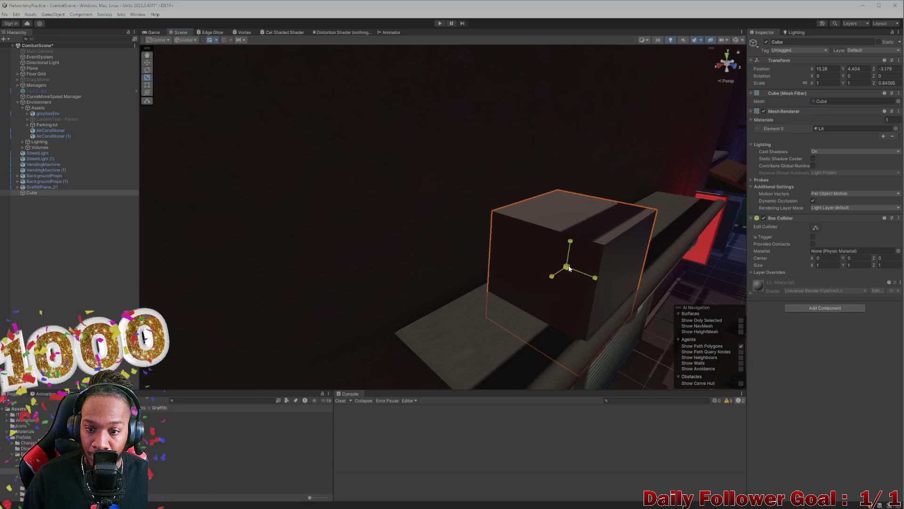
pyautogui.moveTo(567, 267)
pyautogui.mouseDown()
pyautogui.moveTo(555, 282)
pyautogui.moveTo(540, 253)
pyautogui.moveTo(504, 230)
pyautogui.mouseUp()
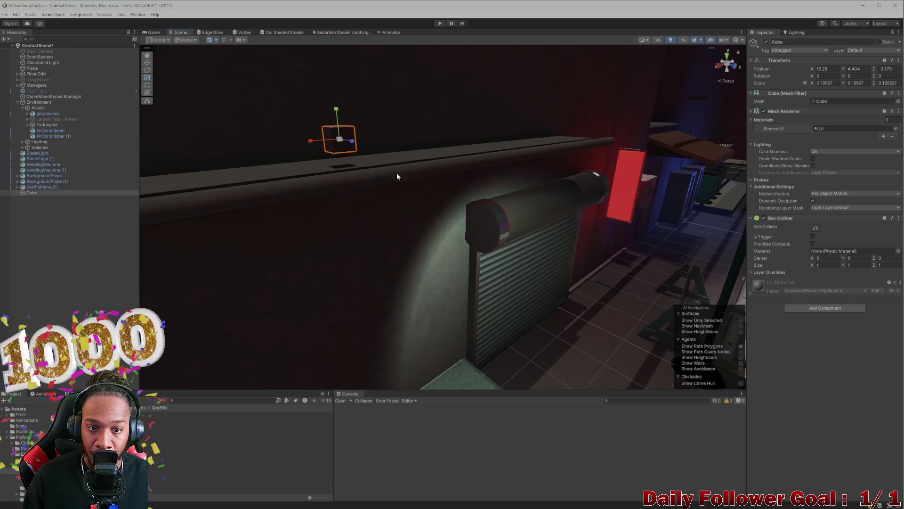
pyautogui.press('f')
pyautogui.scroll(-5, 387, 207)
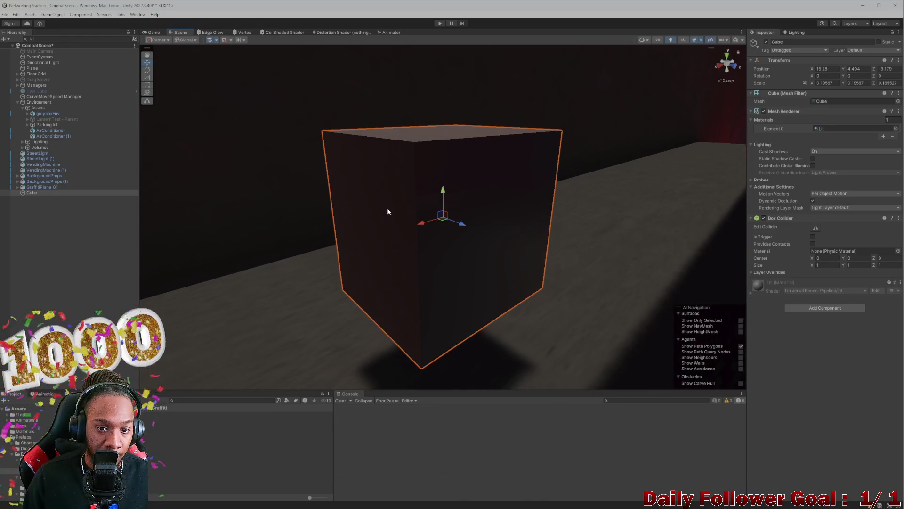
pyautogui.scroll(-6, 395, 249)
# - Scale the cube thin and tall into a post of 0.114, 0.356, 0.098
pyautogui.press('e')
pyautogui.scroll(-3, 435, 217)
pyautogui.scroll(-3, 436, 221)
pyautogui.press('r')
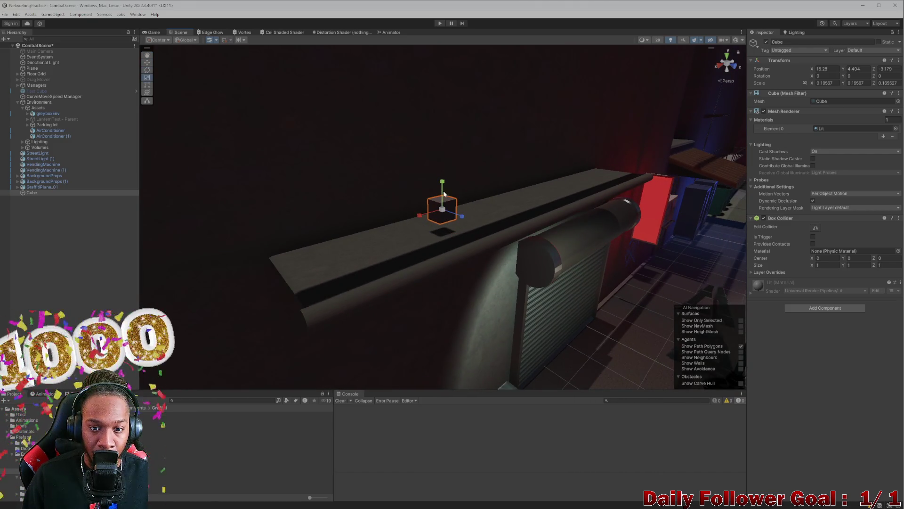
pyautogui.moveTo(441, 212)
pyautogui.mouseDown()
pyautogui.moveTo(444, 161)
pyautogui.moveTo(520, 159)
pyautogui.moveTo(740, 73)
pyautogui.mouseUp()
pyautogui.click(735, 40)
# - Duplicate the upright post into Cube (1), tip it onto its side about 91° on X, and lower it
pyautogui.moveTo(460, 196)
pyautogui.mouseDown()
pyautogui.moveTo(511, 196)
pyautogui.moveTo(459, 168)
pyautogui.moveTo(428, 186)
pyautogui.moveTo(599, 234)
pyautogui.moveTo(691, 60)
pyautogui.mouseUp()
pyautogui.hotkey('ctrl', 'd')
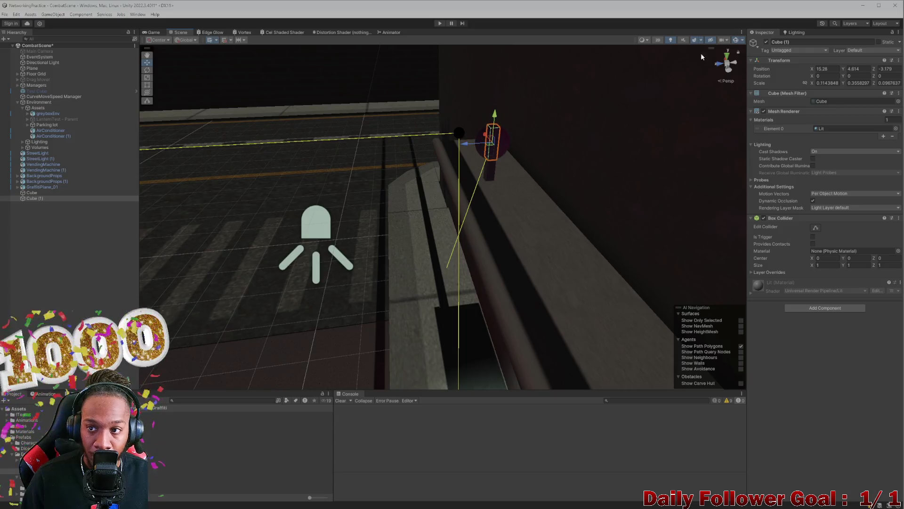
pyautogui.click(741, 40)
pyautogui.press('e')
pyautogui.moveTo(491, 143)
pyautogui.mouseDown()
pyautogui.moveTo(419, 142)
pyautogui.moveTo(406, 168)
pyautogui.moveTo(478, 142)
pyautogui.moveTo(482, 125)
pyautogui.moveTo(418, 170)
pyautogui.moveTo(711, 188)
pyautogui.moveTo(577, 192)
pyautogui.moveTo(655, 177)
pyautogui.mouseUp()
pyautogui.press('w')
pyautogui.click(488, 125)
pyautogui.click(478, 143)
# - Angle the arm about -24° on Y and slide it along the wall top
pyautogui.moveTo(328, 150)
pyautogui.mouseDown()
pyautogui.moveTo(363, 182)
pyautogui.moveTo(312, 162)
pyautogui.moveTo(337, 162)
pyautogui.mouseUp()
pyautogui.press('e')
pyautogui.press('w')
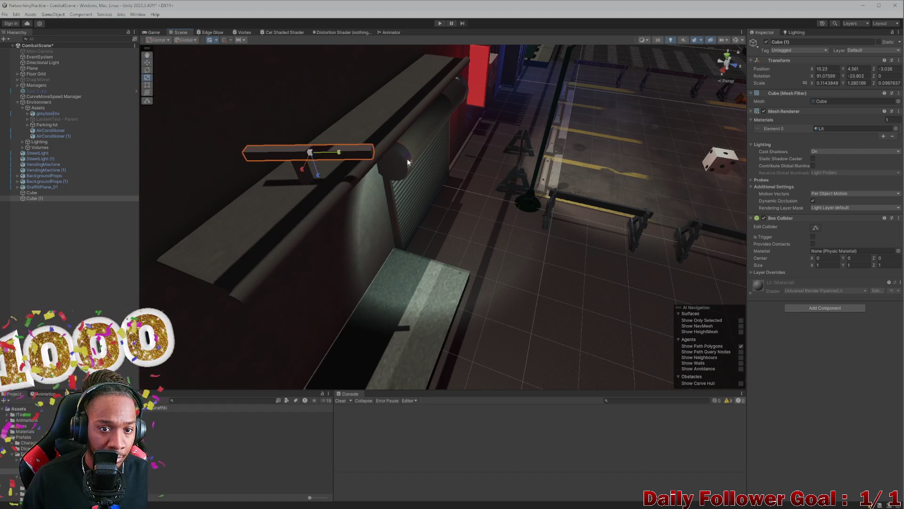
pyautogui.moveTo(320, 159); pyautogui.dragTo(356, 158)
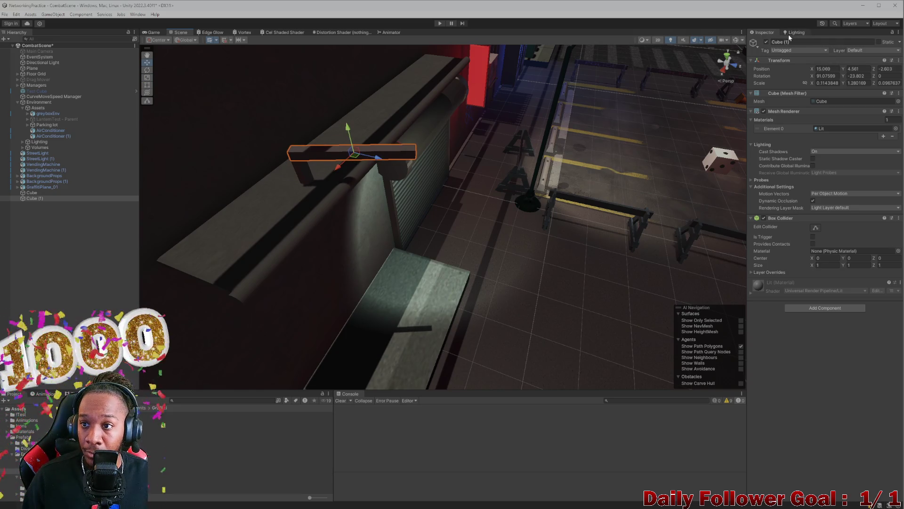
# - Shorten the arm's Y scale to about 1.37 so it lies as a rail over the wall
pyautogui.click(732, 42)
pyautogui.moveTo(693, 67)
pyautogui.mouseDown()
pyautogui.moveTo(472, 150)
pyautogui.moveTo(524, 163)
pyautogui.moveTo(443, 131)
pyautogui.moveTo(492, 151)
pyautogui.mouseUp()
pyautogui.press('e')
pyautogui.press('r')
pyautogui.press('e')
pyautogui.press('r')
pyautogui.moveTo(504, 155)
pyautogui.mouseDown()
pyautogui.moveTo(486, 147)
pyautogui.moveTo(508, 172)
pyautogui.moveTo(366, 81)
pyautogui.moveTo(257, 151)
pyautogui.mouseUp()
pyautogui.press('w')
pyautogui.click(15, 237)
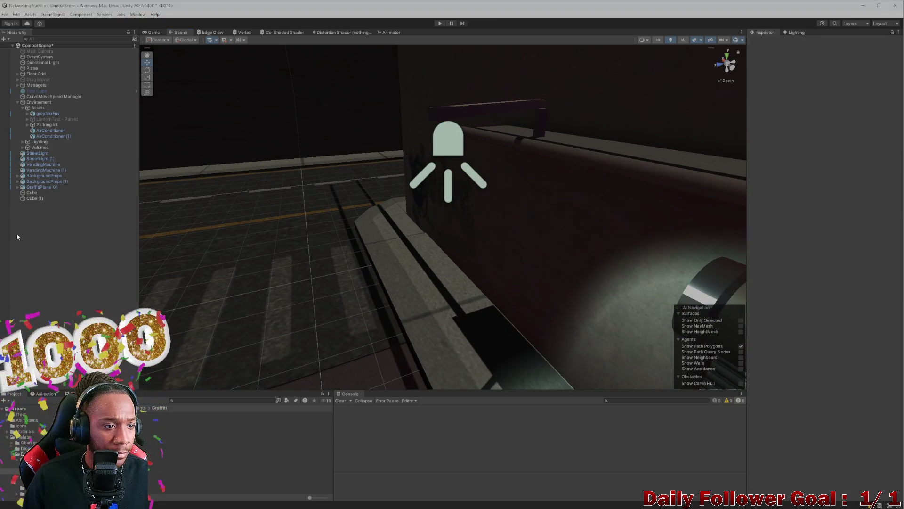
# - Add a new 3D Cube, Cube (2), and move it up toward the arm
pyautogui.rightClick(26, 232)
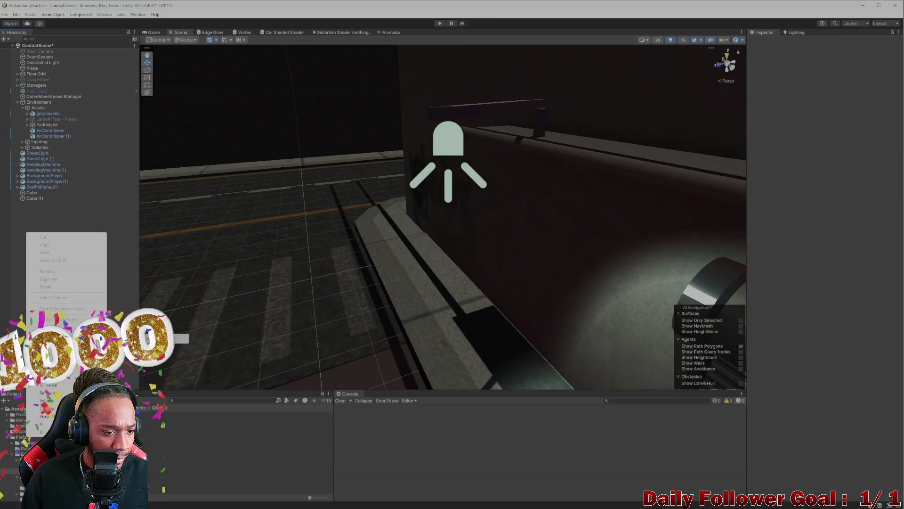
pyautogui.moveTo(94, 346)
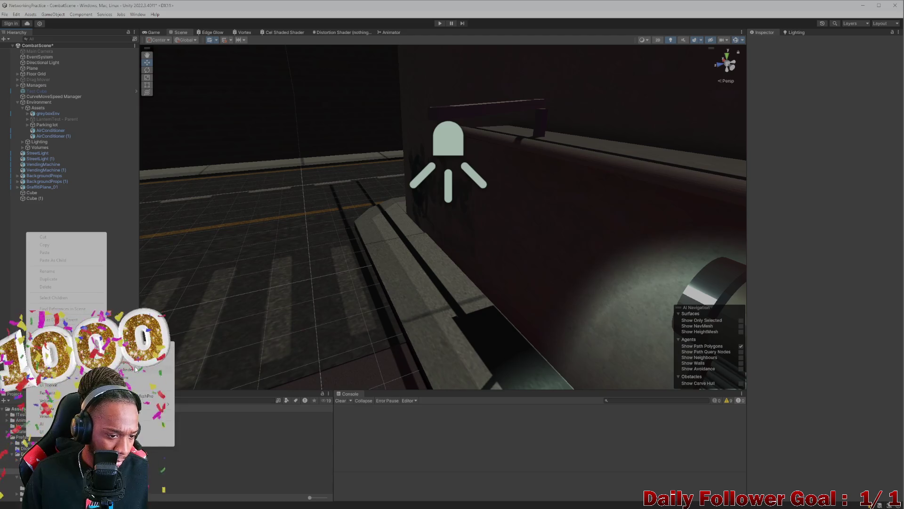
pyautogui.click(130, 348)
pyautogui.press('f')
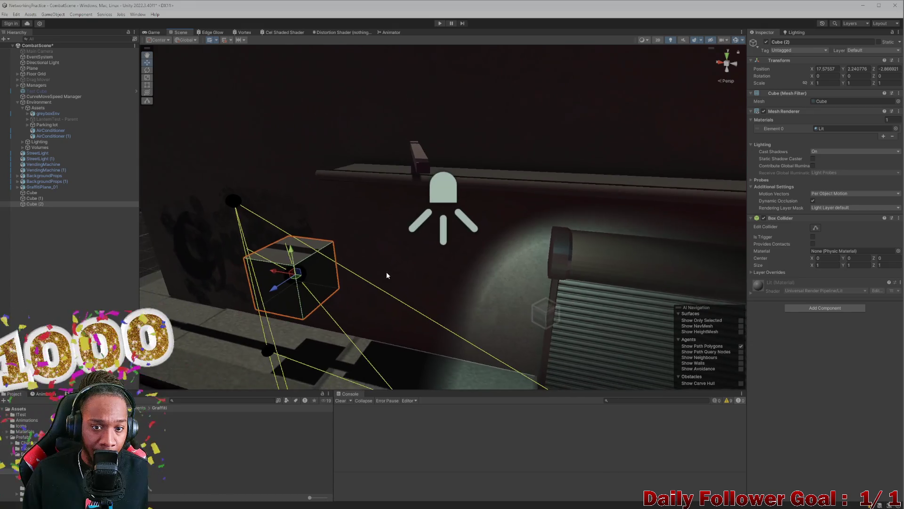
pyautogui.moveTo(290, 254)
pyautogui.mouseDown()
pyautogui.moveTo(283, 194)
pyautogui.moveTo(397, 197)
pyautogui.moveTo(397, 164)
pyautogui.mouseUp()
pyautogui.scroll(3, 398, 188)
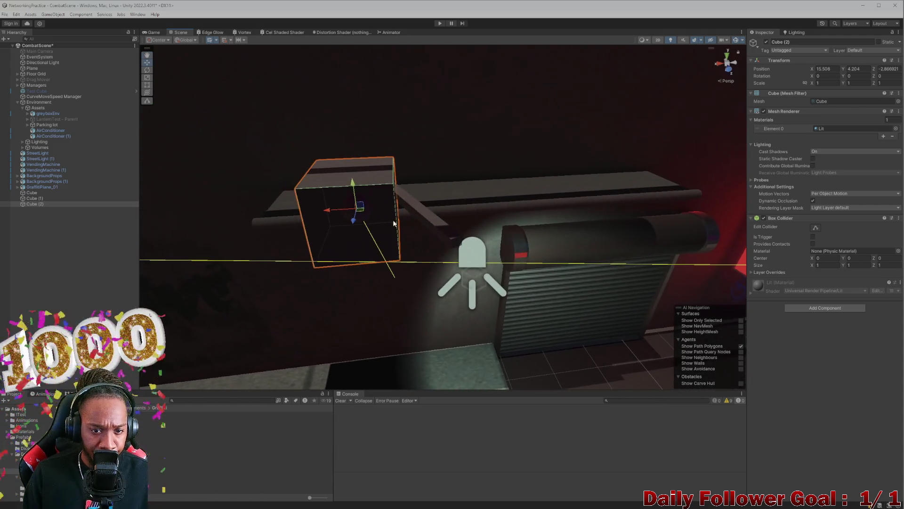
pyautogui.moveTo(359, 206)
pyautogui.mouseDown()
pyautogui.moveTo(468, 264)
pyautogui.moveTo(453, 267)
pyautogui.mouseUp()
# - Shrink Cube (2) uniformly to about 0.23 and lift it to height 4.529 by the arm's end
pyautogui.press('e')
pyautogui.scroll(4, 453, 267)
pyautogui.scroll(-4, 442, 236)
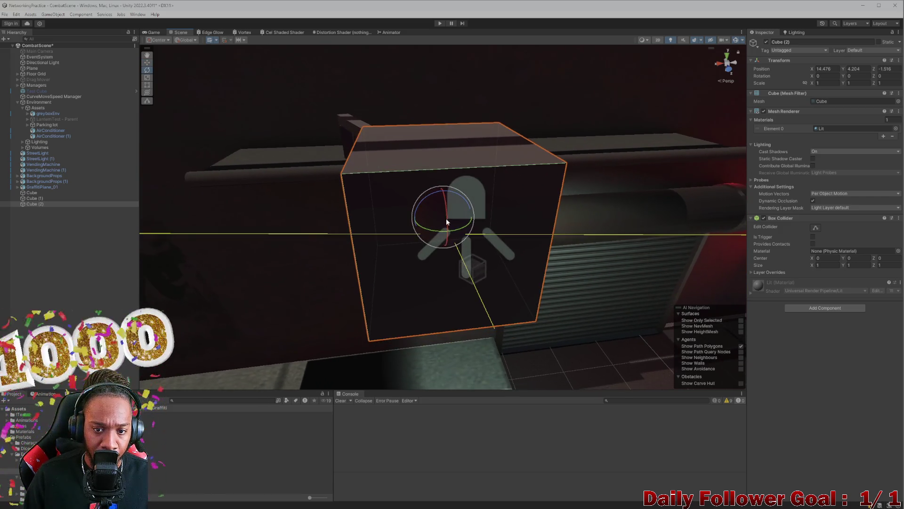
pyautogui.press('r')
pyautogui.moveTo(447, 217)
pyautogui.mouseDown()
pyautogui.moveTo(443, 243)
pyautogui.moveTo(430, 240)
pyautogui.moveTo(382, 286)
pyautogui.moveTo(236, 246)
pyautogui.mouseUp()
pyautogui.scroll(-2, 282, 238)
pyautogui.press('w')
pyautogui.moveTo(380, 205)
pyautogui.mouseDown()
pyautogui.moveTo(381, 143)
pyautogui.moveTo(430, 208)
pyautogui.moveTo(252, 203)
pyautogui.moveTo(401, 227)
pyautogui.moveTo(320, 162)
pyautogui.moveTo(358, 207)
pyautogui.moveTo(327, 254)
pyautogui.moveTo(358, 263)
pyautogui.moveTo(406, 223)
pyautogui.moveTo(302, 247)
pyautogui.mouseUp()
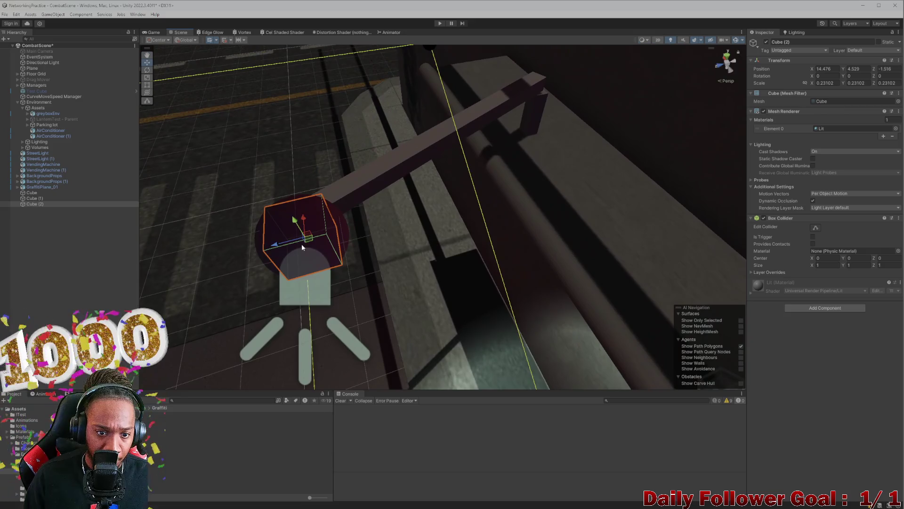
# - Slide Cube (2) slightly along the alley floor with the gizmos hidden
pyautogui.click(737, 41)
pyautogui.moveTo(308, 239)
pyautogui.mouseDown()
pyautogui.moveTo(289, 231)
pyautogui.moveTo(254, 247)
pyautogui.moveTo(275, 243)
pyautogui.mouseUp()
pyautogui.click(737, 40)
# - Look around the alley at the barriers and lamp post, then bring up Blender's Graffiti.blend
pyautogui.moveTo(452, 217)
pyautogui.mouseDown()
pyautogui.moveTo(273, 307)
pyautogui.moveTo(349, 194)
pyautogui.moveTo(518, 261)
pyautogui.moveTo(272, 171)
pyautogui.moveTo(647, 55)
pyautogui.mouseUp()
pyautogui.click(736, 40)
pyautogui.moveTo(660, 141)
pyautogui.mouseDown()
pyautogui.moveTo(480, 248)
pyautogui.moveTo(456, 240)
pyautogui.moveTo(427, 169)
pyautogui.moveTo(363, 157)
pyautogui.mouseUp()
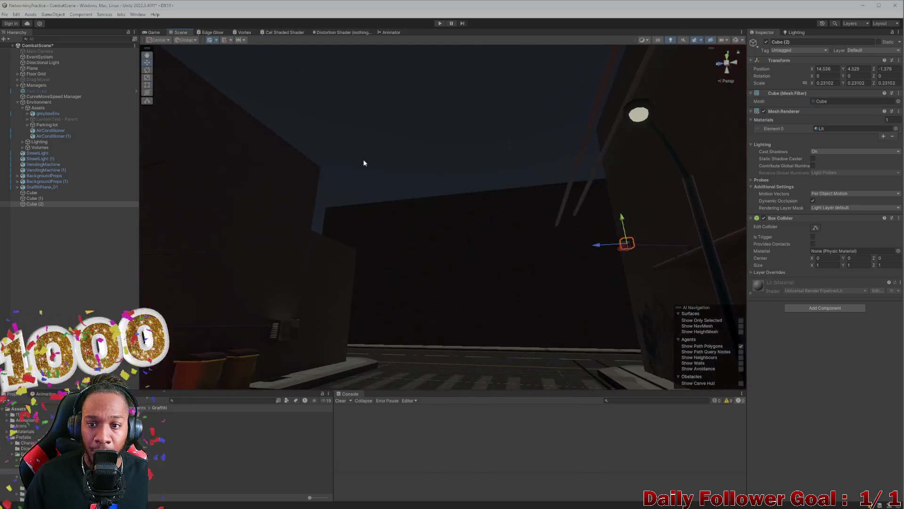
pyautogui.moveTo(417, 257)
pyautogui.mouseDown()
pyautogui.moveTo(448, 192)
pyautogui.moveTo(510, 214)
pyautogui.moveTo(470, 290)
pyautogui.moveTo(508, 338)
pyautogui.moveTo(483, 322)
pyautogui.mouseUp()
pyautogui.click(462, 292)
pyautogui.moveTo(429, 305)
pyautogui.mouseDown()
pyautogui.moveTo(406, 157)
pyautogui.moveTo(425, 242)
pyautogui.moveTo(416, 277)
pyautogui.moveTo(419, 208)
pyautogui.mouseUp()
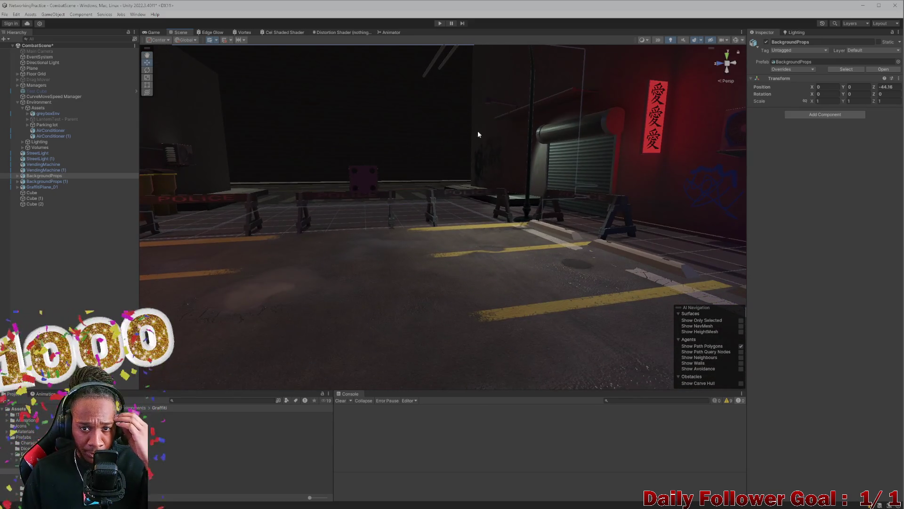
pyautogui.moveTo(478, 134); pyautogui.dragTo(474, 210)
pyautogui.scroll(2, 475, 209)
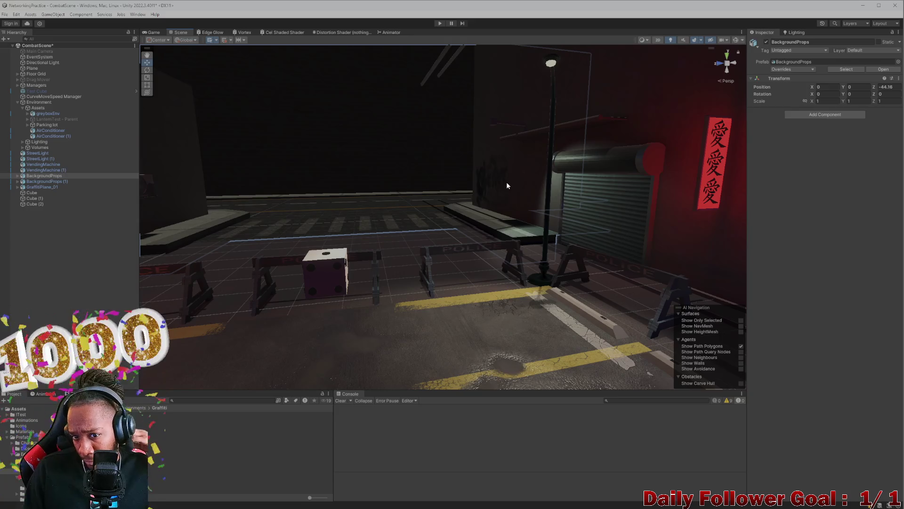
pyautogui.scroll(3, 458, 236)
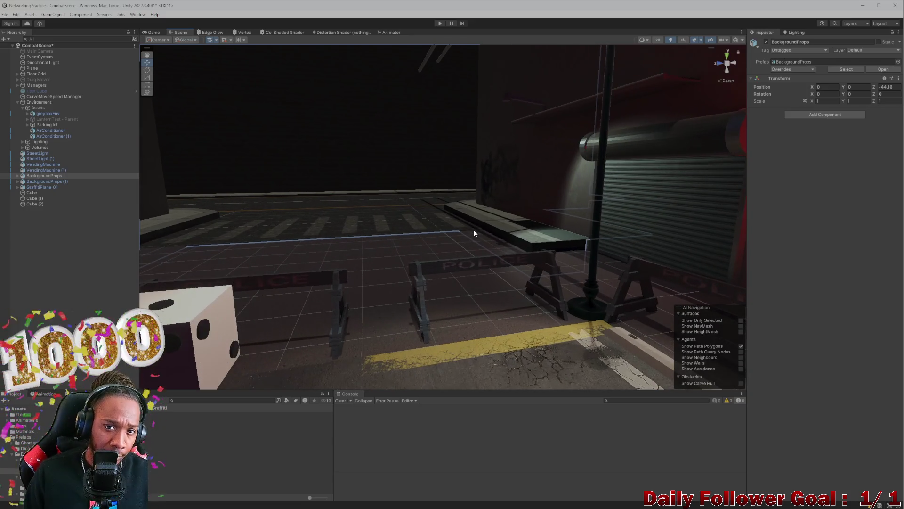
pyautogui.scroll(-3, 484, 191)
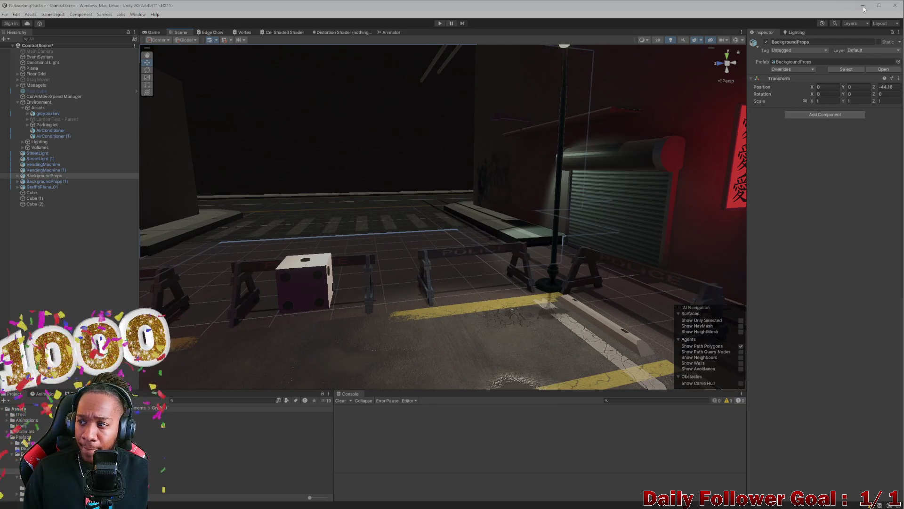
pyautogui.click(592, 505)
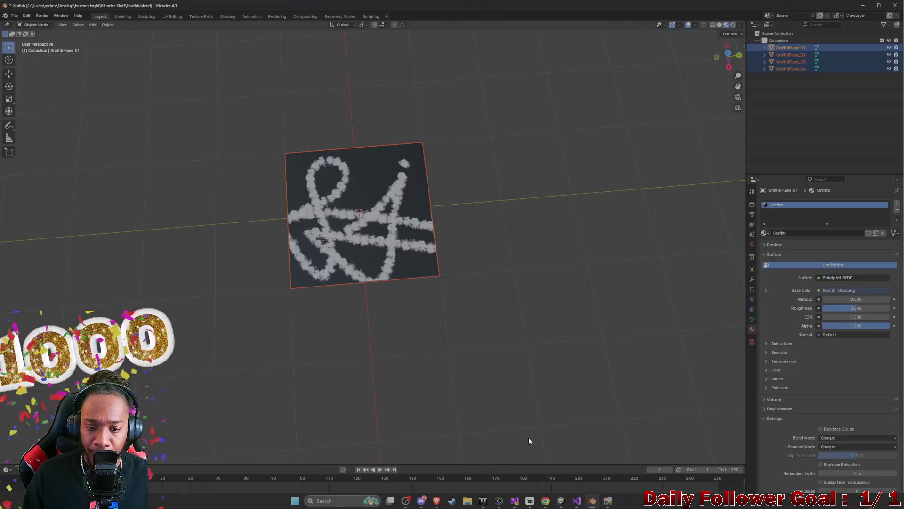
# - Add a Cone mesh to the graffiti scene and orbit to a side view of it
pyautogui.scroll(2, 430, 250)
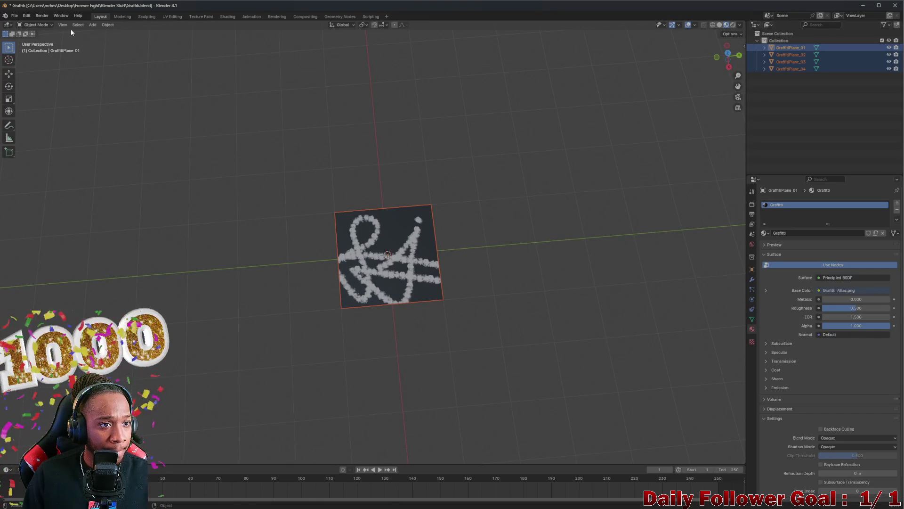
pyautogui.click(92, 24)
pyautogui.moveTo(110, 33)
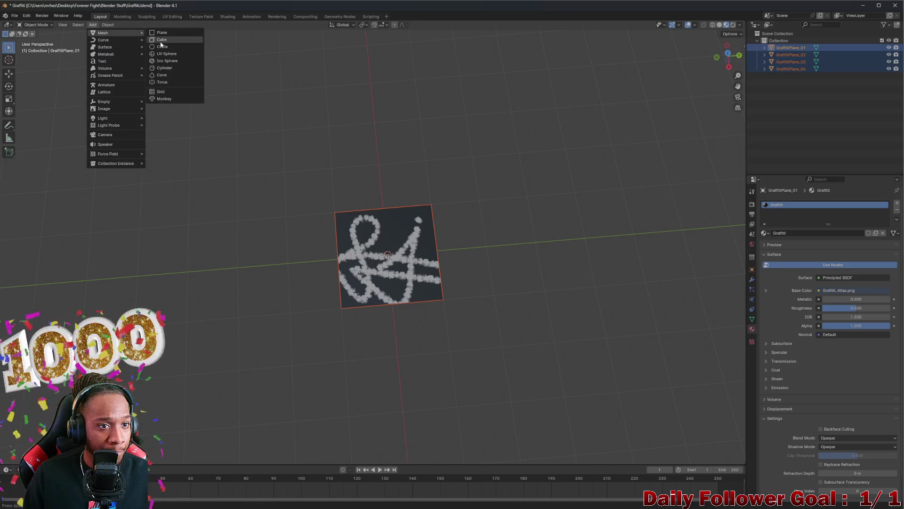
pyautogui.click(167, 75)
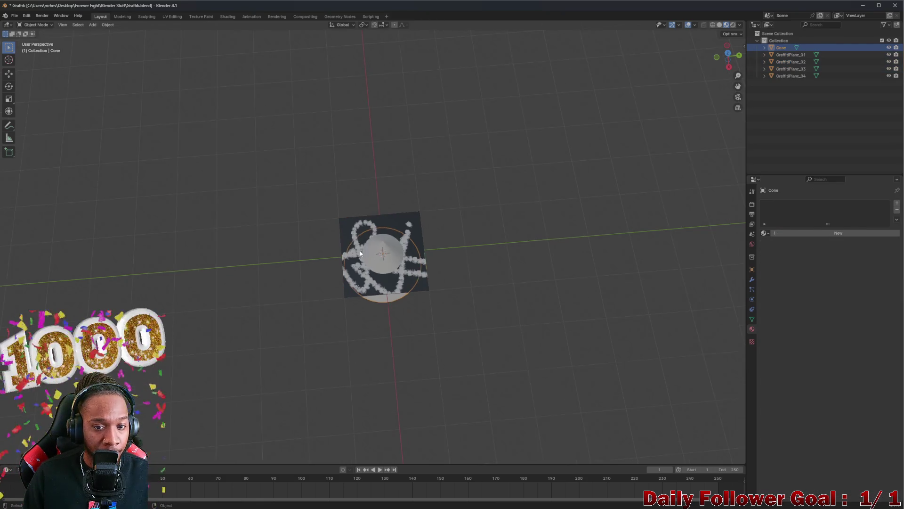
pyautogui.moveTo(401, 272)
pyautogui.mouseDown()
pyautogui.moveTo(489, 284)
pyautogui.moveTo(492, 269)
pyautogui.moveTo(481, 273)
pyautogui.mouseUp()
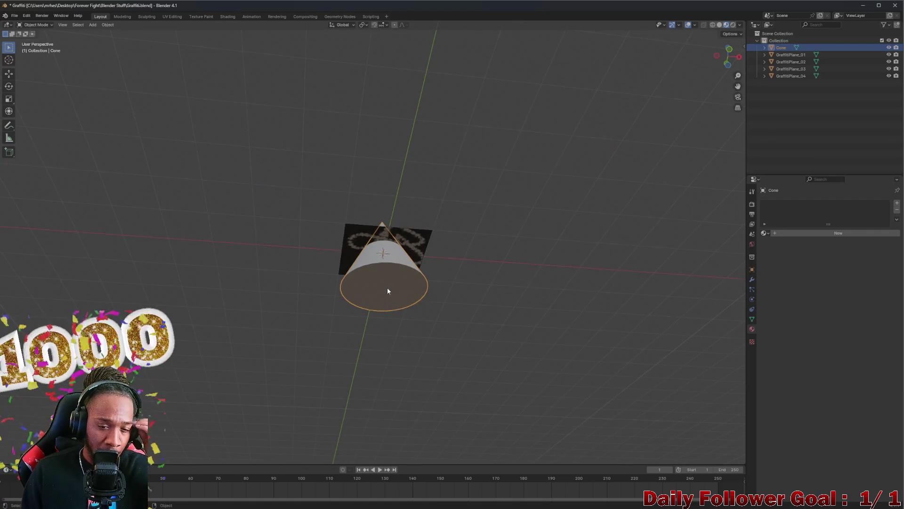
pyautogui.moveTo(383, 293); pyautogui.dragTo(366, 289)
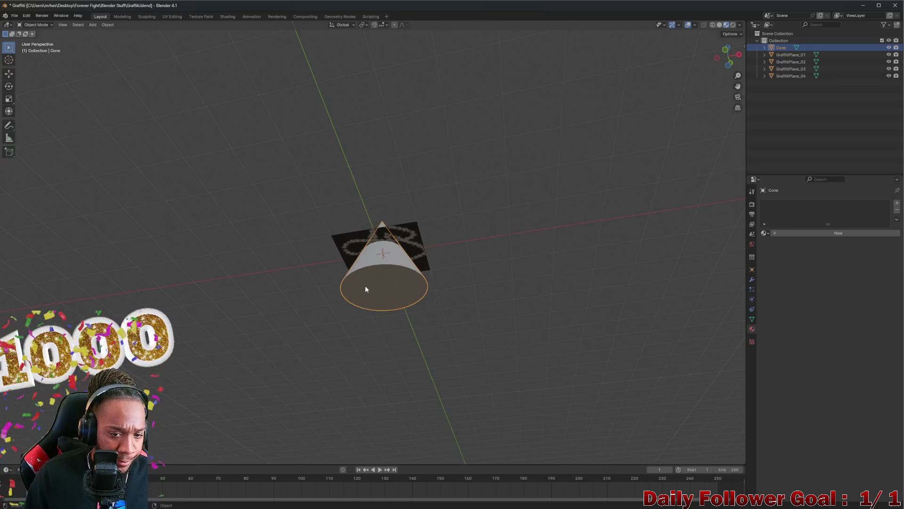
# - Give the cone two material slots with new materials Material.001 and Material.002
pyautogui.click(769, 233)
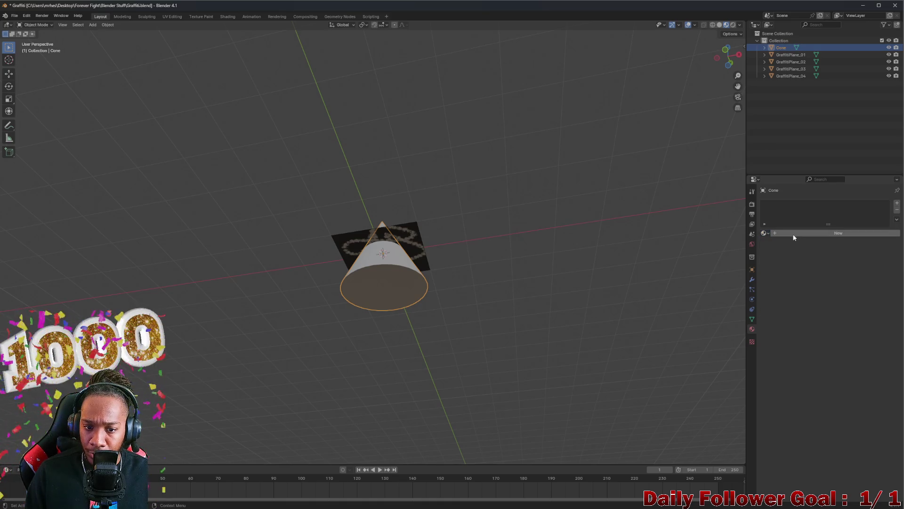
pyautogui.click(793, 235)
pyautogui.click(771, 234)
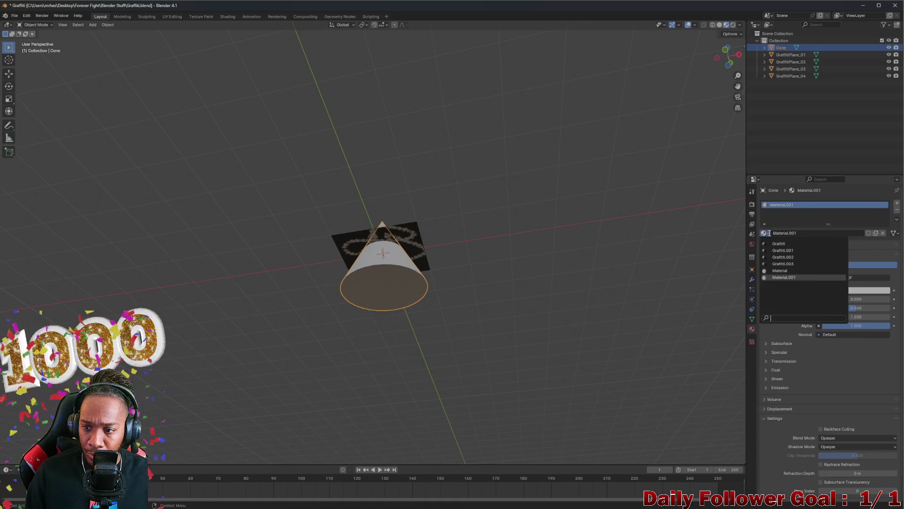
pyautogui.click(896, 204)
pyautogui.click(796, 247)
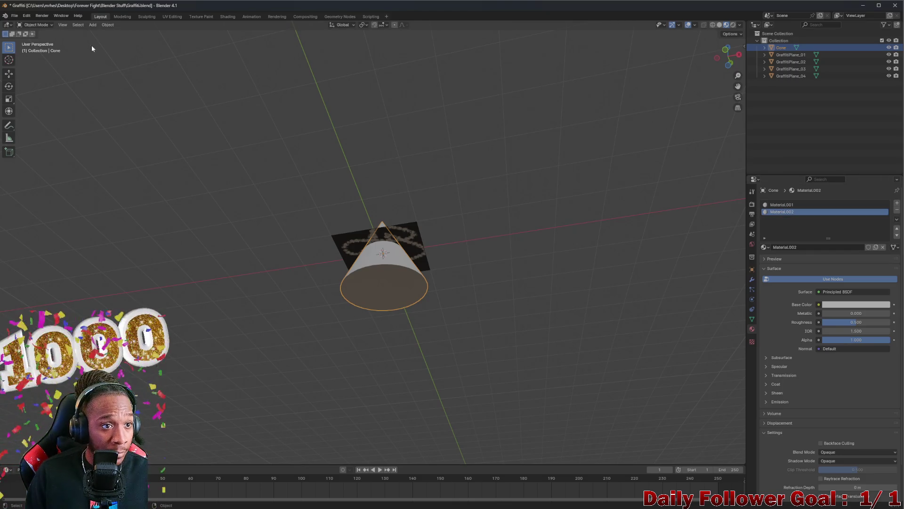
pyautogui.press('Tab')
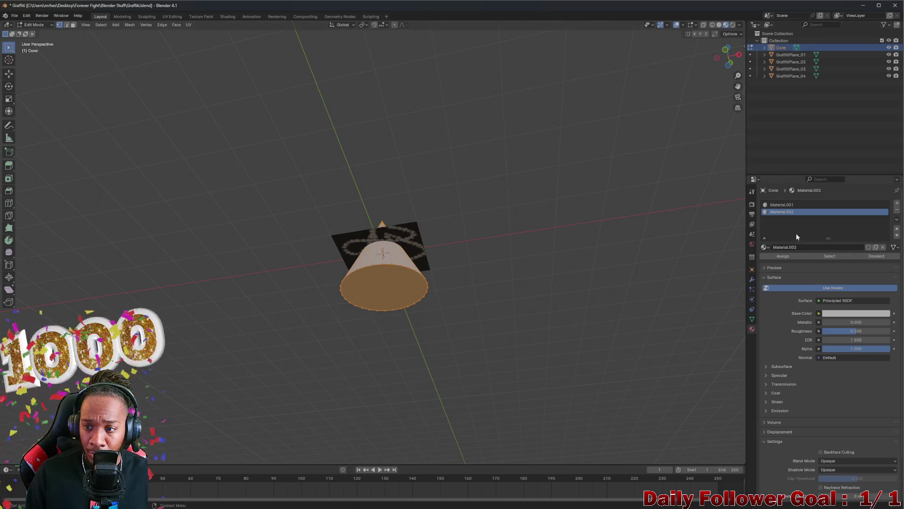
# - Make Material.002 red and assign it to the cone's bottom face, keeping the sides white
pyautogui.click(856, 313)
pyautogui.click(881, 234)
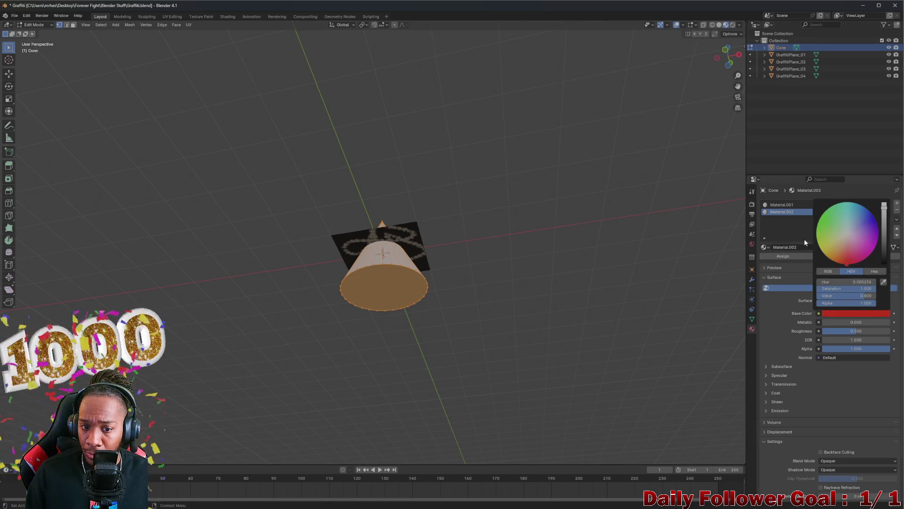
pyautogui.click(778, 205)
pyautogui.click(782, 212)
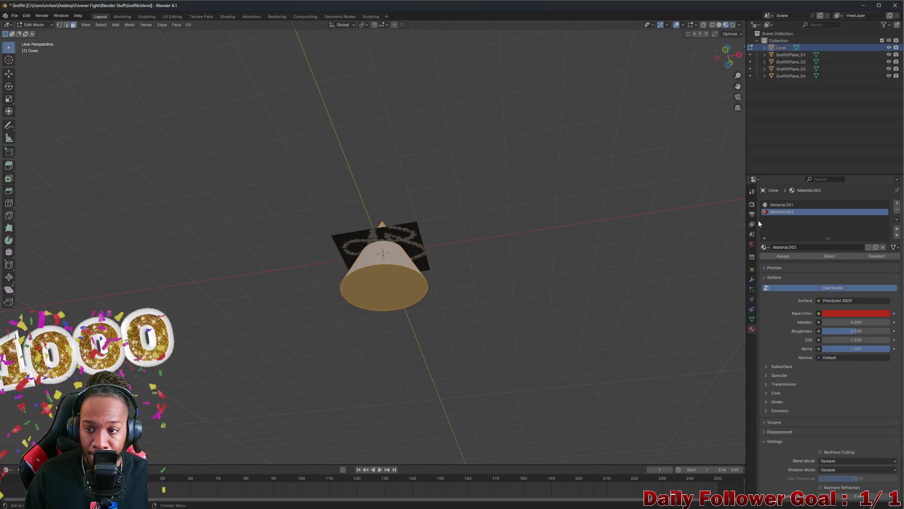
pyautogui.click(786, 256)
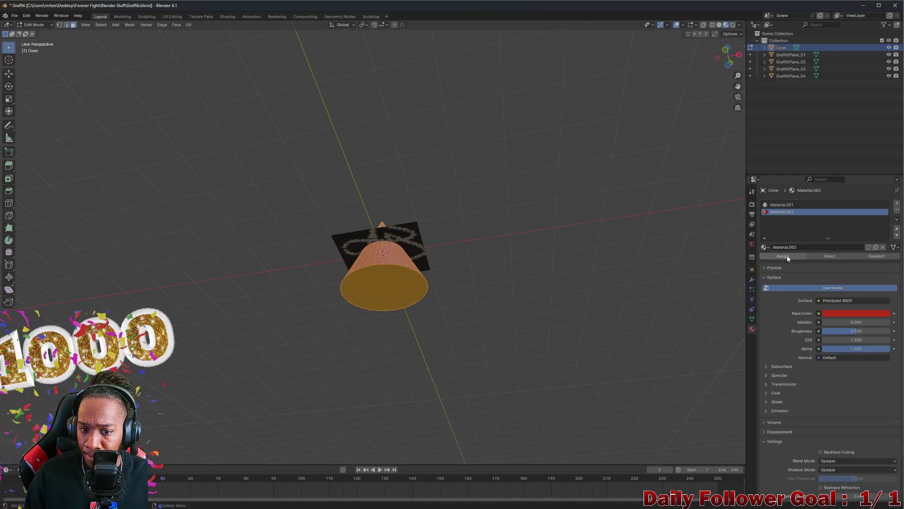
pyautogui.click(791, 206)
pyautogui.click(381, 293)
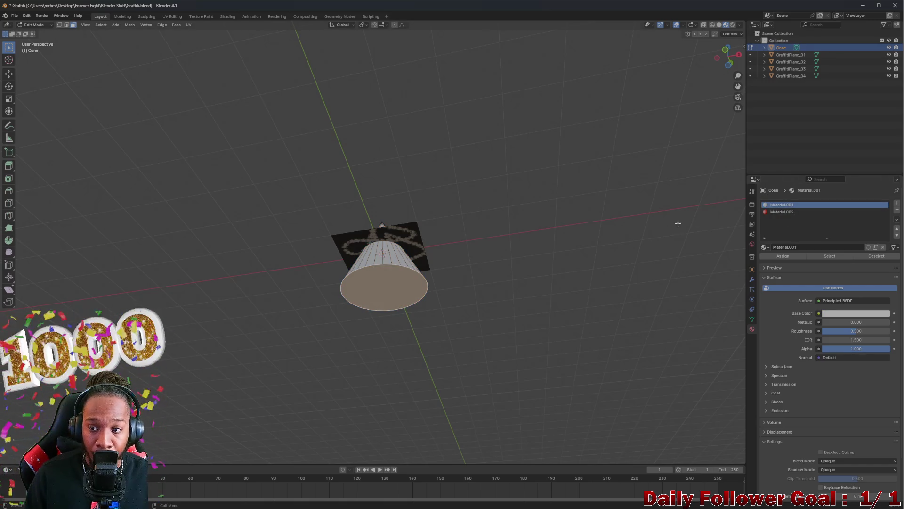
pyautogui.click(778, 213)
pyautogui.moveTo(433, 266)
pyautogui.mouseDown()
pyautogui.moveTo(262, 268)
pyautogui.moveTo(298, 254)
pyautogui.moveTo(474, 259)
pyautogui.moveTo(499, 297)
pyautogui.moveTo(364, 265)
pyautogui.mouseUp()
# - Orbit around the cone from side and low angles and make Material.001 the active slot
pyautogui.moveTo(290, 248)
pyautogui.mouseDown()
pyautogui.moveTo(319, 281)
pyautogui.moveTo(405, 283)
pyautogui.moveTo(422, 323)
pyautogui.moveTo(491, 283)
pyautogui.mouseUp()
pyautogui.moveTo(413, 265); pyautogui.dragTo(365, 299)
pyautogui.moveTo(348, 243)
pyautogui.mouseDown()
pyautogui.moveTo(374, 258)
pyautogui.moveTo(400, 263)
pyautogui.moveTo(404, 256)
pyautogui.moveTo(372, 266)
pyautogui.moveTo(381, 267)
pyautogui.moveTo(381, 285)
pyautogui.mouseUp()
pyautogui.click(405, 256)
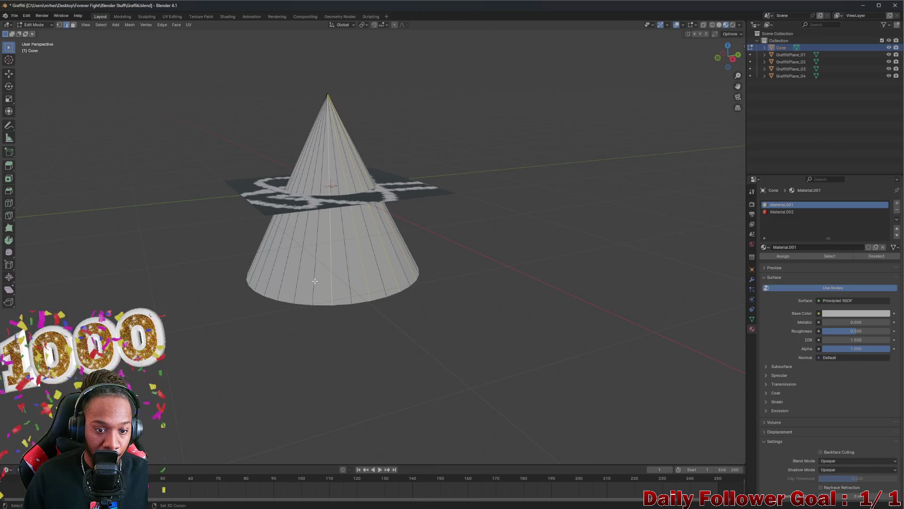
pyautogui.moveTo(269, 273); pyautogui.dragTo(313, 282)
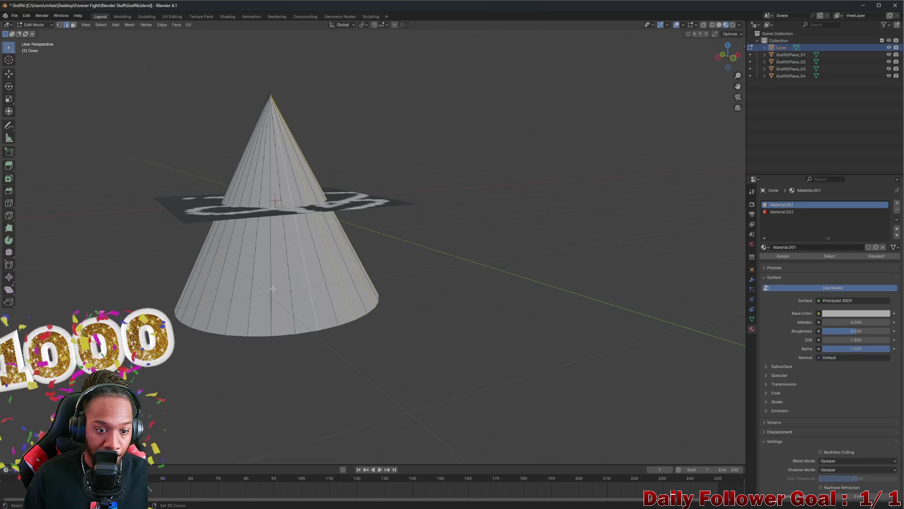
pyautogui.moveTo(234, 288); pyautogui.dragTo(292, 284)
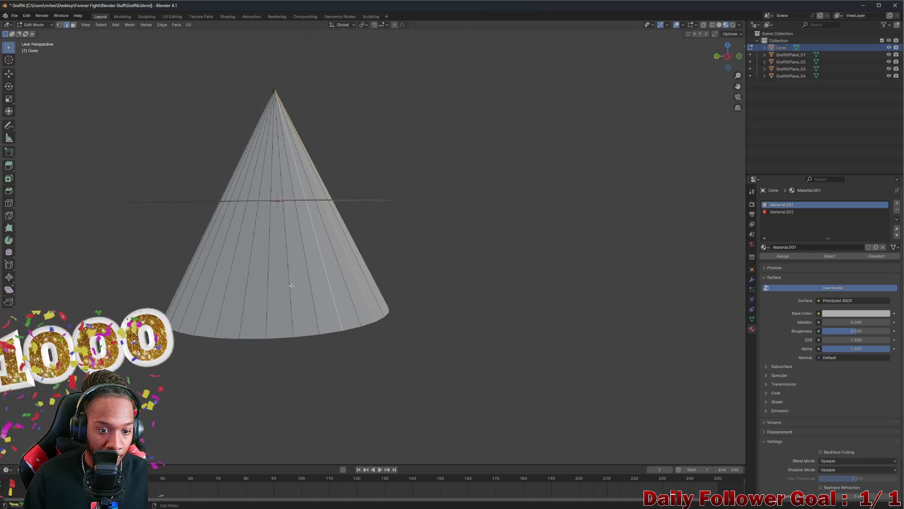
pyautogui.moveTo(245, 292)
pyautogui.mouseDown()
pyautogui.moveTo(283, 292)
pyautogui.moveTo(249, 299)
pyautogui.moveTo(296, 305)
pyautogui.moveTo(347, 262)
pyautogui.moveTo(347, 286)
pyautogui.moveTo(330, 268)
pyautogui.mouseUp()
# - Dissolve two of the cone's vertical edge loops to simplify it
pyautogui.keyDown('alt'); pyautogui.keyDown('shift'); pyautogui.click(332, 303); pyautogui.keyUp('shift'); pyautogui.keyUp('alt')
pyautogui.keyDown('alt'); pyautogui.keyDown('shift'); pyautogui.click(291, 305); pyautogui.keyUp('shift'); pyautogui.keyUp('alt')
pyautogui.hotkey('ctrl', 'e')
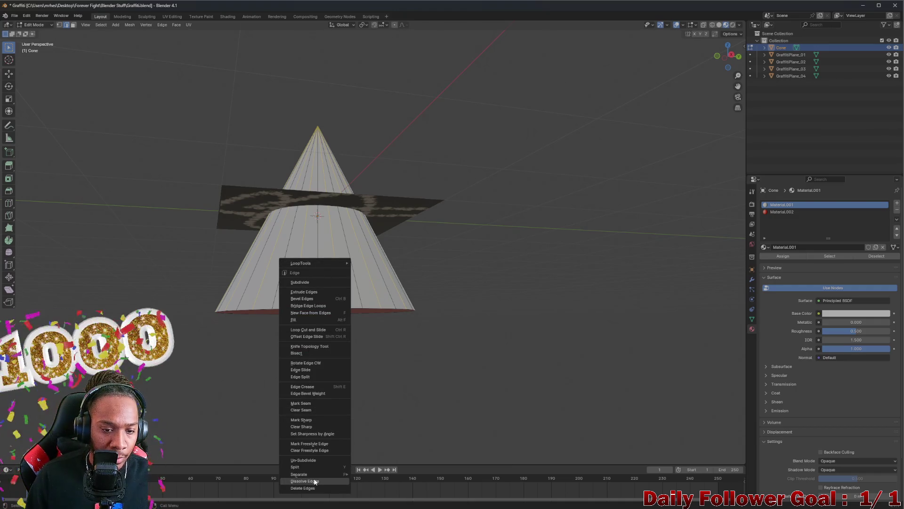
pyautogui.click(314, 481)
pyautogui.moveTo(315, 347)
pyautogui.mouseDown()
pyautogui.moveTo(309, 166)
pyautogui.moveTo(359, 283)
pyautogui.moveTo(253, 344)
pyautogui.moveTo(339, 283)
pyautogui.moveTo(324, 335)
pyautogui.mouseUp()
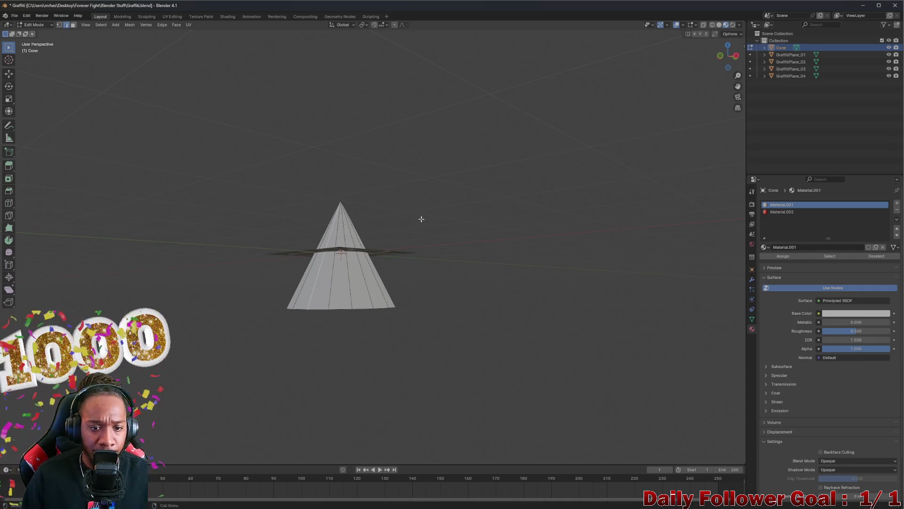
pyautogui.moveTo(426, 227); pyautogui.dragTo(420, 207)
# - Return to Object Mode and rename the Cone object to LightCone in the Outliner
pyautogui.press('Tab')
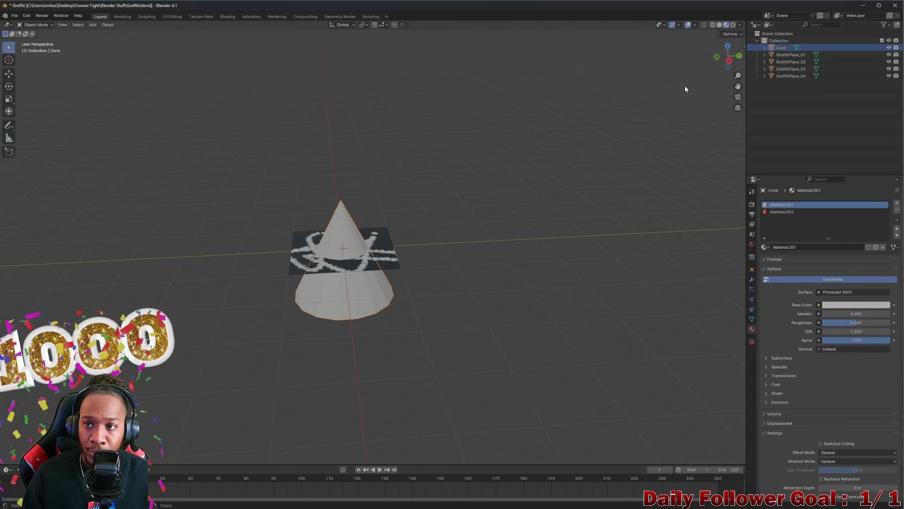
pyautogui.doubleClick(781, 47)
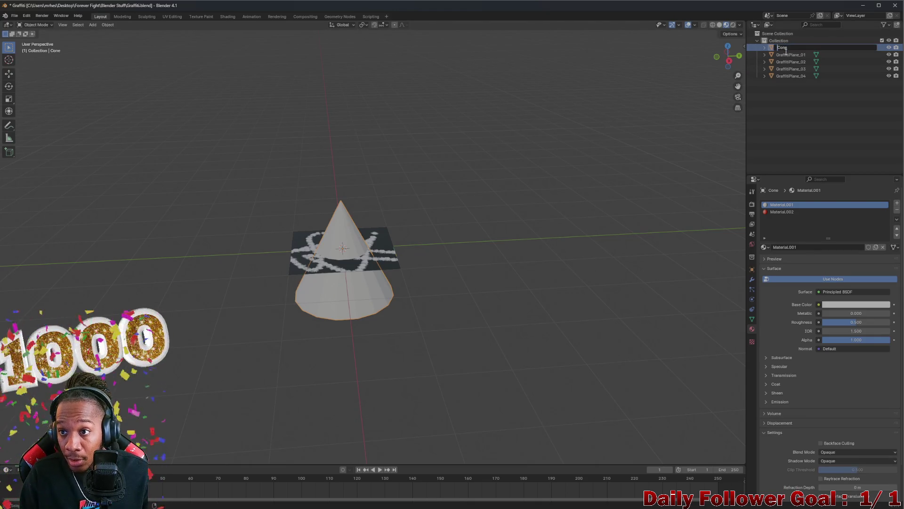
pyautogui.write('Light')
pyautogui.press('Return')
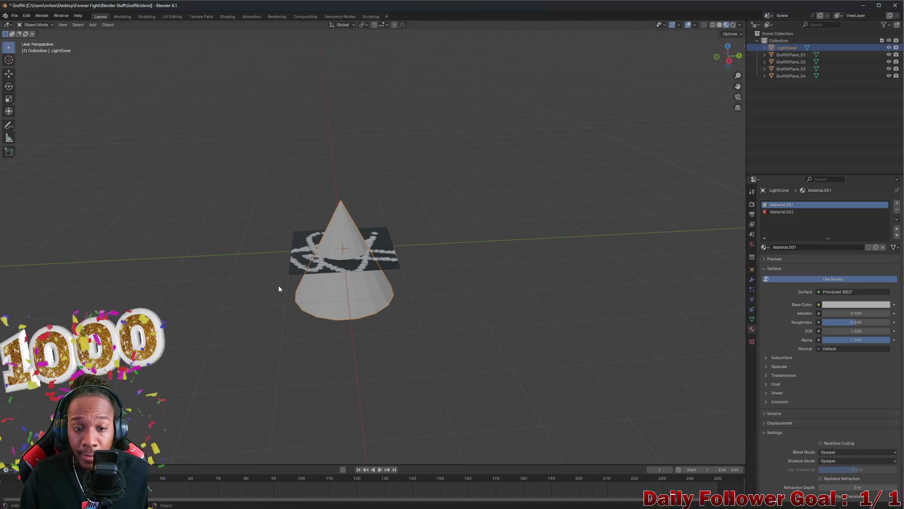
pyautogui.moveTo(335, 265)
pyautogui.mouseDown()
pyautogui.moveTo(341, 281)
pyautogui.moveTo(306, 219)
pyautogui.moveTo(334, 265)
pyautogui.mouseUp()
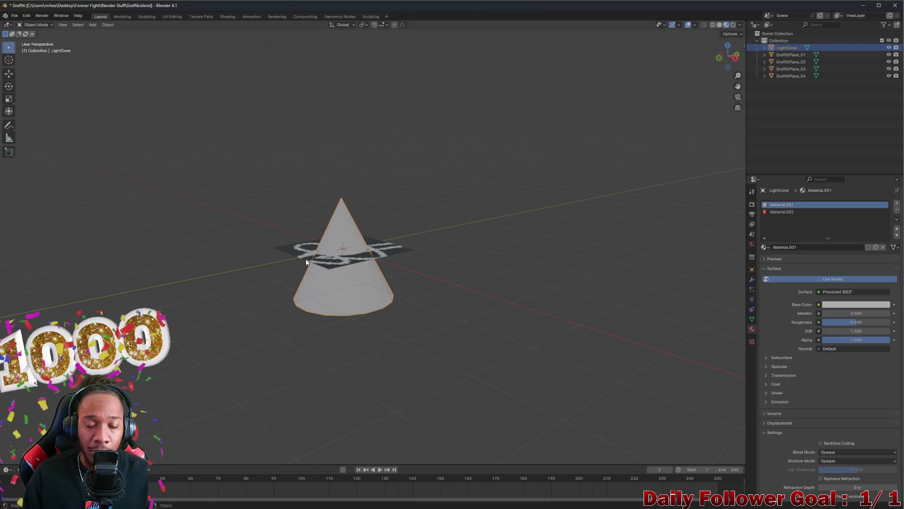
pyautogui.click(31, 25)
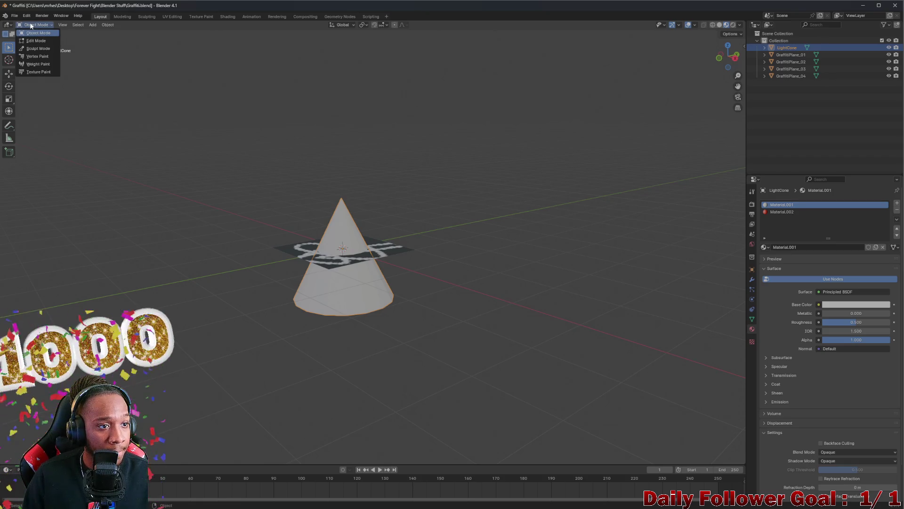
pyautogui.click(15, 15)
pyautogui.click(85, 60)
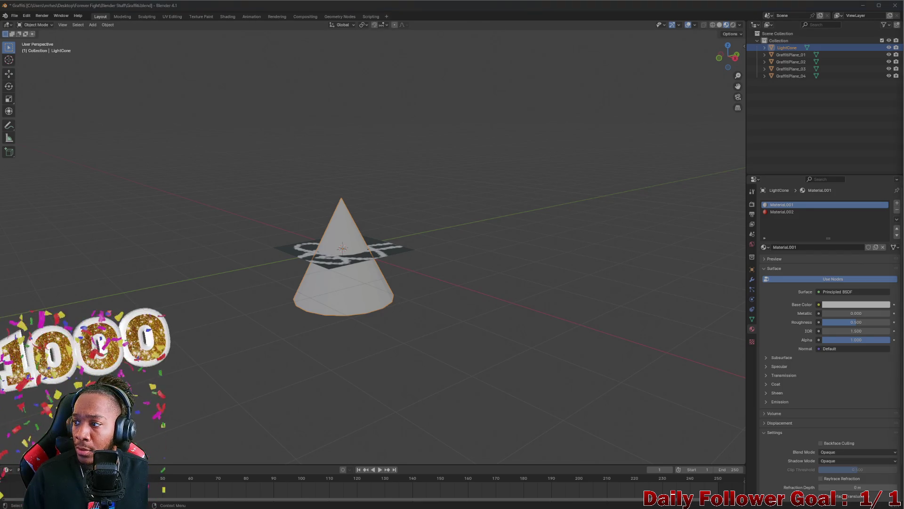
# - Export LightCone as LightCone.fbx into the Prefabs folder alongside Graffiti.fbx
pyautogui.click(14, 17)
pyautogui.moveTo(33, 125)
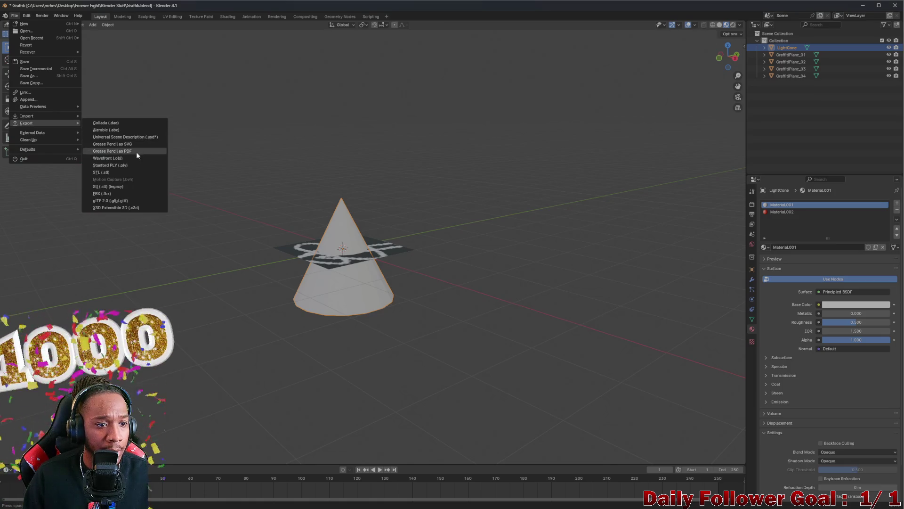
pyautogui.click(116, 192)
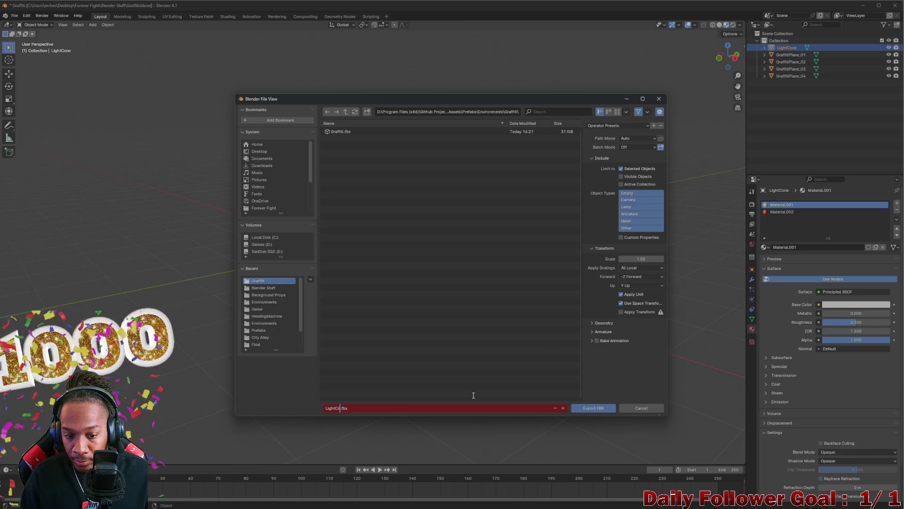
pyautogui.click(582, 410)
# - Back in Unity, drop LightCone.fbx into the alley scene near the wall
pyautogui.moveTo(475, 505)
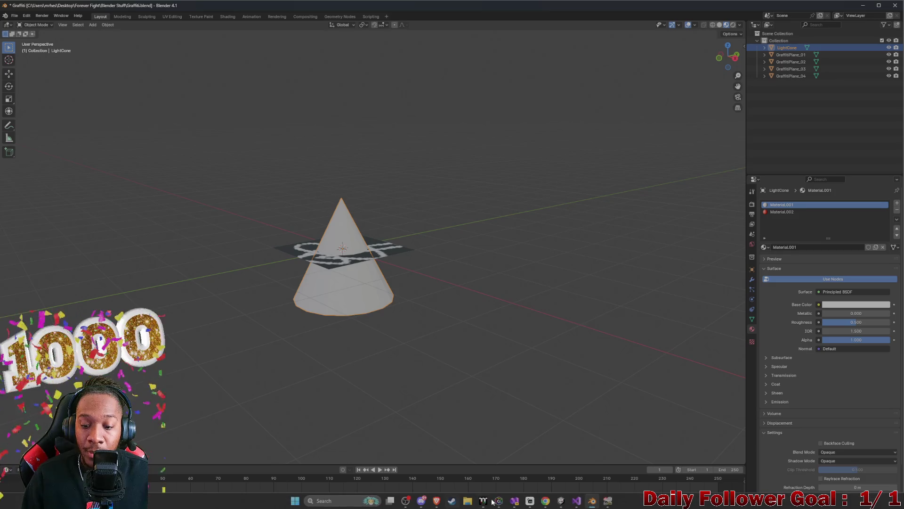
pyautogui.click(560, 501)
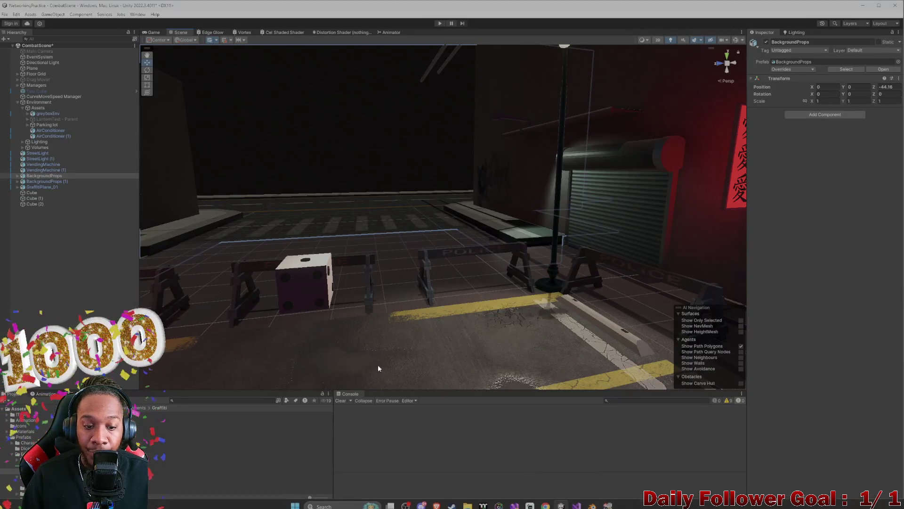
pyautogui.moveTo(216, 431); pyautogui.dragTo(449, 253)
pyautogui.scroll(3, 552, 347)
pyautogui.moveTo(552, 348)
pyautogui.mouseDown()
pyautogui.moveTo(382, 278)
pyautogui.moveTo(424, 325)
pyautogui.moveTo(406, 320)
pyautogui.moveTo(422, 176)
pyautogui.moveTo(441, 241)
pyautogui.moveTo(462, 247)
pyautogui.moveTo(317, 152)
pyautogui.moveTo(266, 164)
pyautogui.moveTo(356, 223)
pyautogui.moveTo(497, 237)
pyautogui.moveTo(506, 223)
pyautogui.moveTo(656, 270)
pyautogui.moveTo(518, 294)
pyautogui.moveTo(541, 236)
pyautogui.moveTo(509, 281)
pyautogui.moveTo(713, 93)
pyautogui.mouseUp()
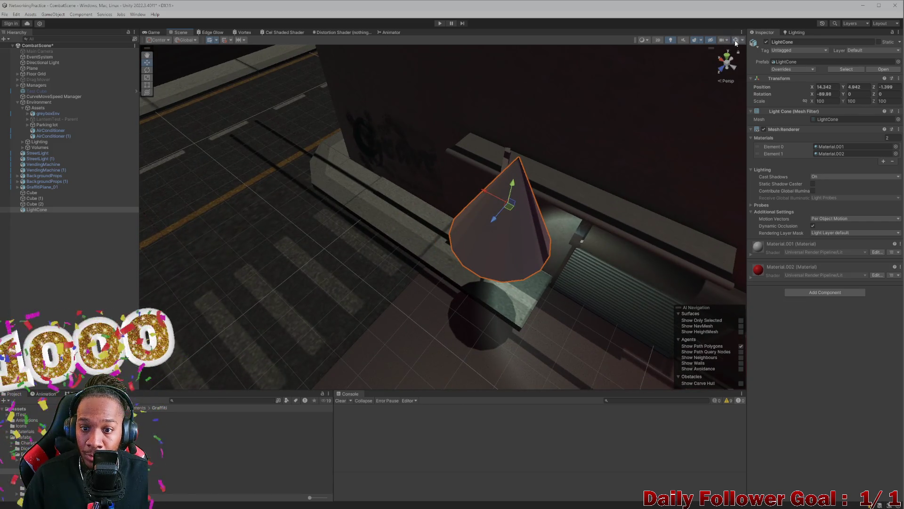
pyautogui.moveTo(515, 233)
pyautogui.mouseDown()
pyautogui.moveTo(513, 205)
pyautogui.moveTo(587, 216)
pyautogui.moveTo(460, 268)
pyautogui.moveTo(477, 259)
pyautogui.moveTo(474, 202)
pyautogui.moveTo(486, 148)
pyautogui.moveTo(498, 182)
pyautogui.moveTo(478, 167)
pyautogui.moveTo(477, 206)
pyautogui.moveTo(479, 141)
pyautogui.moveTo(529, 210)
pyautogui.moveTo(503, 142)
pyautogui.mouseUp()
# - Tilt the LightCone onto its side and lower it slightly toward the arm
pyautogui.click(513, 205)
pyautogui.click(503, 143)
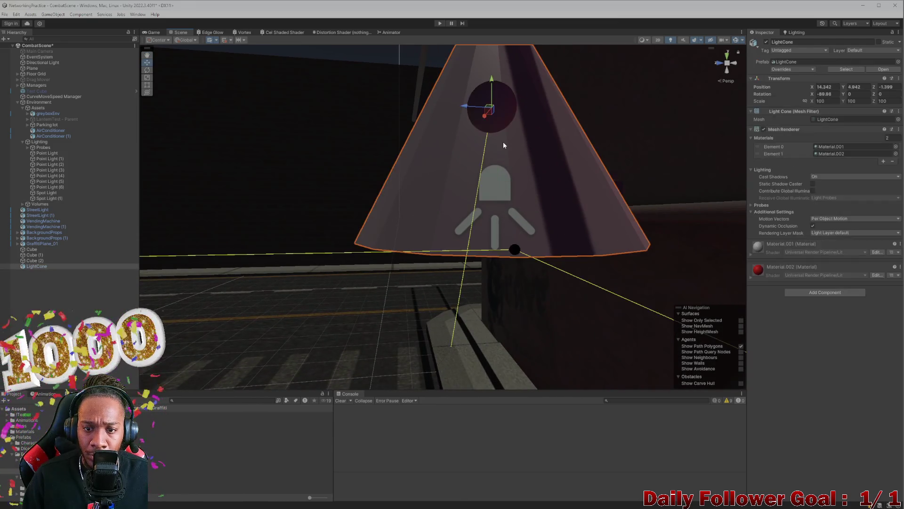
pyautogui.click(507, 174)
pyautogui.click(510, 148)
pyautogui.press('r')
pyautogui.press('e')
pyautogui.moveTo(502, 105)
pyautogui.mouseDown()
pyautogui.moveTo(499, 65)
pyautogui.moveTo(491, 137)
pyautogui.mouseUp()
pyautogui.press('r')
pyautogui.press('w')
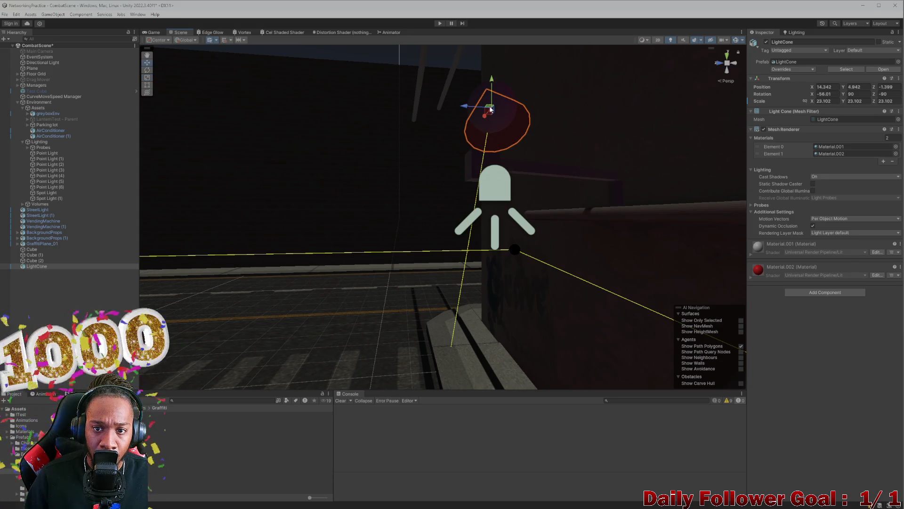
pyautogui.moveTo(491, 91); pyautogui.dragTo(491, 141)
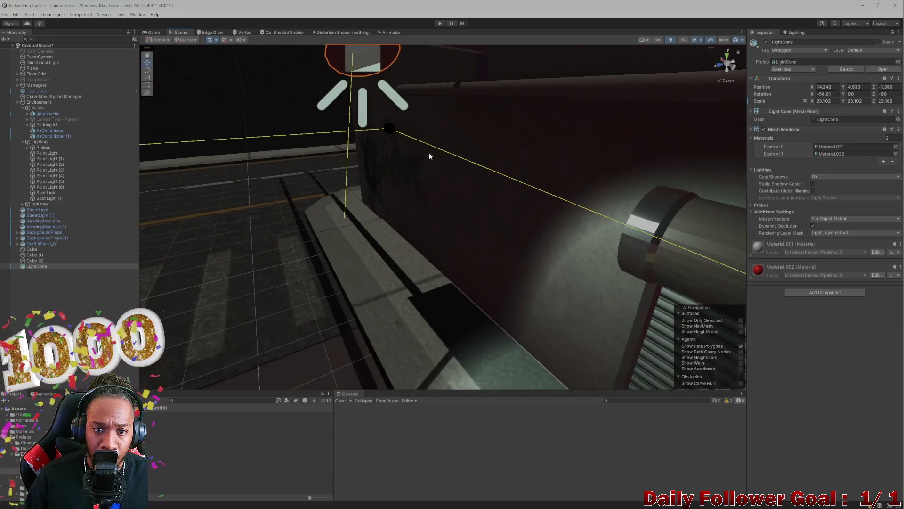
# - Frame the LightCone and scale it down to about 12.28
pyautogui.moveTo(457, 206)
pyautogui.mouseDown()
pyautogui.moveTo(504, 283)
pyautogui.moveTo(487, 287)
pyautogui.mouseUp()
pyautogui.moveTo(547, 337)
pyautogui.mouseDown()
pyautogui.moveTo(494, 287)
pyautogui.moveTo(550, 221)
pyautogui.moveTo(506, 227)
pyautogui.mouseUp()
pyautogui.press('f')
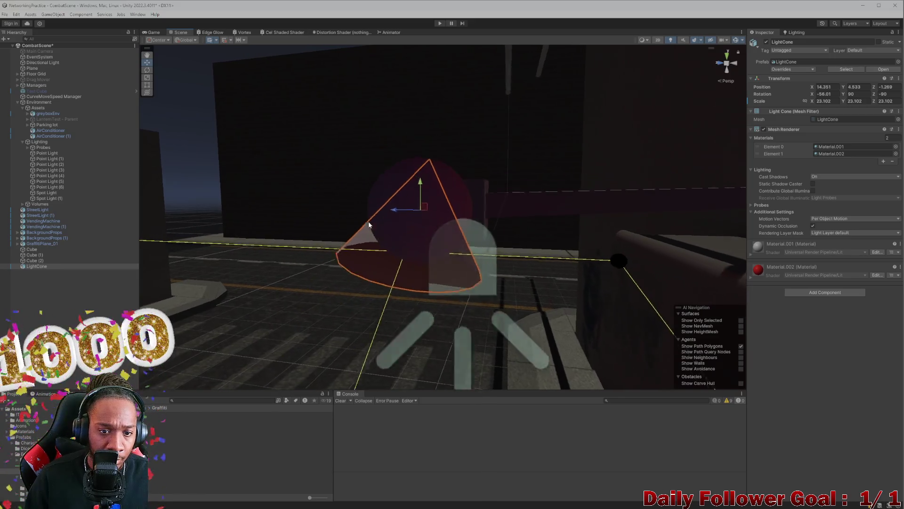
pyautogui.press('r')
pyautogui.moveTo(445, 222)
pyautogui.mouseDown()
pyautogui.moveTo(440, 231)
pyautogui.moveTo(448, 219)
pyautogui.moveTo(425, 222)
pyautogui.moveTo(450, 224)
pyautogui.mouseUp()
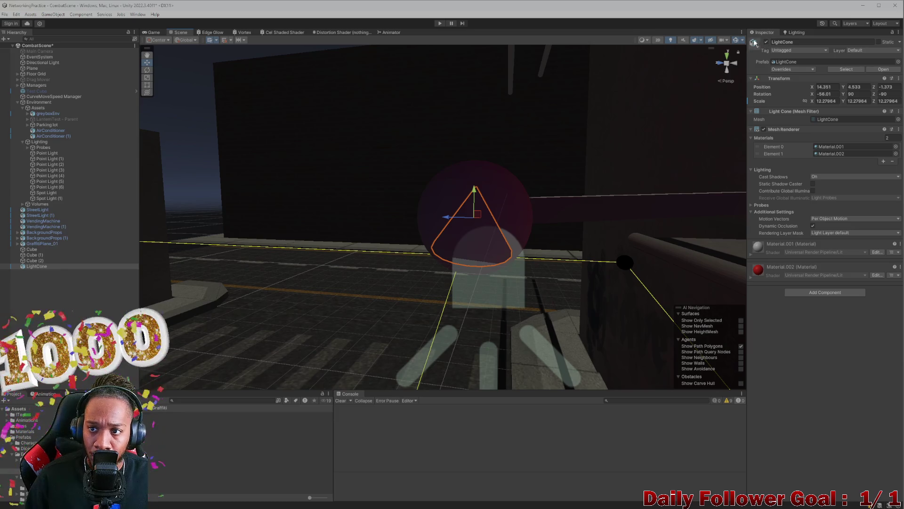
pyautogui.click(493, 194)
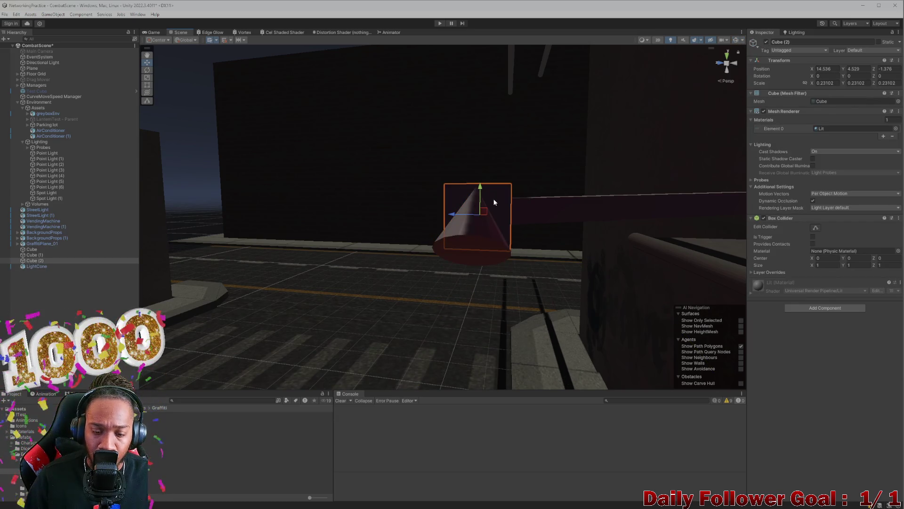
# - Delete the stray Cube (2) and fly the view toward the wall
pyautogui.press('Delete')
pyautogui.press('Up')
pyautogui.press('Right')
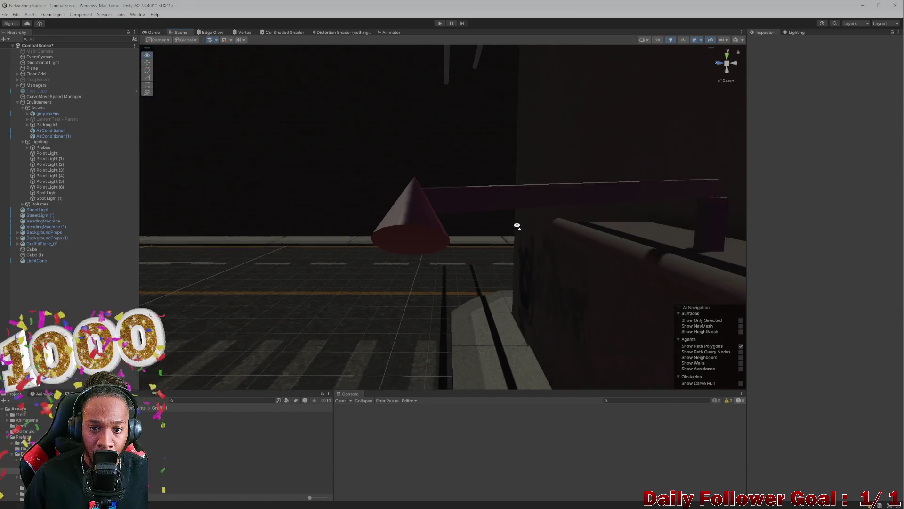
pyautogui.press('Up')
pyautogui.press('Right')
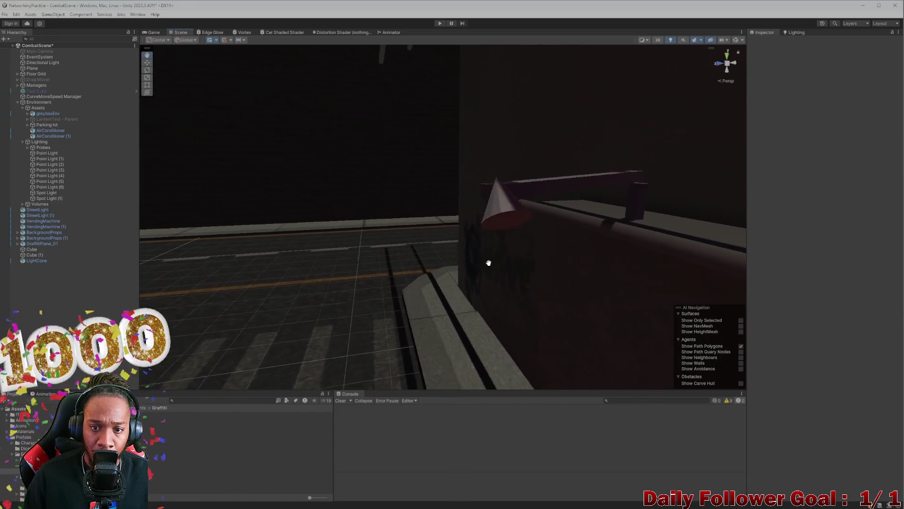
pyautogui.press('Down')
pyautogui.press('Left')
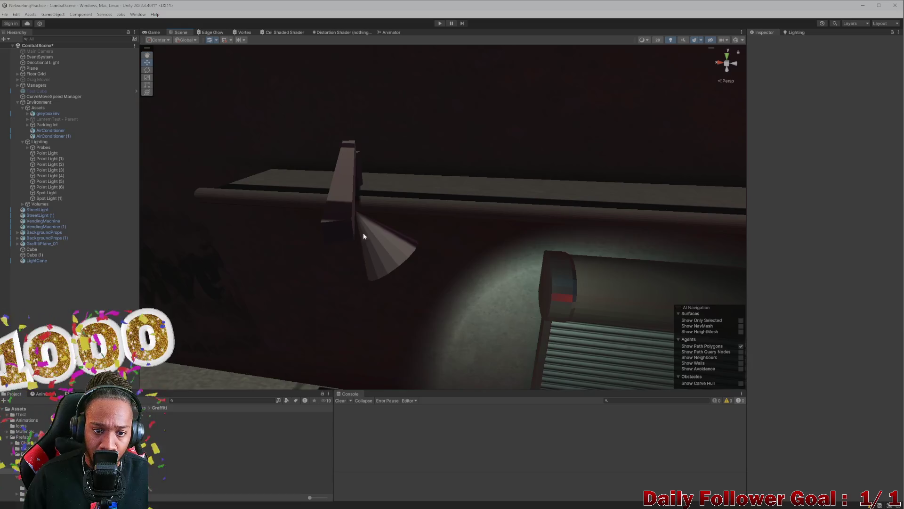
# - Nudge LightCone to X 14.4743, tilt it less steeply, and raise it against the wall
pyautogui.click(359, 238)
pyautogui.moveTo(355, 237)
pyautogui.mouseDown()
pyautogui.moveTo(340, 239)
pyautogui.moveTo(473, 238)
pyautogui.moveTo(317, 253)
pyautogui.moveTo(312, 278)
pyautogui.mouseUp()
pyautogui.moveTo(366, 267)
pyautogui.mouseDown()
pyautogui.moveTo(464, 263)
pyautogui.moveTo(295, 288)
pyautogui.moveTo(424, 226)
pyautogui.moveTo(554, 253)
pyautogui.moveTo(541, 277)
pyautogui.moveTo(419, 254)
pyautogui.moveTo(414, 233)
pyautogui.moveTo(448, 260)
pyautogui.moveTo(366, 240)
pyautogui.moveTo(411, 273)
pyautogui.moveTo(442, 226)
pyautogui.mouseUp()
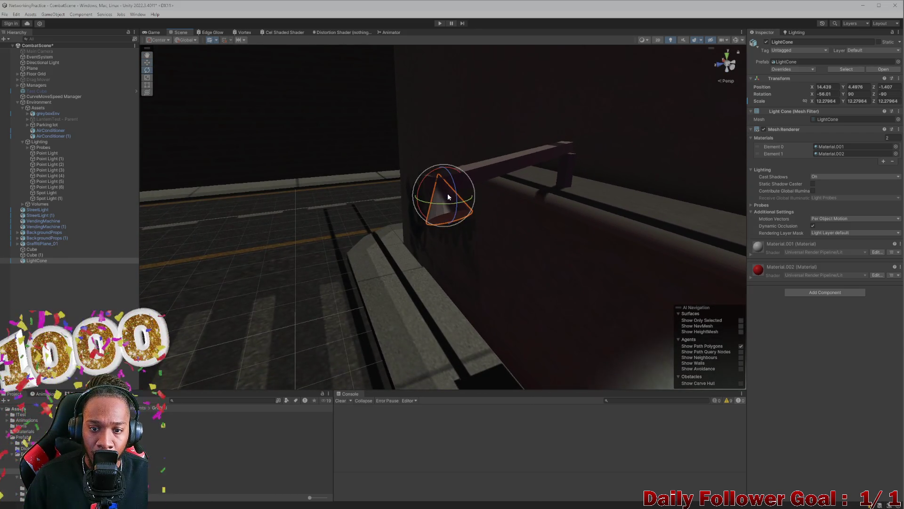
pyautogui.moveTo(454, 188)
pyautogui.mouseDown()
pyautogui.moveTo(455, 178)
pyautogui.moveTo(452, 185)
pyautogui.mouseUp()
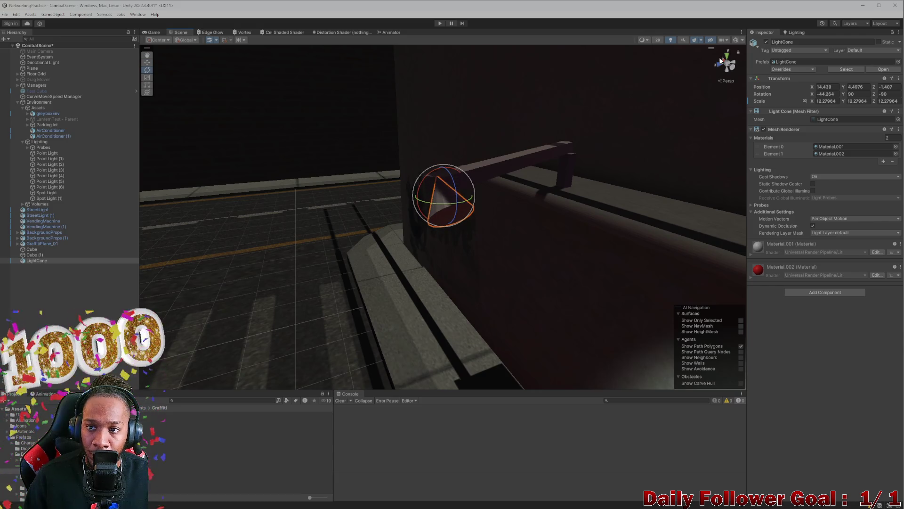
pyautogui.click(737, 41)
pyautogui.click(738, 41)
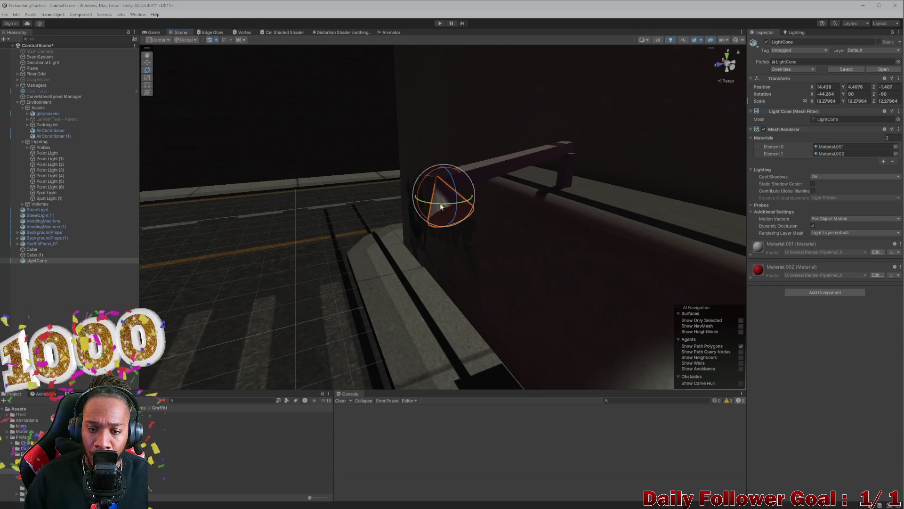
pyautogui.press('w')
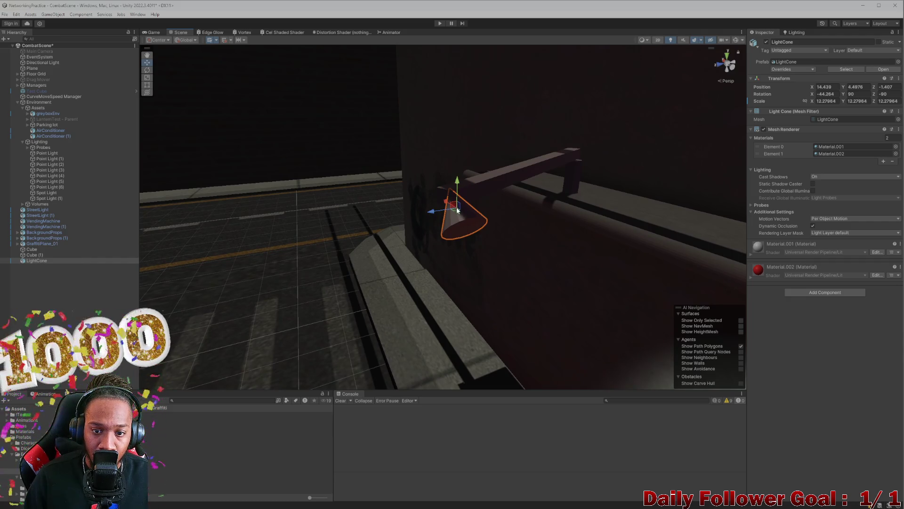
pyautogui.scroll(3, 458, 212)
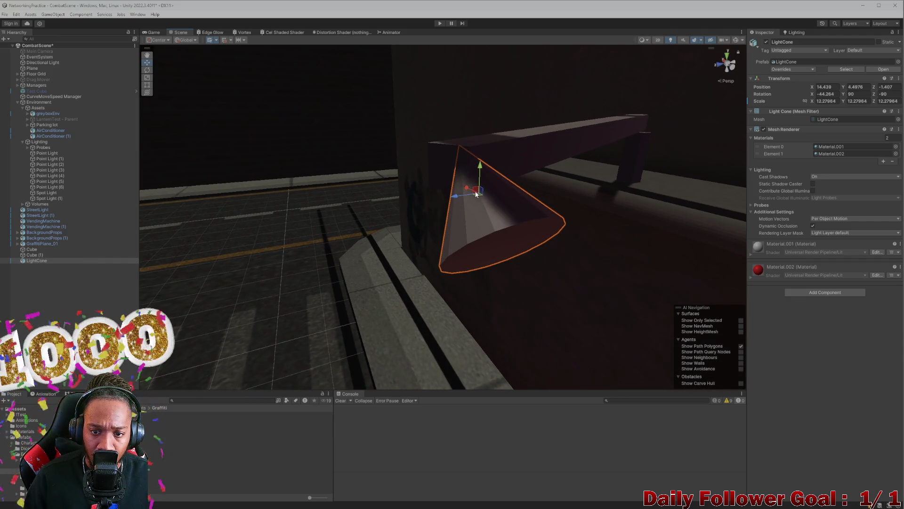
pyautogui.moveTo(480, 194); pyautogui.dragTo(461, 182)
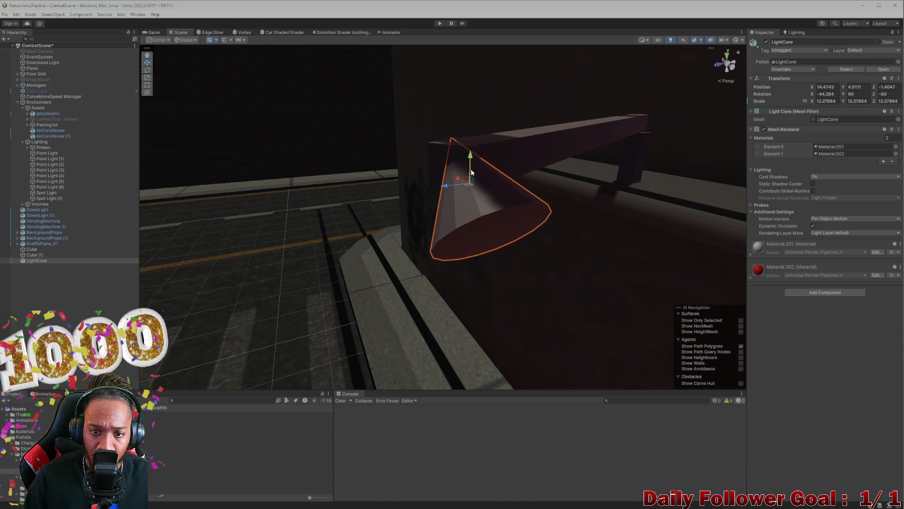
# - Turn gizmos back on and open Spot Light (1)'s colour hex code for editing
pyautogui.click(735, 41)
pyautogui.scroll(-3, 525, 261)
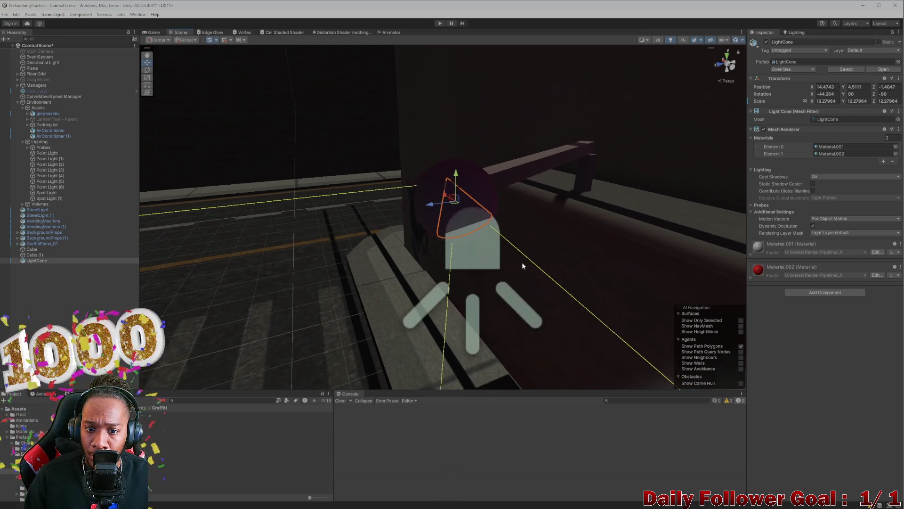
pyautogui.scroll(-2, 628, 171)
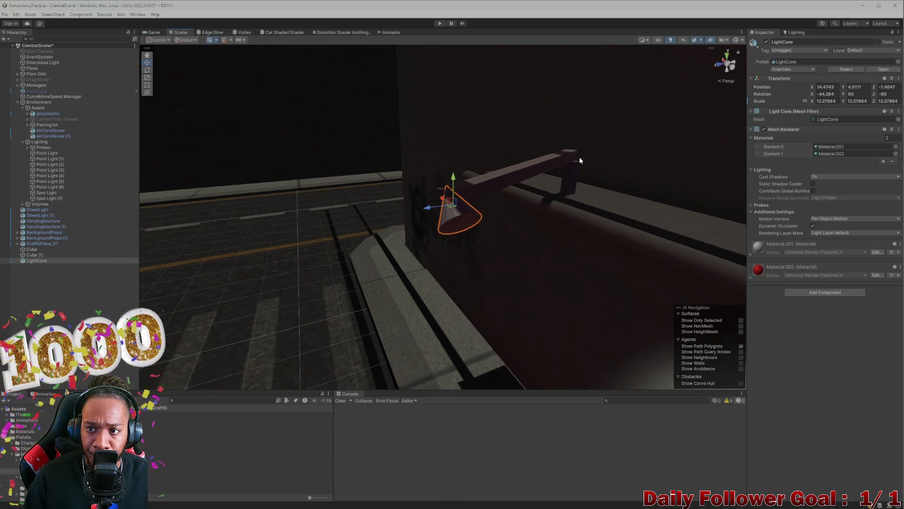
pyautogui.click(736, 41)
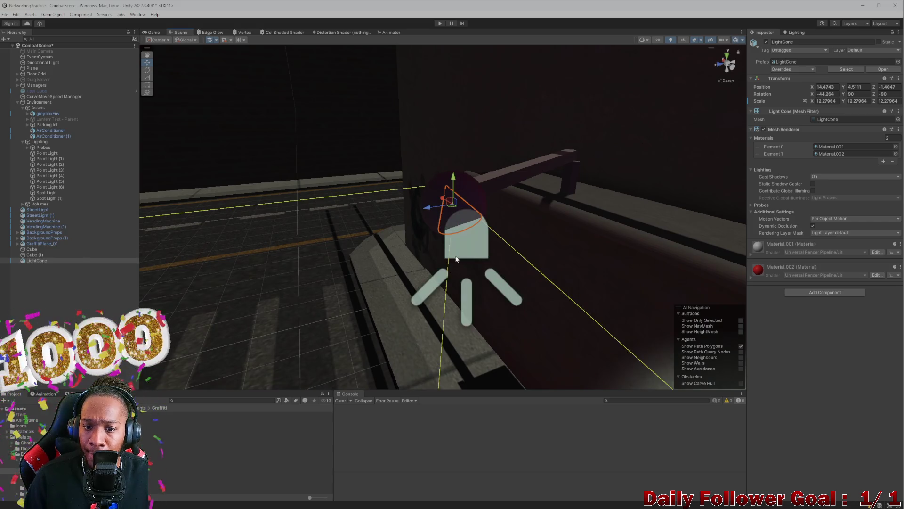
pyautogui.click(459, 249)
pyautogui.click(852, 149)
pyautogui.click(897, 295)
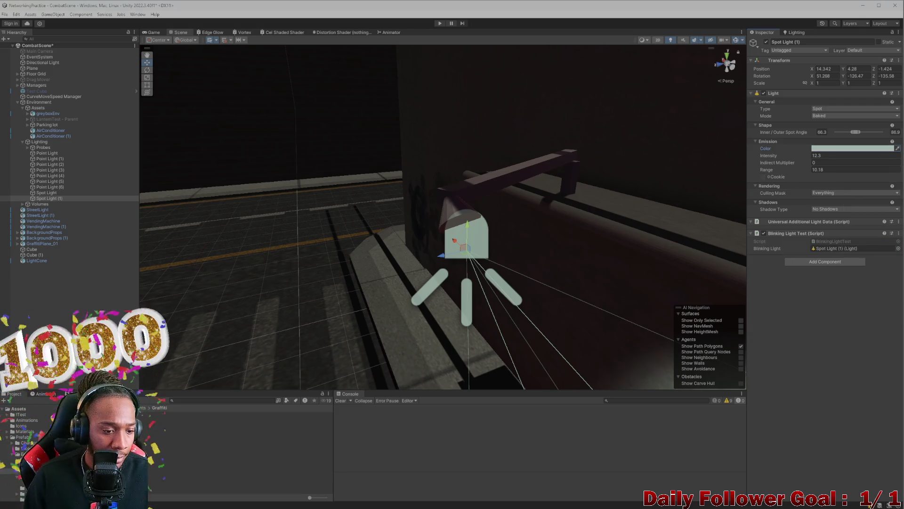
# - Select the red wall sign in the Scene view
pyautogui.rightClick(113, 454)
pyautogui.moveTo(163, 254)
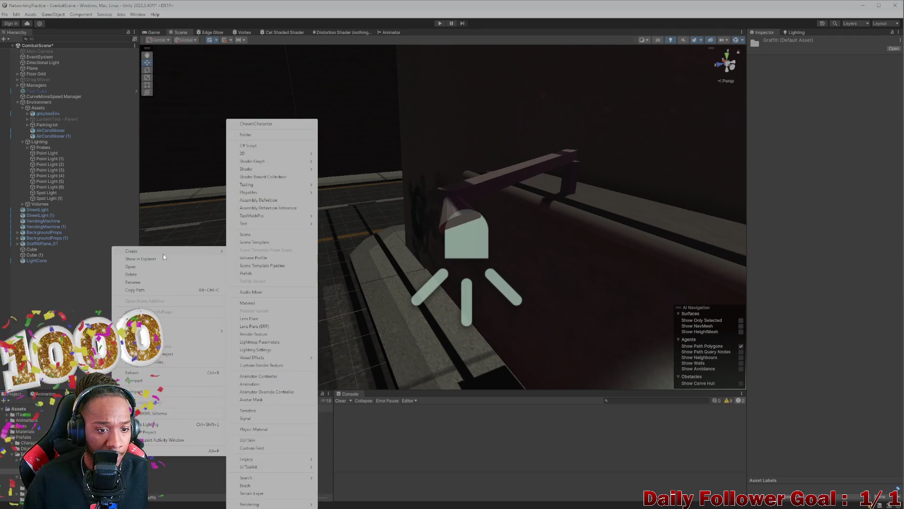
pyautogui.click(226, 325)
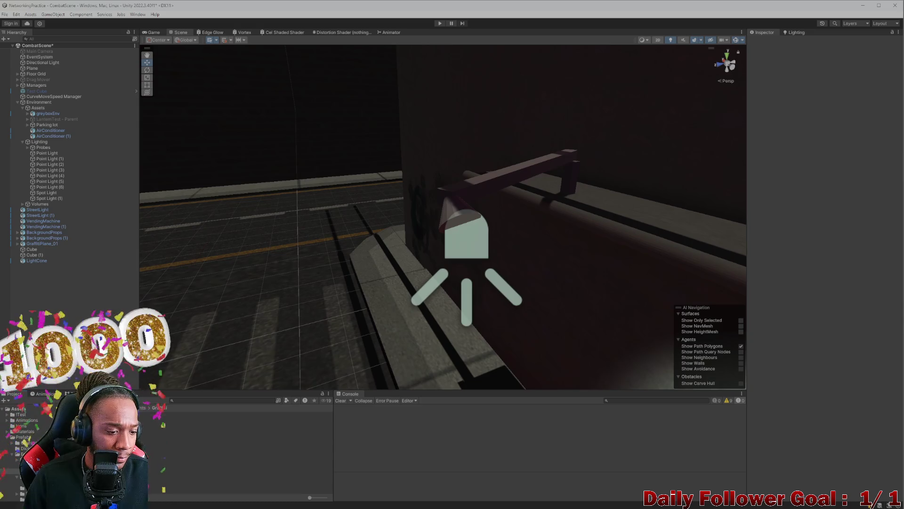
pyautogui.moveTo(339, 372)
pyautogui.mouseDown()
pyautogui.moveTo(433, 353)
pyautogui.moveTo(488, 284)
pyautogui.moveTo(549, 310)
pyautogui.moveTo(612, 236)
pyautogui.moveTo(706, 150)
pyautogui.mouseUp()
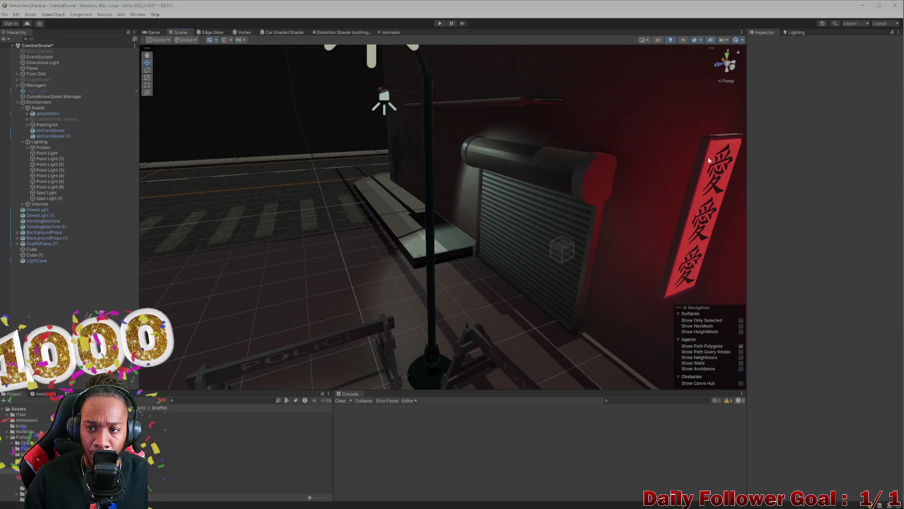
pyautogui.click(712, 144)
pyautogui.click(713, 144)
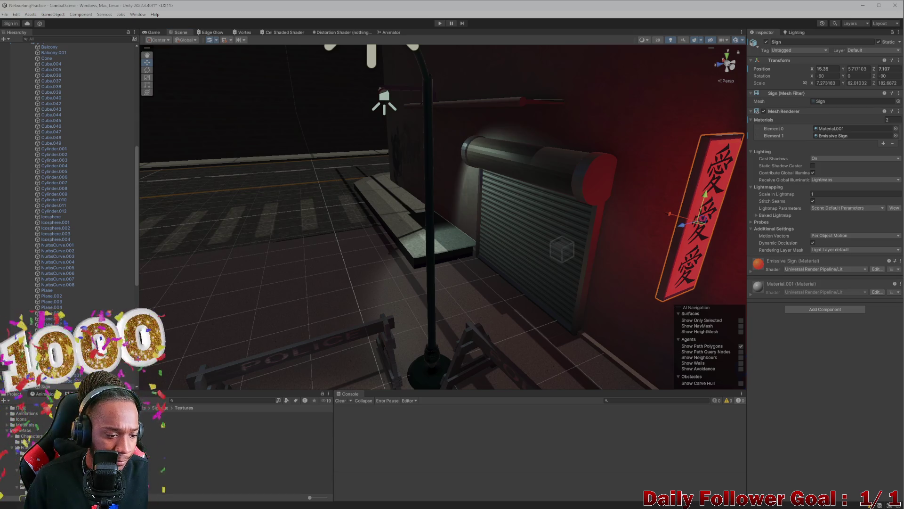
# - Duplicate the sign's Emissive Sign material and rename the copy to Emissive Light
pyautogui.rightClick(99, 416)
pyautogui.click(123, 221)
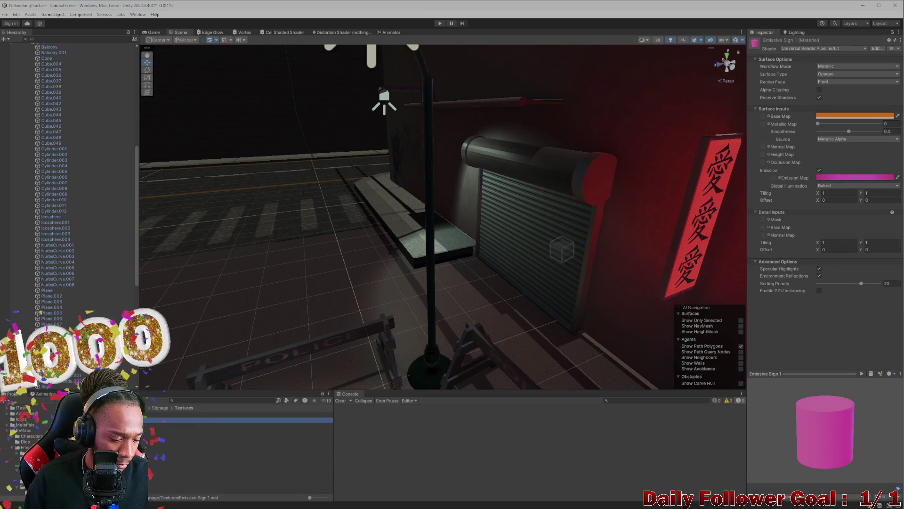
pyautogui.hotkey('ctrl', 'd')
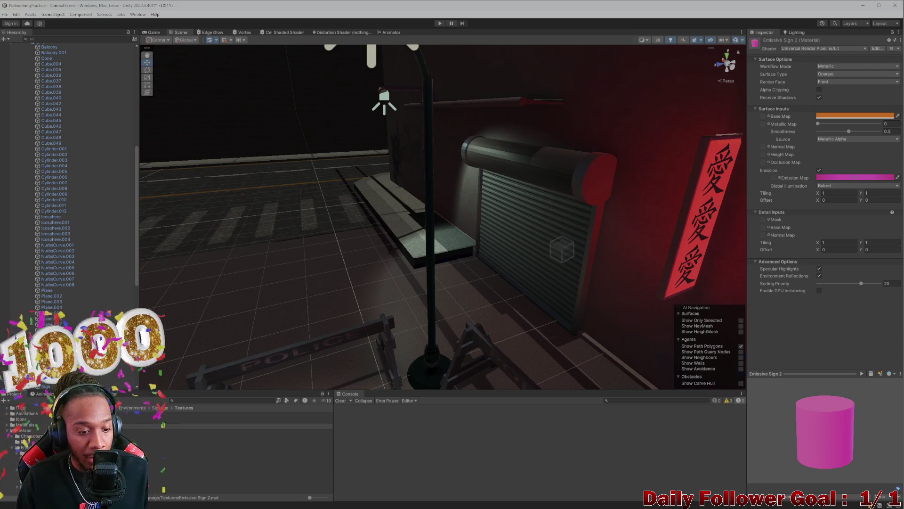
pyautogui.press('Return')
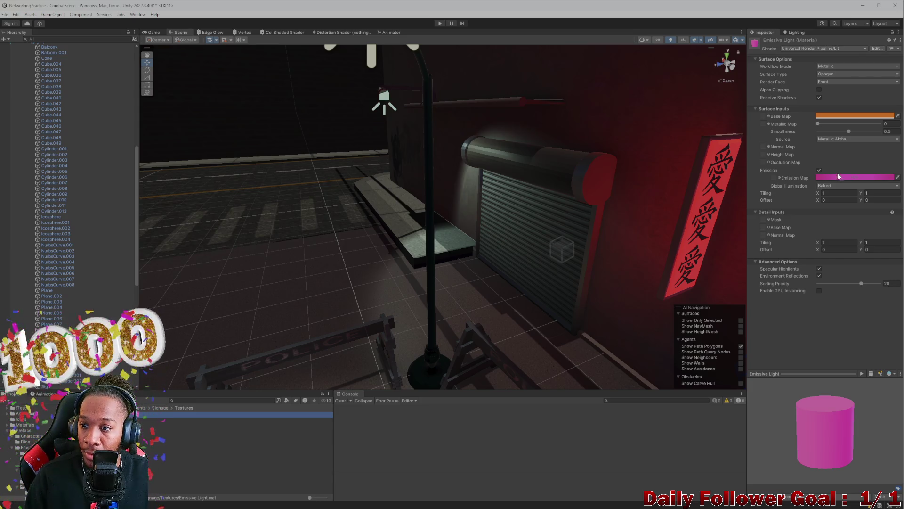
# - Set the Emissive Light base map colour to pale grey-green
pyautogui.click(837, 175)
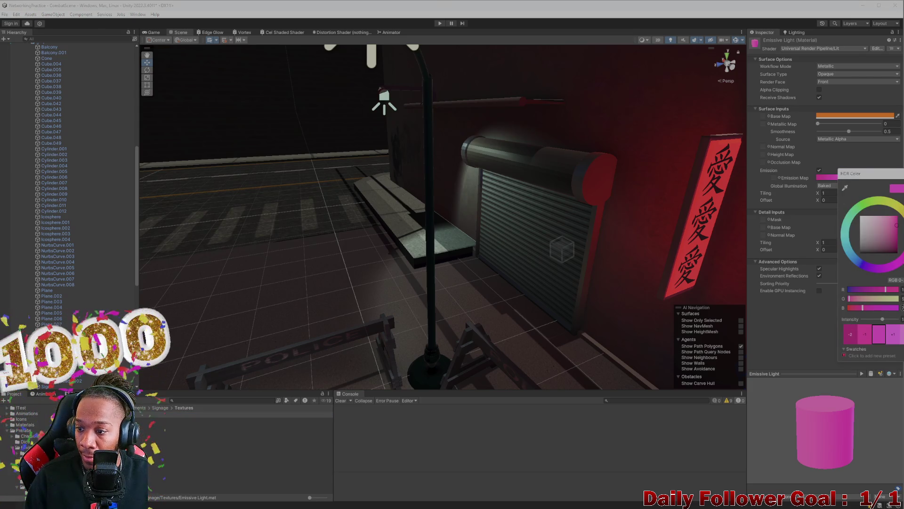
pyautogui.click(854, 117)
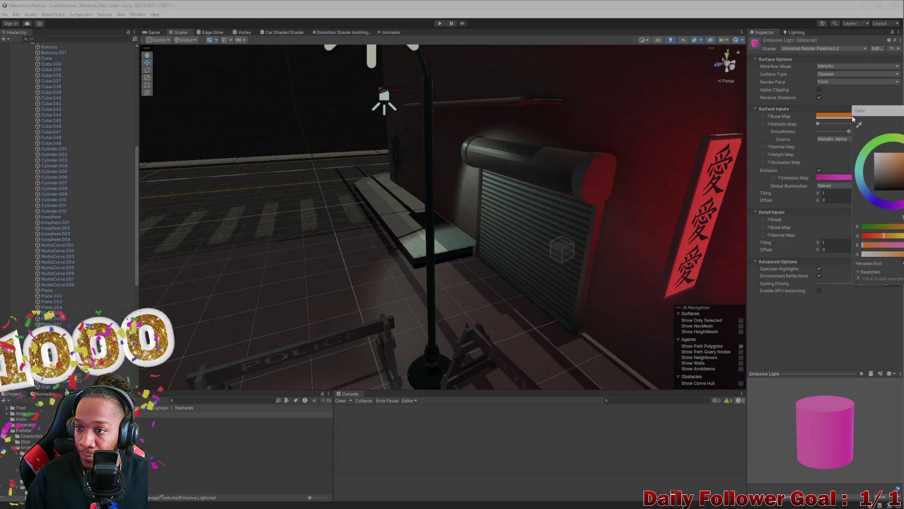
pyautogui.click(882, 153)
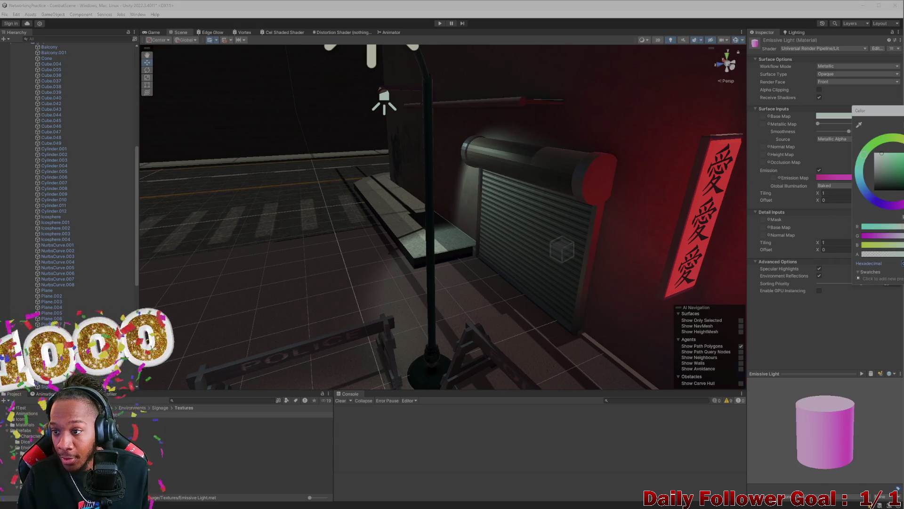
pyautogui.click(859, 337)
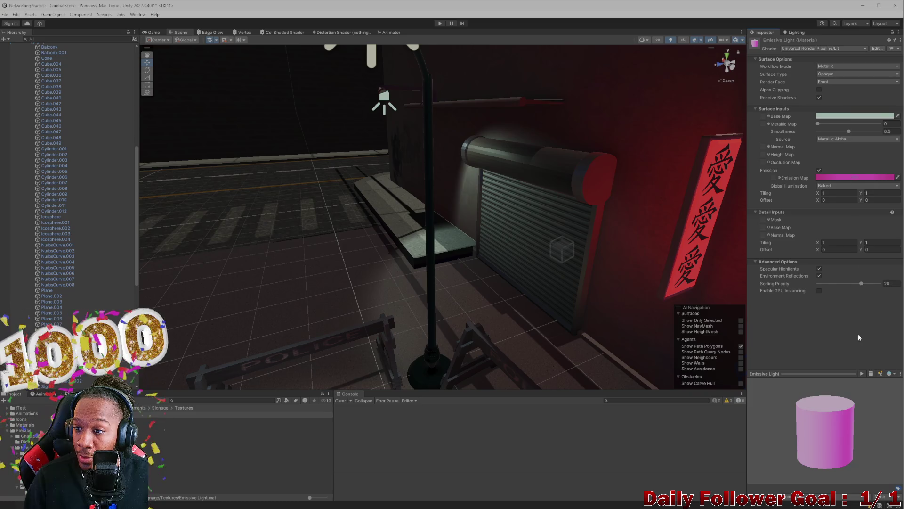
# - Change the emission colour from magenta to near white
pyautogui.click(856, 178)
pyautogui.click(881, 219)
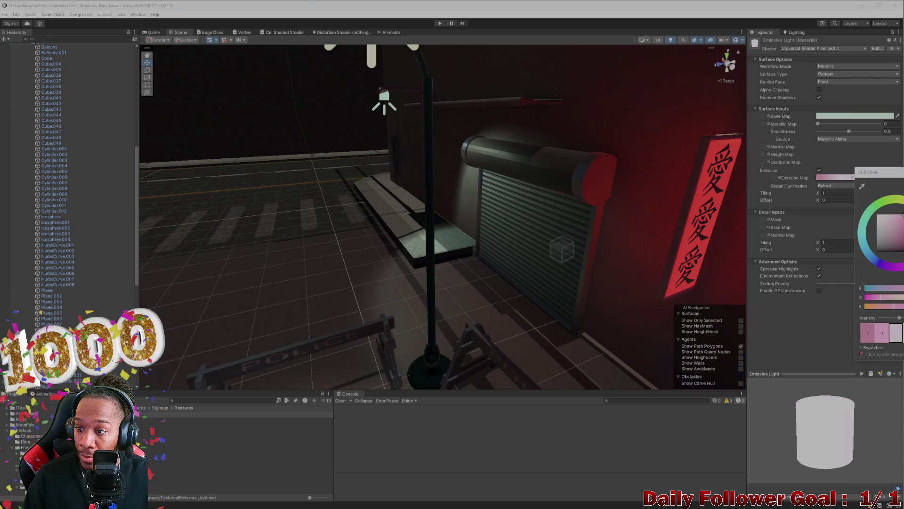
pyautogui.click(877, 251)
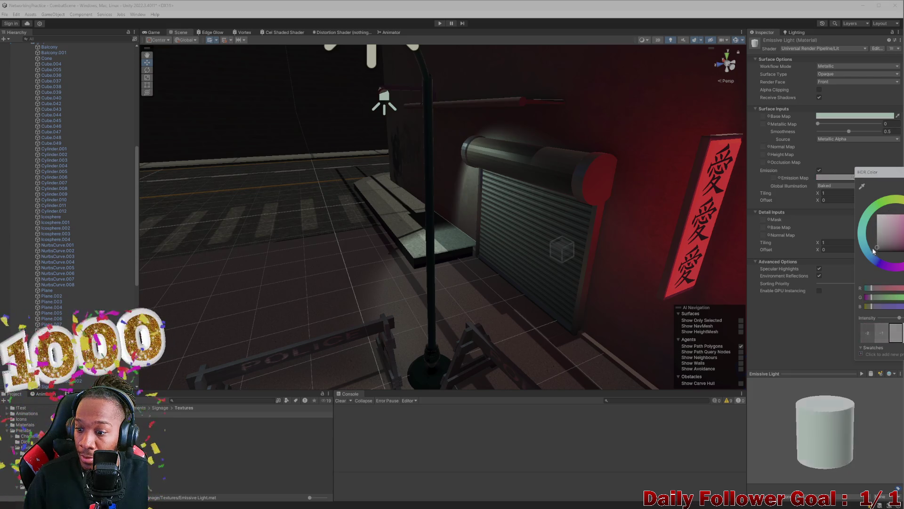
pyautogui.moveTo(871, 253); pyautogui.dragTo(870, 248)
# - Fine-tune the emission hue to a pale whitish tint while viewing the lamp and shutter
pyautogui.moveTo(575, 188)
pyautogui.mouseDown()
pyautogui.moveTo(452, 162)
pyautogui.moveTo(462, 228)
pyautogui.moveTo(309, 311)
pyautogui.mouseUp()
pyautogui.moveTo(432, 149)
pyautogui.mouseDown()
pyautogui.moveTo(400, 216)
pyautogui.moveTo(437, 177)
pyautogui.moveTo(434, 133)
pyautogui.moveTo(428, 154)
pyautogui.moveTo(430, 142)
pyautogui.moveTo(447, 206)
pyautogui.moveTo(549, 313)
pyautogui.mouseUp()
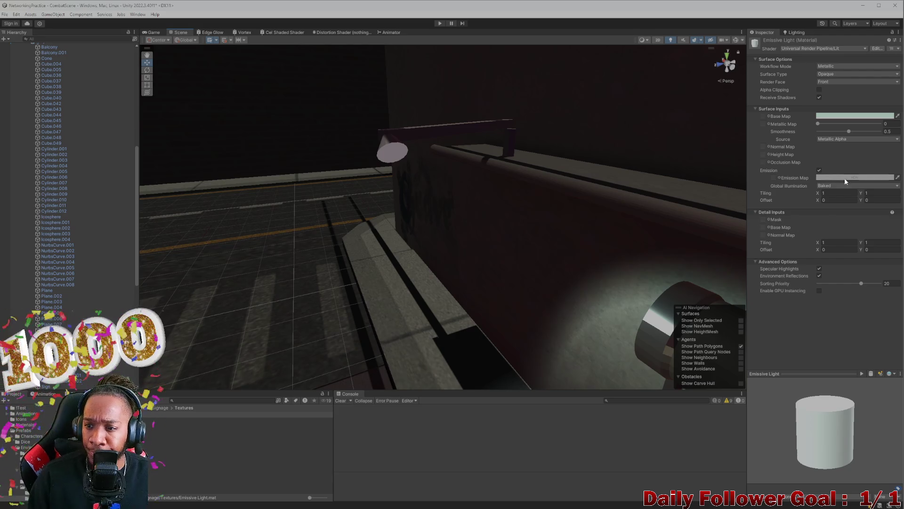
pyautogui.click(851, 180)
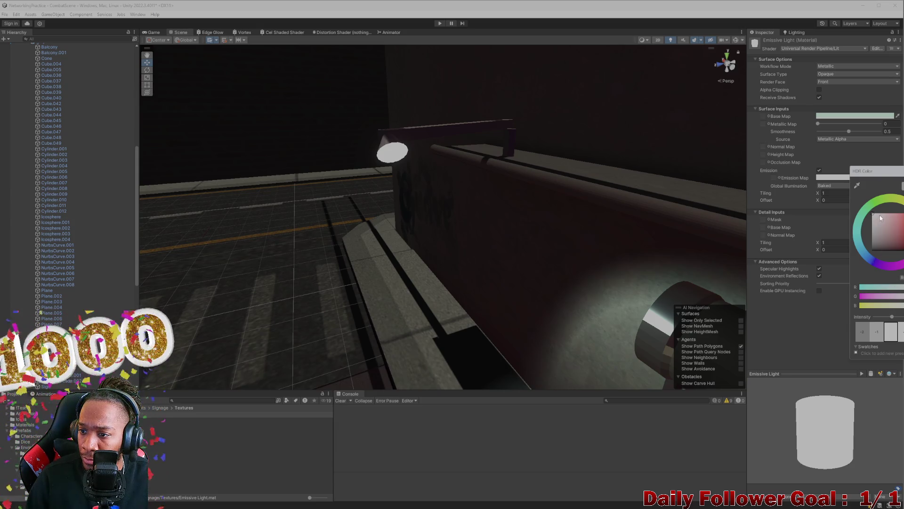
pyautogui.moveTo(883, 217); pyautogui.dragTo(859, 226)
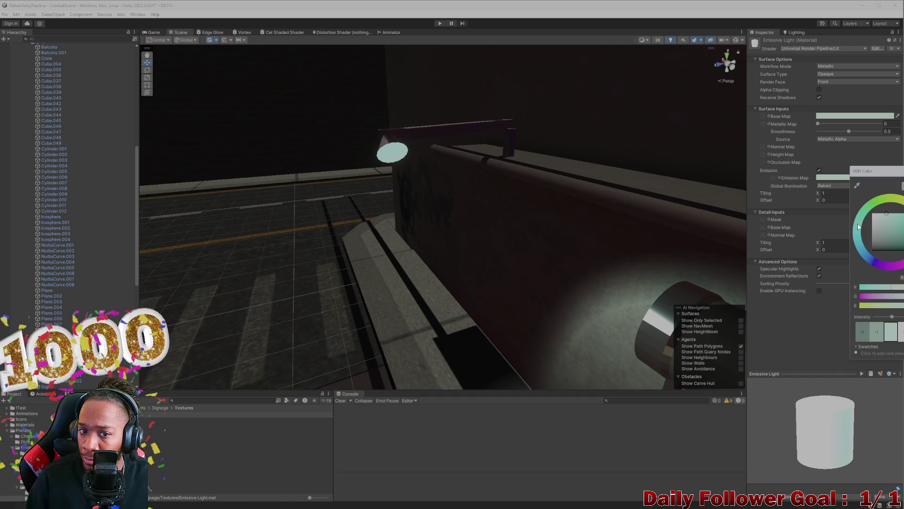
pyautogui.scroll(-5, 721, 247)
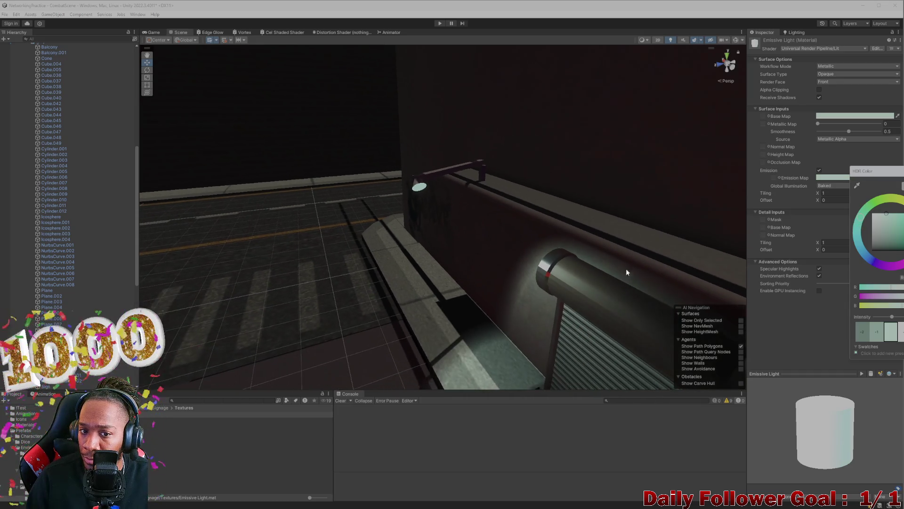
pyautogui.scroll(-3, 585, 271)
pyautogui.moveTo(434, 281)
pyautogui.mouseDown()
pyautogui.moveTo(425, 158)
pyautogui.moveTo(374, 145)
pyautogui.mouseUp()
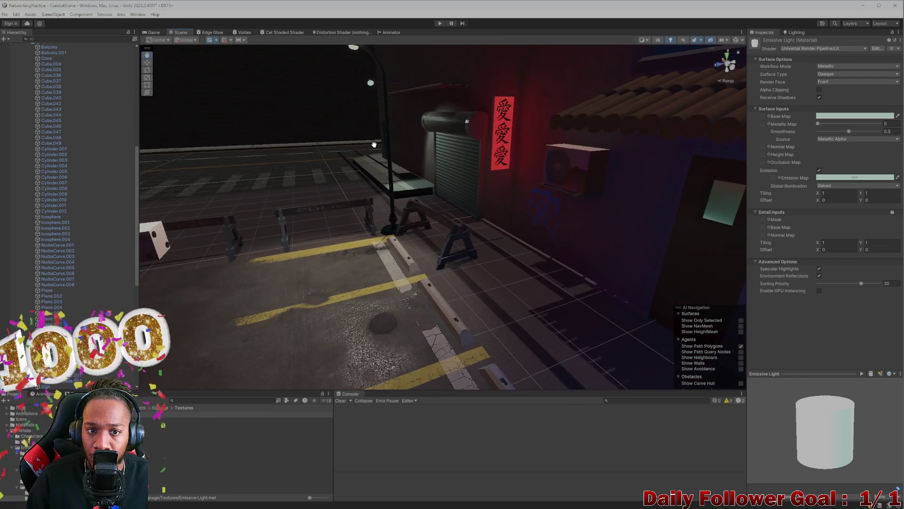
pyautogui.moveTo(361, 177); pyautogui.dragTo(404, 183)
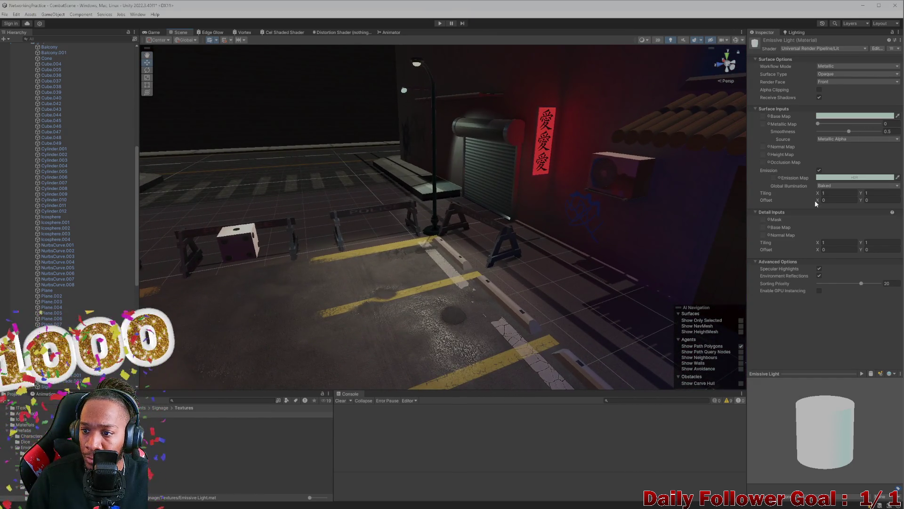
pyautogui.click(831, 179)
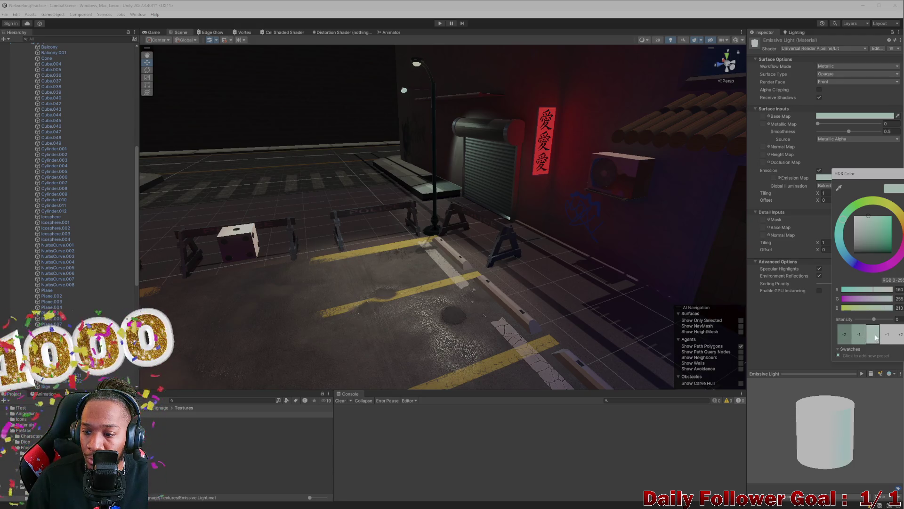
# - Select the GraffitiPlane_02 decal on the graffiti wall
pyautogui.moveTo(338, 124); pyautogui.dragTo(648, 231)
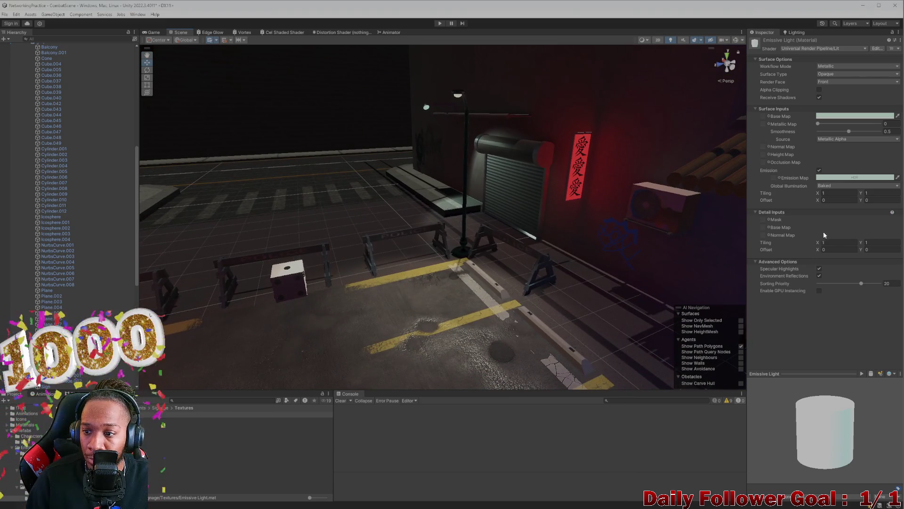
pyautogui.moveTo(408, 247)
pyautogui.mouseDown()
pyautogui.moveTo(586, 218)
pyautogui.moveTo(473, 201)
pyautogui.moveTo(461, 183)
pyautogui.moveTo(506, 179)
pyautogui.moveTo(484, 197)
pyautogui.moveTo(442, 190)
pyautogui.moveTo(433, 210)
pyautogui.moveTo(442, 200)
pyautogui.moveTo(461, 201)
pyautogui.moveTo(251, 184)
pyautogui.moveTo(502, 224)
pyautogui.moveTo(295, 188)
pyautogui.moveTo(521, 246)
pyautogui.moveTo(155, 212)
pyautogui.moveTo(280, 238)
pyautogui.moveTo(190, 250)
pyautogui.moveTo(262, 255)
pyautogui.moveTo(416, 295)
pyautogui.moveTo(454, 288)
pyautogui.moveTo(475, 230)
pyautogui.mouseUp()
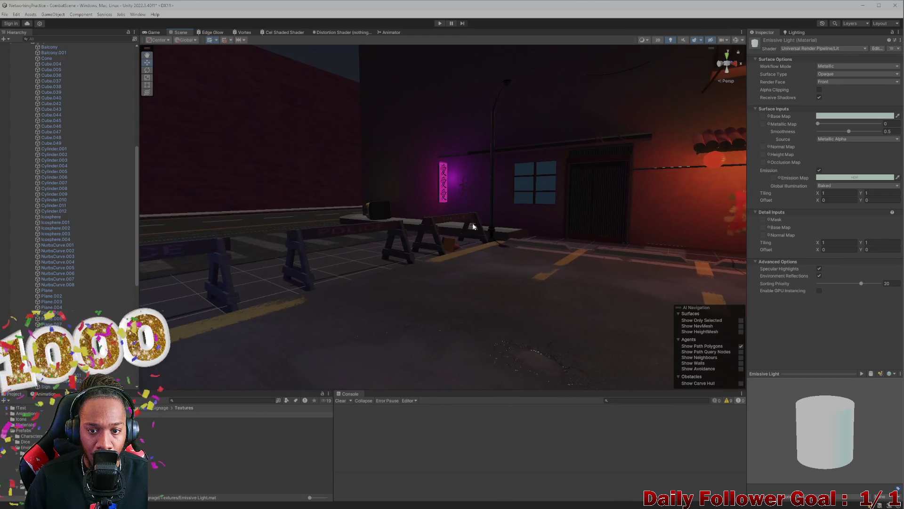
pyautogui.click(467, 190)
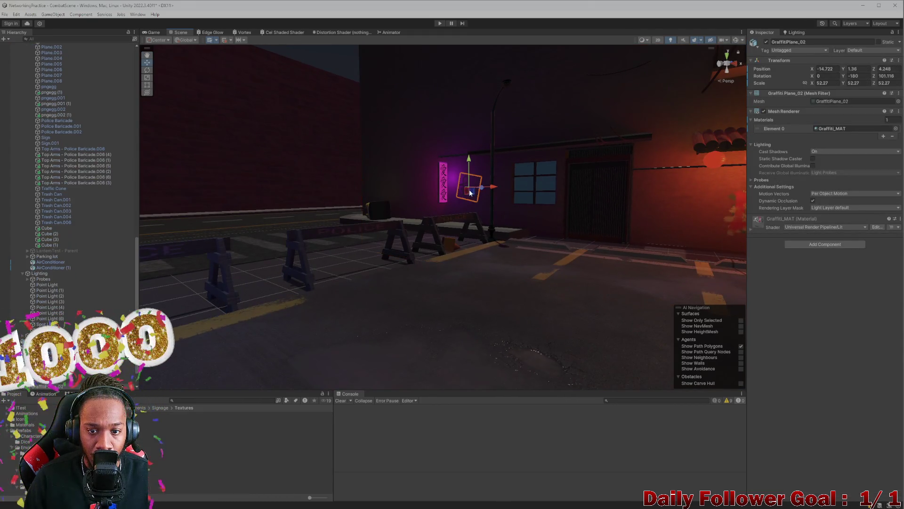
# - Move under the structure and select the greyboxEnv environment
pyautogui.moveTo(428, 198)
pyautogui.mouseDown()
pyautogui.moveTo(568, 346)
pyautogui.moveTo(604, 349)
pyautogui.moveTo(557, 316)
pyautogui.moveTo(529, 250)
pyautogui.moveTo(476, 241)
pyautogui.mouseUp()
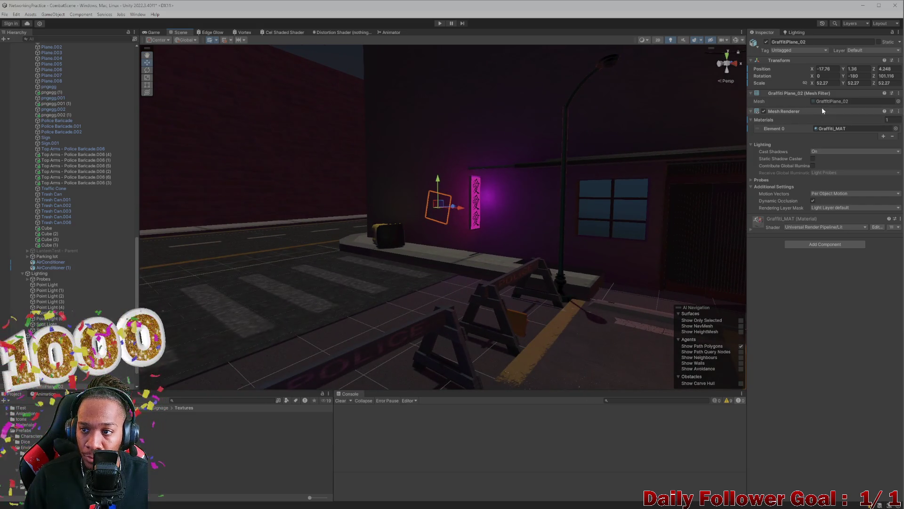
pyautogui.moveTo(595, 245)
pyautogui.mouseDown()
pyautogui.moveTo(545, 301)
pyautogui.moveTo(617, 340)
pyautogui.moveTo(489, 274)
pyautogui.moveTo(639, 309)
pyautogui.moveTo(787, 311)
pyautogui.moveTo(438, 266)
pyautogui.mouseUp()
pyautogui.click(550, 326)
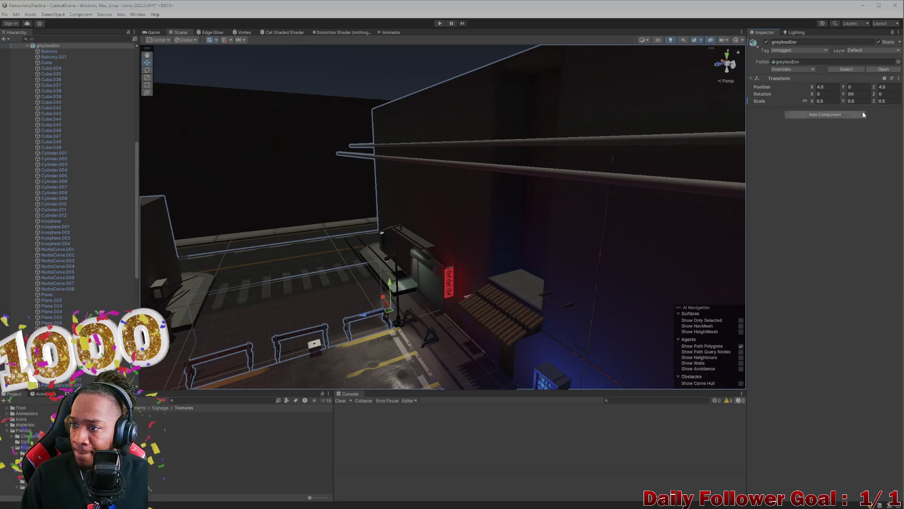
# - Open the Lighting window showing Baked Indirect mode and the Progressive GPU lightmapper
pyautogui.click(795, 33)
pyautogui.click(763, 32)
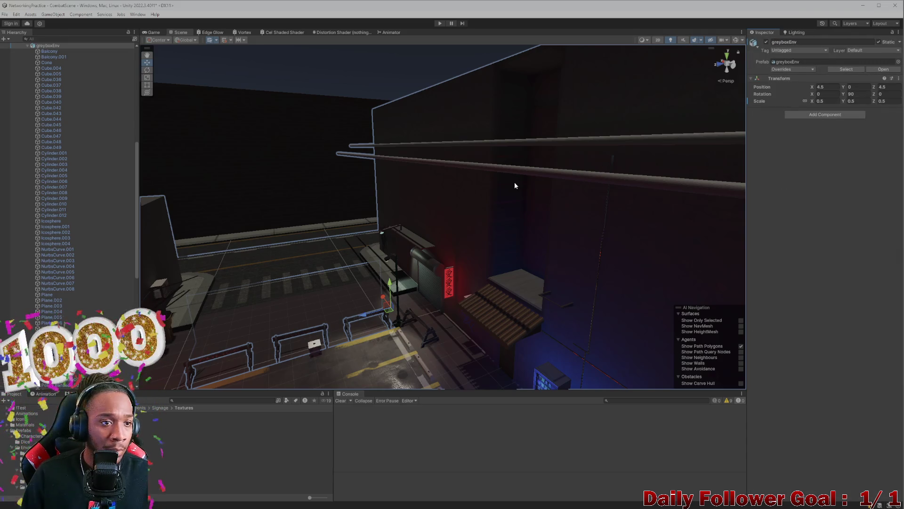
pyautogui.moveTo(246, 240)
pyautogui.mouseDown()
pyautogui.moveTo(346, 131)
pyautogui.moveTo(510, 167)
pyautogui.moveTo(340, 213)
pyautogui.moveTo(342, 122)
pyautogui.mouseUp()
pyautogui.scroll(10, 76, 97)
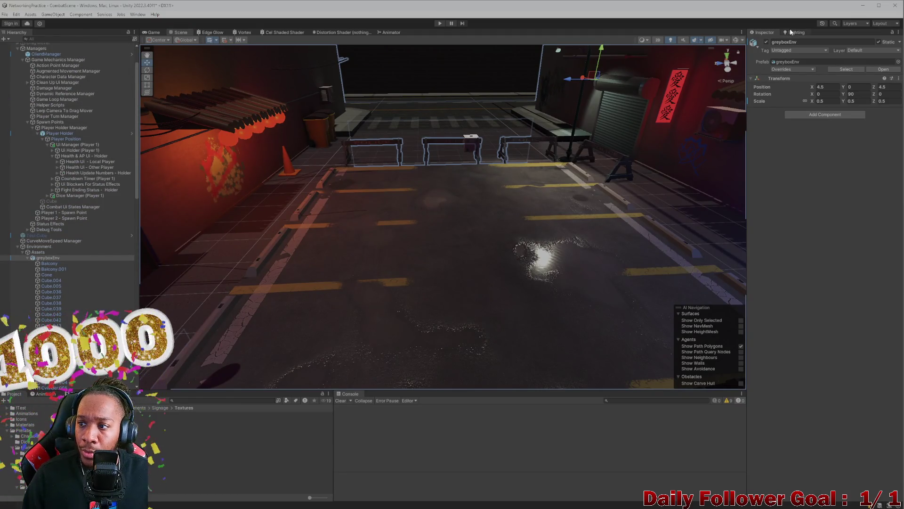
pyautogui.click(803, 32)
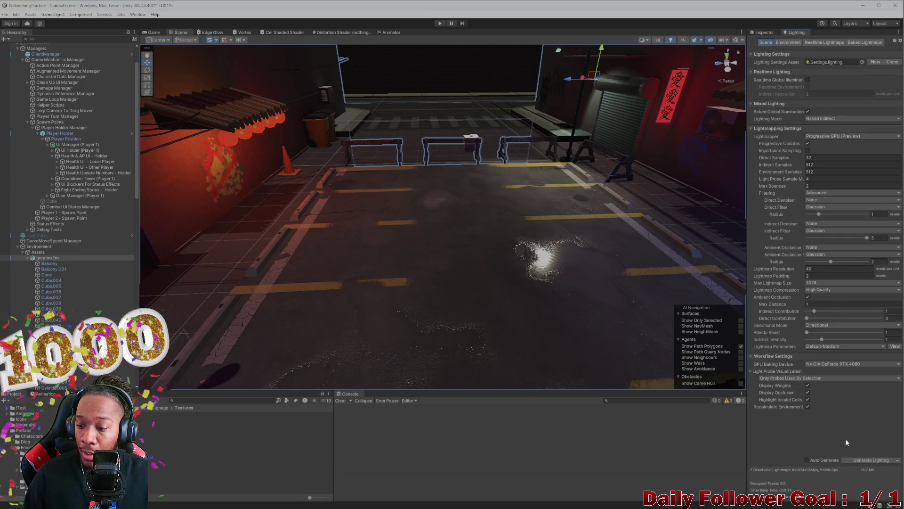
# - Generate lighting to rebake the lightmaps, then select the shutter wall Cube.004
pyautogui.click(866, 460)
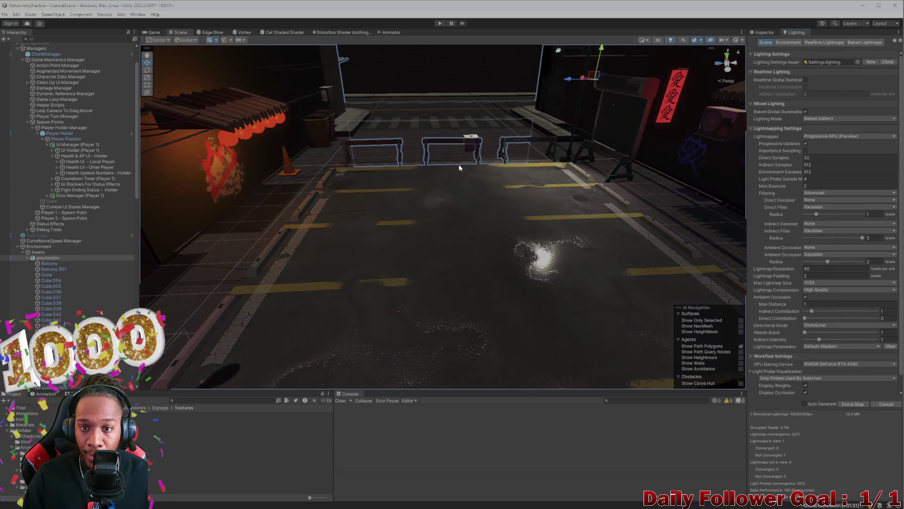
pyautogui.moveTo(486, 156)
pyautogui.mouseDown()
pyautogui.moveTo(475, 193)
pyautogui.moveTo(552, 176)
pyautogui.moveTo(516, 179)
pyautogui.moveTo(522, 162)
pyautogui.moveTo(526, 180)
pyautogui.mouseUp()
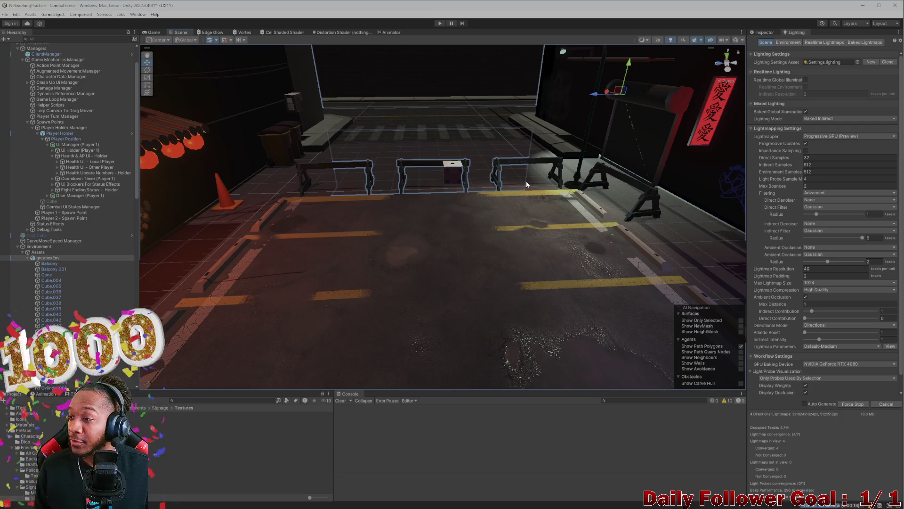
pyautogui.click(526, 181)
# - Frame Cube.004 and collapse the greyboxEnv and Player Position groups
pyautogui.press('f')
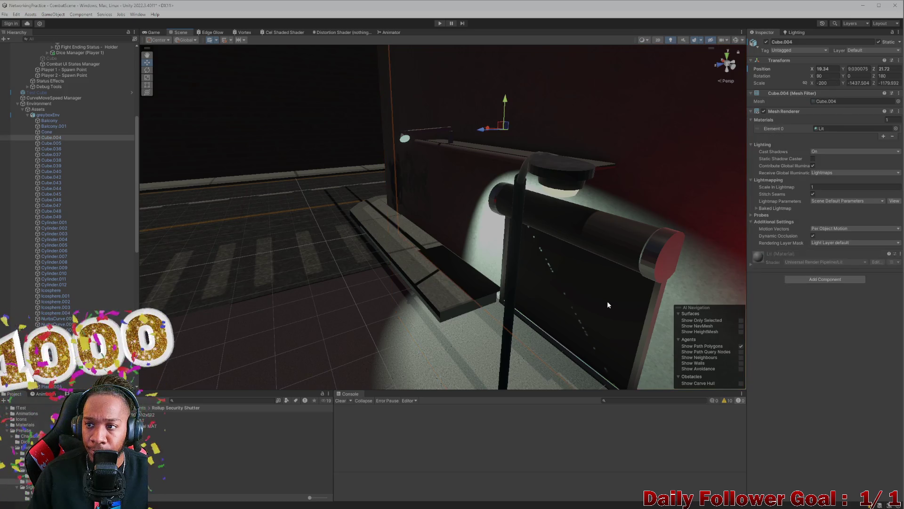
pyautogui.click(405, 140)
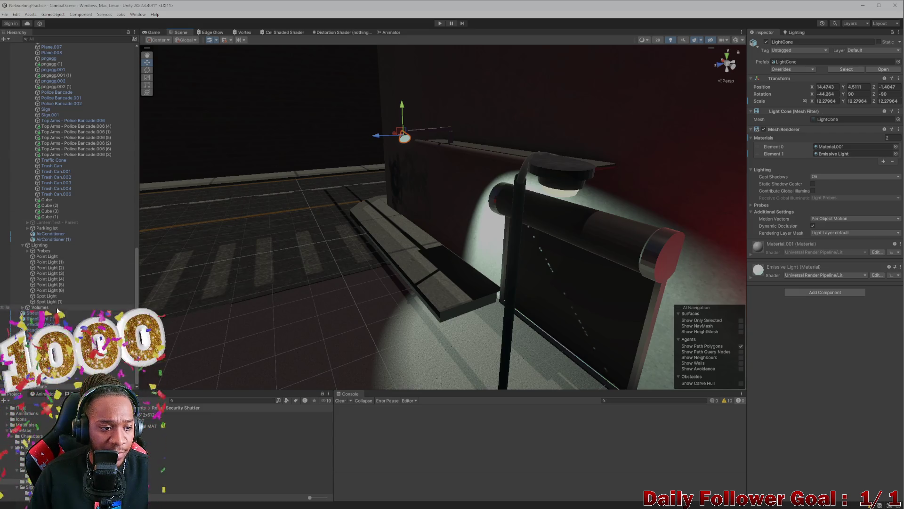
pyautogui.scroll(10, 75, 209)
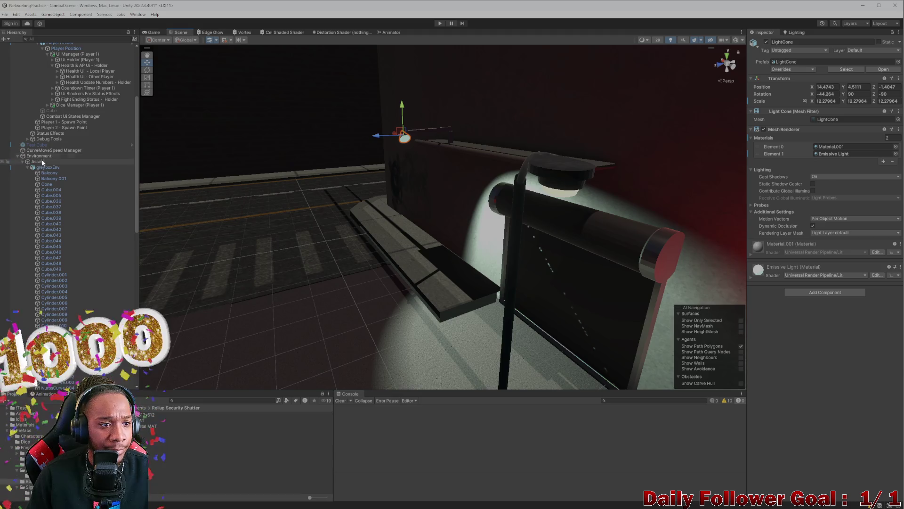
pyautogui.click(27, 167)
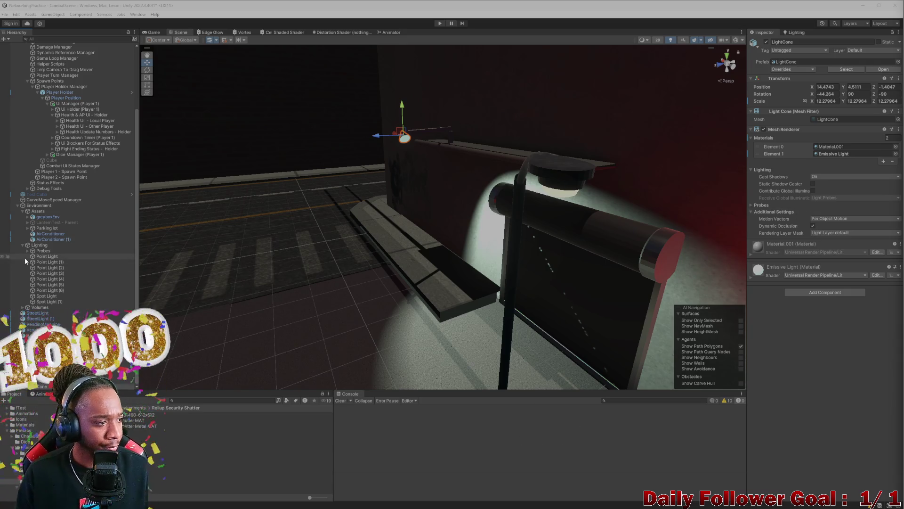
pyautogui.scroll(3, 51, 242)
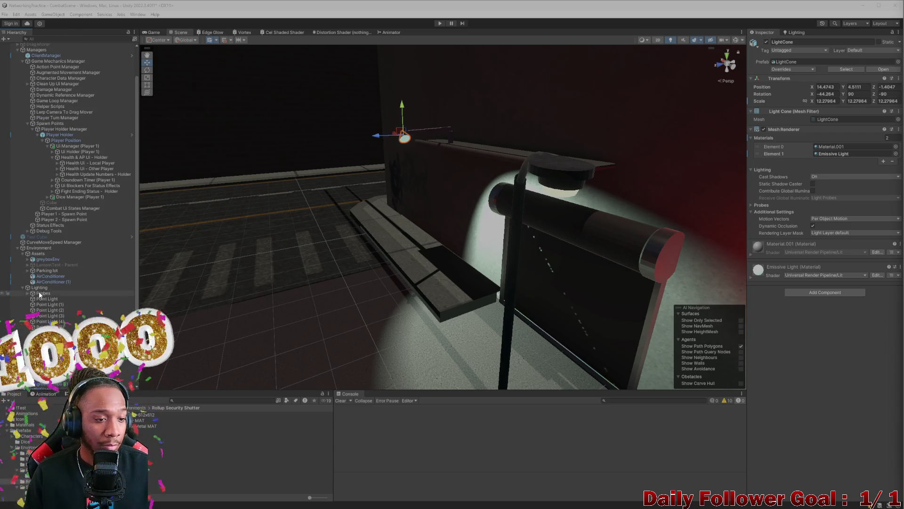
pyautogui.scroll(3, 87, 264)
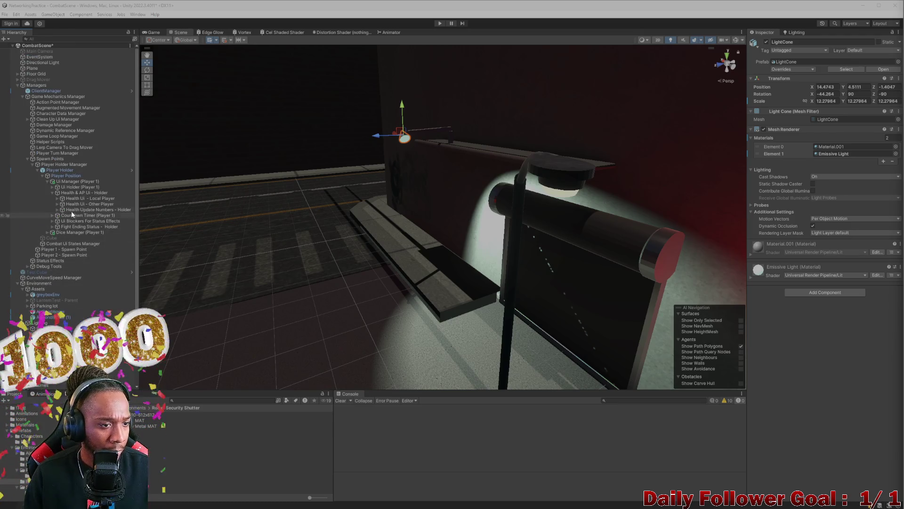
pyautogui.click(42, 176)
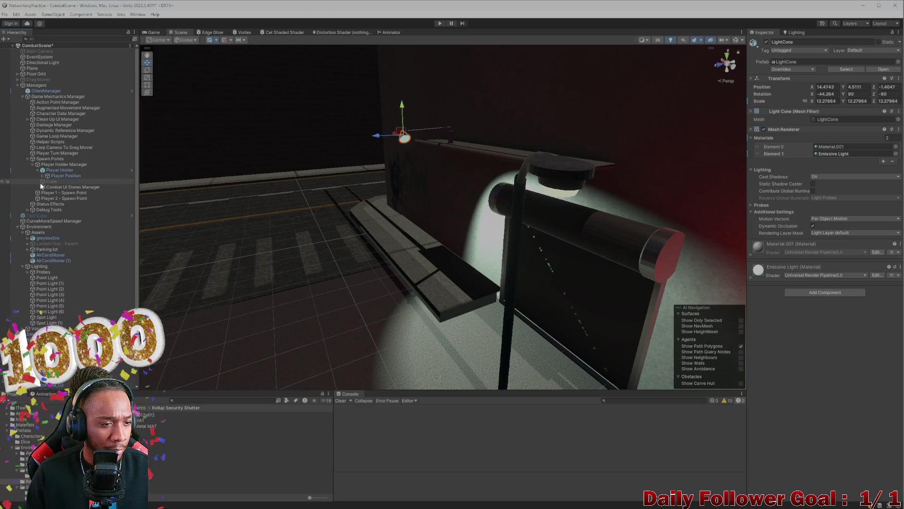
# - Collapse the Spawn Points, Managers and Assets groups, then select Spot Light (1)
pyautogui.moveTo(351, 153); pyautogui.dragTo(383, 170)
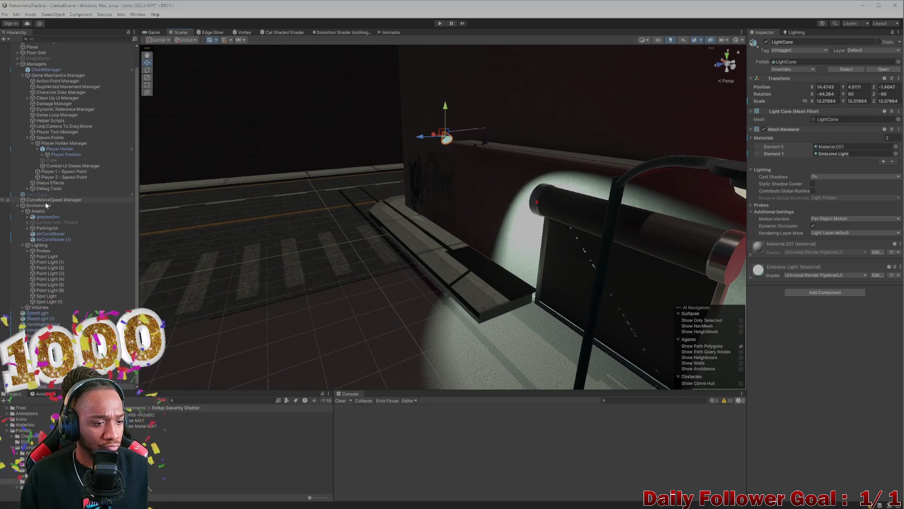
pyautogui.click(27, 158)
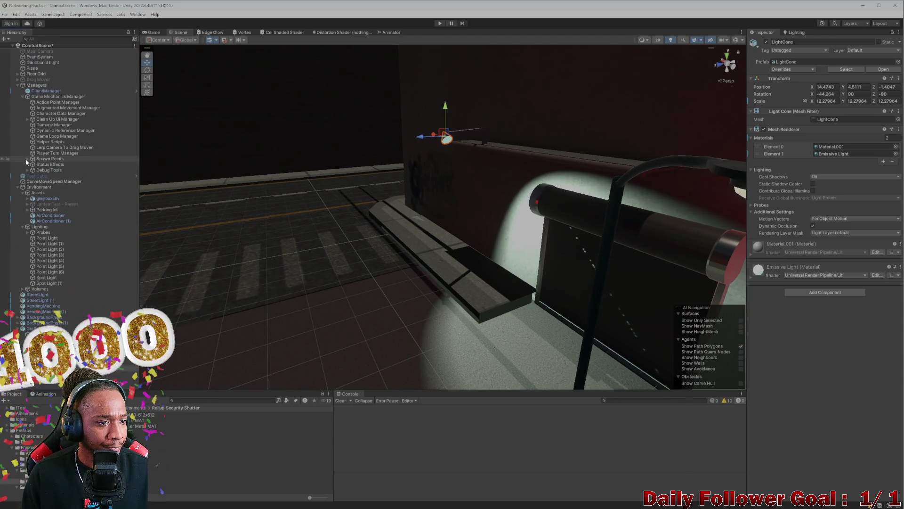
pyautogui.click(25, 97)
pyautogui.click(18, 85)
pyautogui.click(23, 108)
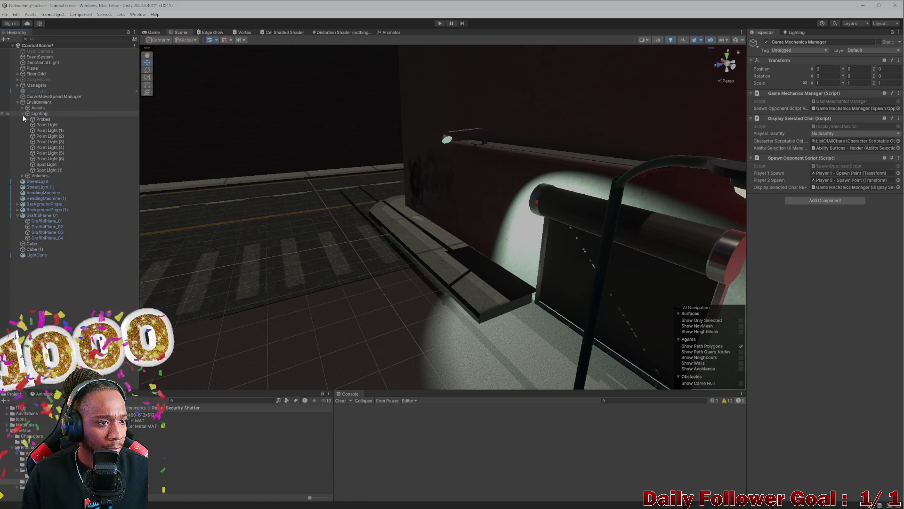
pyautogui.click(46, 170)
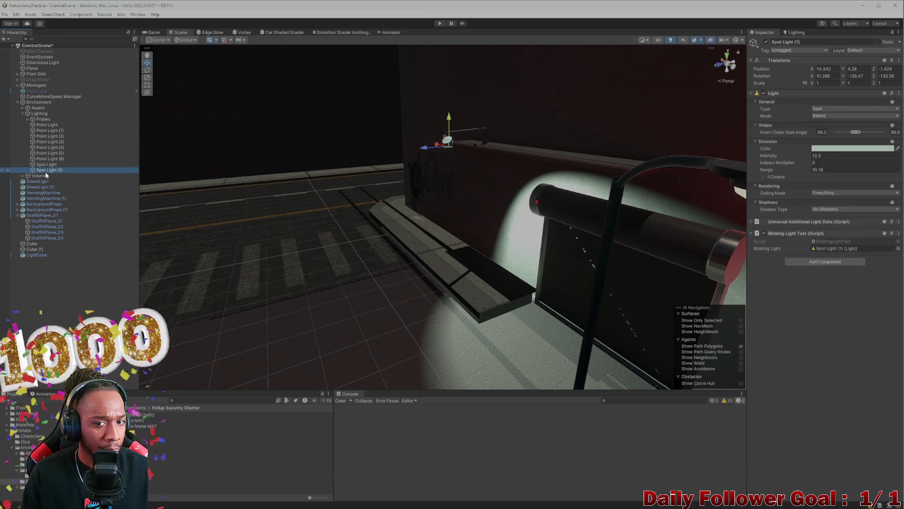
# - Frame Spot Light (1) and nudge it down and to the left
pyautogui.press('f')
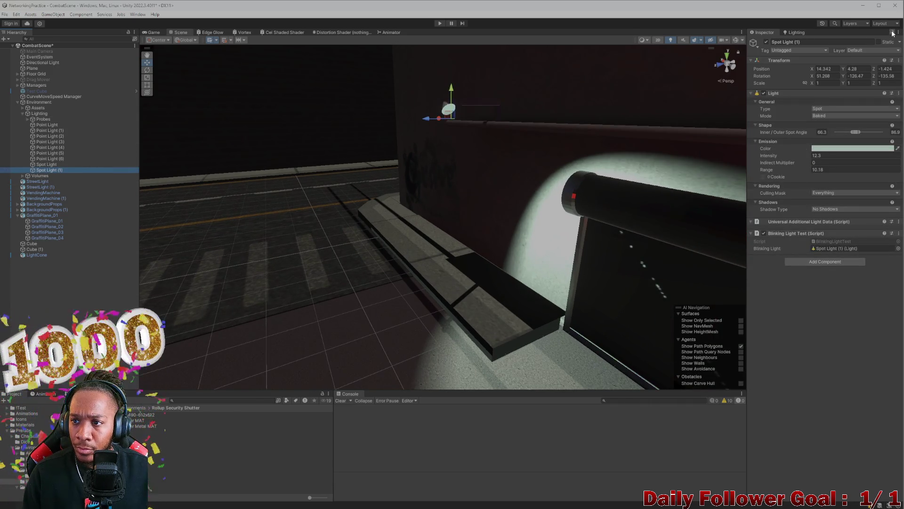
pyautogui.moveTo(439, 199)
pyautogui.mouseDown()
pyautogui.moveTo(437, 256)
pyautogui.moveTo(465, 322)
pyautogui.moveTo(399, 291)
pyautogui.moveTo(459, 214)
pyautogui.moveTo(416, 208)
pyautogui.mouseUp()
pyautogui.moveTo(307, 204)
pyautogui.mouseDown()
pyautogui.moveTo(287, 277)
pyautogui.moveTo(301, 287)
pyautogui.moveTo(324, 282)
pyautogui.moveTo(312, 209)
pyautogui.moveTo(336, 232)
pyautogui.mouseUp()
# - Inspect the vending machine light, the orange awning light and Point Light (2)
pyautogui.moveTo(407, 231)
pyautogui.mouseDown()
pyautogui.moveTo(506, 226)
pyautogui.moveTo(702, 255)
pyautogui.moveTo(502, 247)
pyautogui.moveTo(465, 318)
pyautogui.moveTo(397, 337)
pyautogui.moveTo(412, 222)
pyautogui.moveTo(402, 180)
pyautogui.mouseUp()
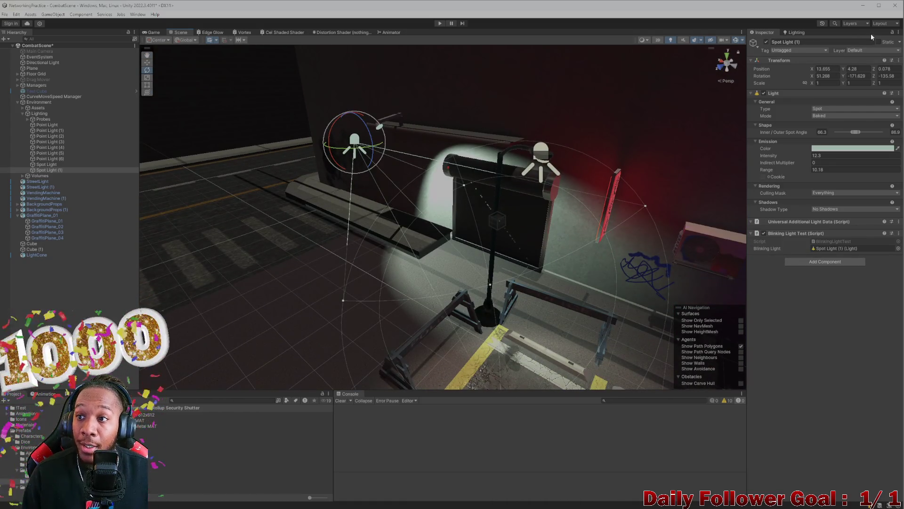
pyautogui.moveTo(403, 180); pyautogui.dragTo(464, 165)
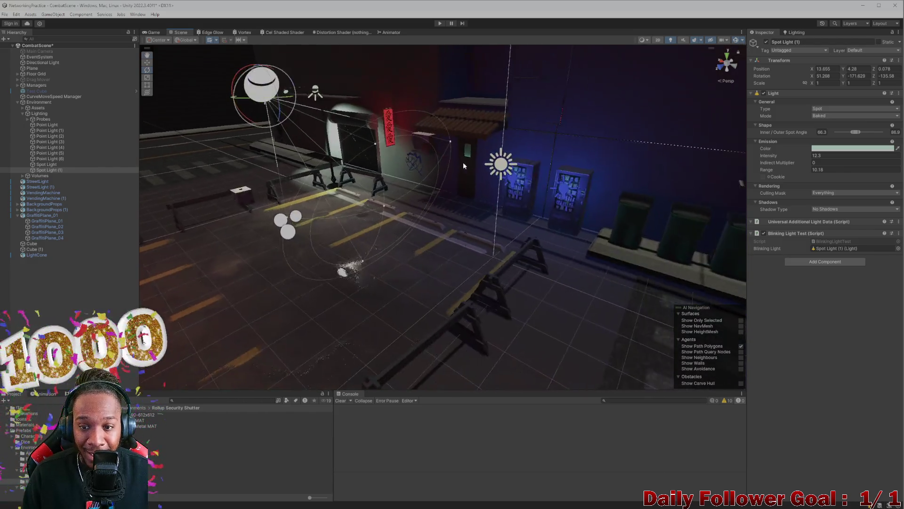
pyautogui.click(567, 188)
pyautogui.moveTo(567, 188)
pyautogui.mouseDown()
pyautogui.moveTo(575, 190)
pyautogui.moveTo(318, 161)
pyautogui.moveTo(519, 119)
pyautogui.mouseUp()
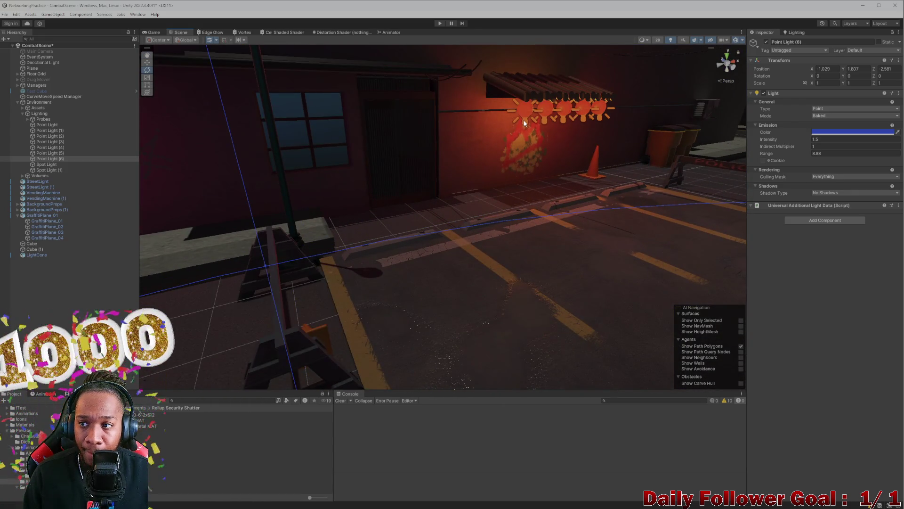
pyautogui.click(524, 123)
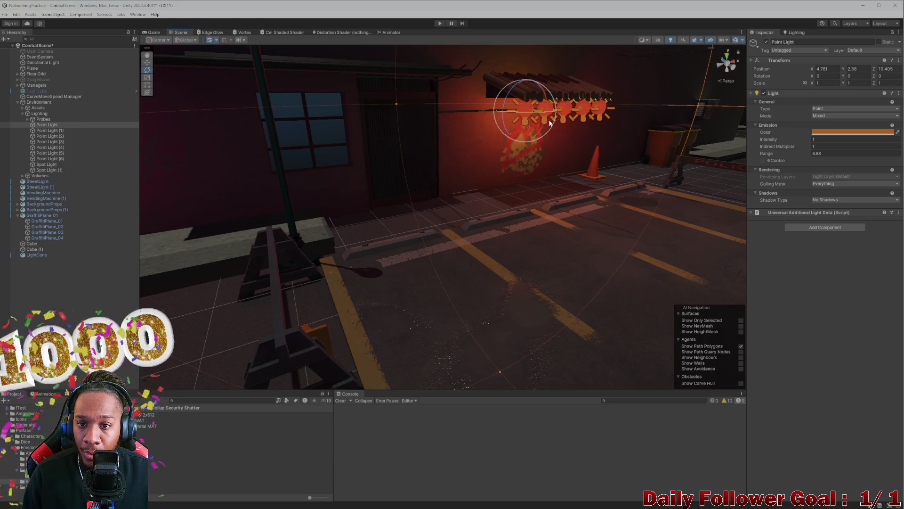
pyautogui.click(566, 118)
pyautogui.moveTo(566, 118)
pyautogui.mouseDown()
pyautogui.moveTo(453, 148)
pyautogui.moveTo(420, 142)
pyautogui.moveTo(621, 162)
pyautogui.moveTo(486, 175)
pyautogui.moveTo(389, 131)
pyautogui.mouseUp()
# - Reselect the shutter spotlight, aim it back at the shutter, and open Lighting settings
pyautogui.click(397, 113)
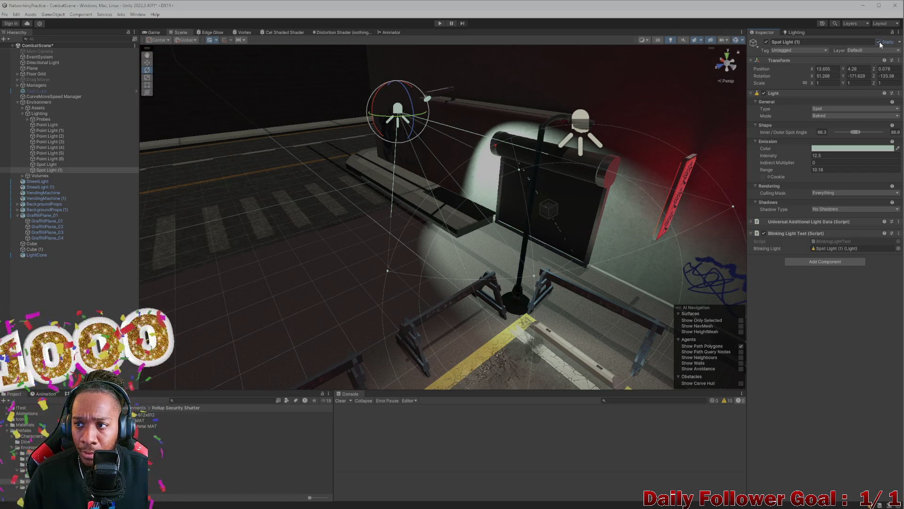
pyautogui.moveTo(524, 106)
pyautogui.mouseDown()
pyautogui.moveTo(496, 111)
pyautogui.moveTo(610, 123)
pyautogui.mouseUp()
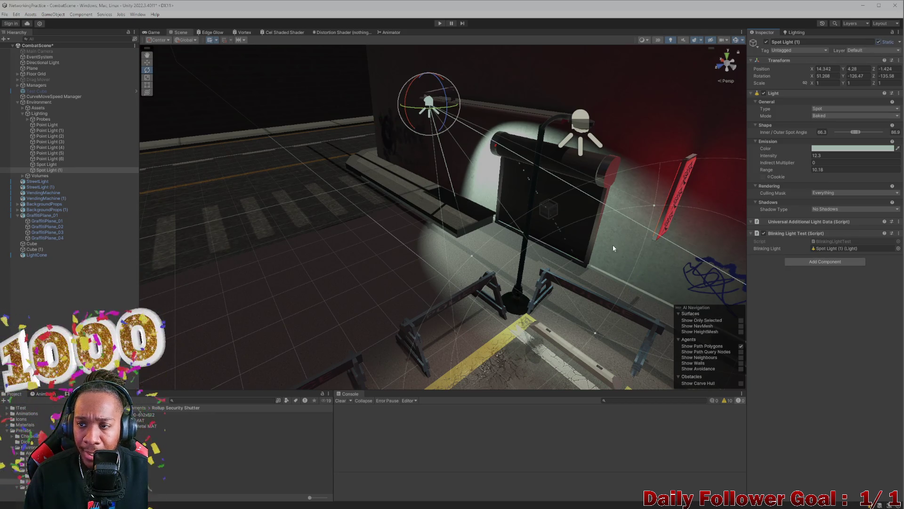
pyautogui.scroll(-3, 631, 271)
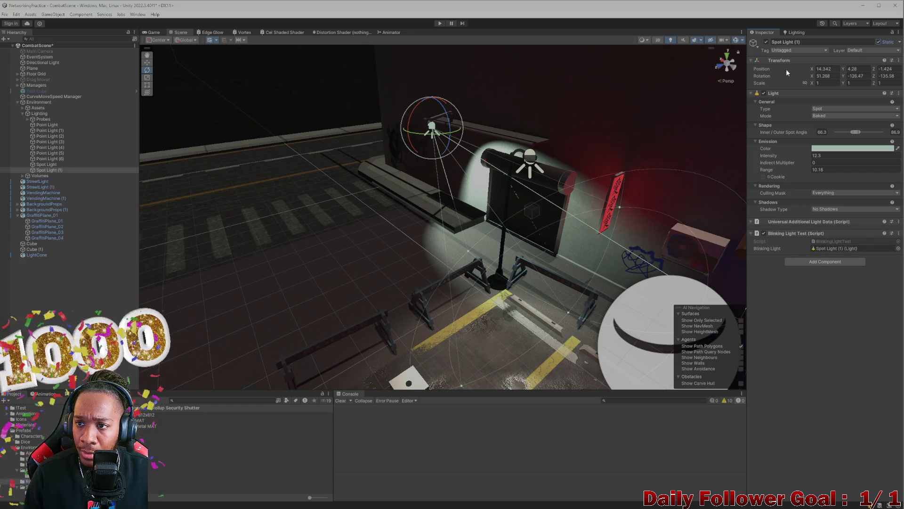
pyautogui.click(793, 34)
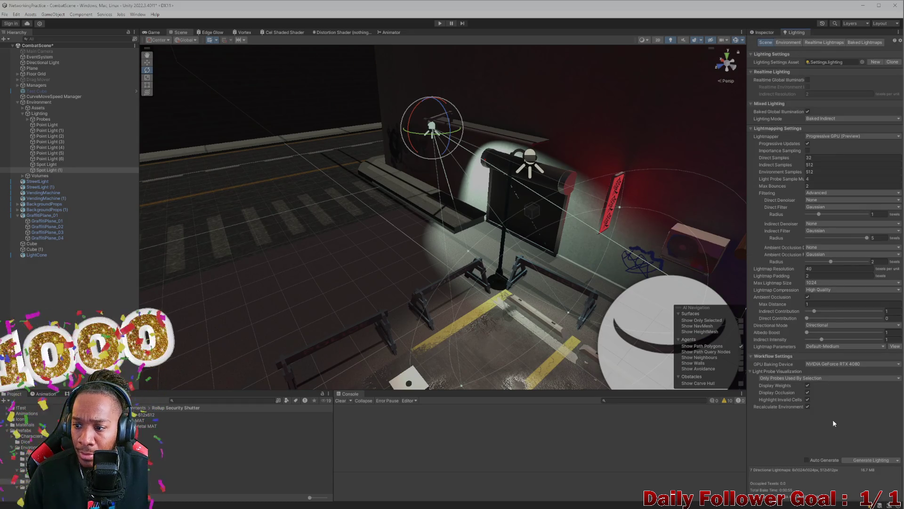
# - Generate lighting to rebake the alley lightmaps, watching over the parking lot
pyautogui.click(849, 458)
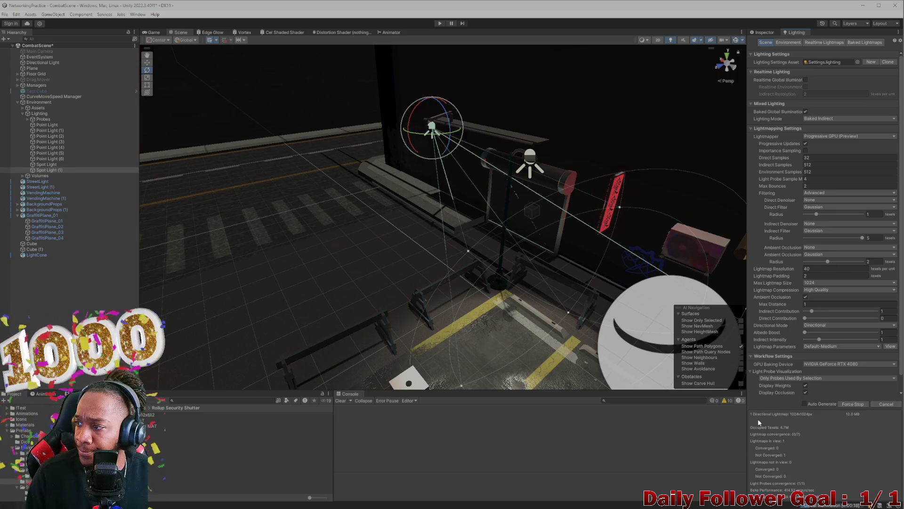
pyautogui.moveTo(557, 225)
pyautogui.mouseDown()
pyautogui.moveTo(435, 144)
pyautogui.moveTo(419, 151)
pyautogui.moveTo(488, 259)
pyautogui.moveTo(424, 251)
pyautogui.moveTo(556, 264)
pyautogui.moveTo(448, 231)
pyautogui.mouseUp()
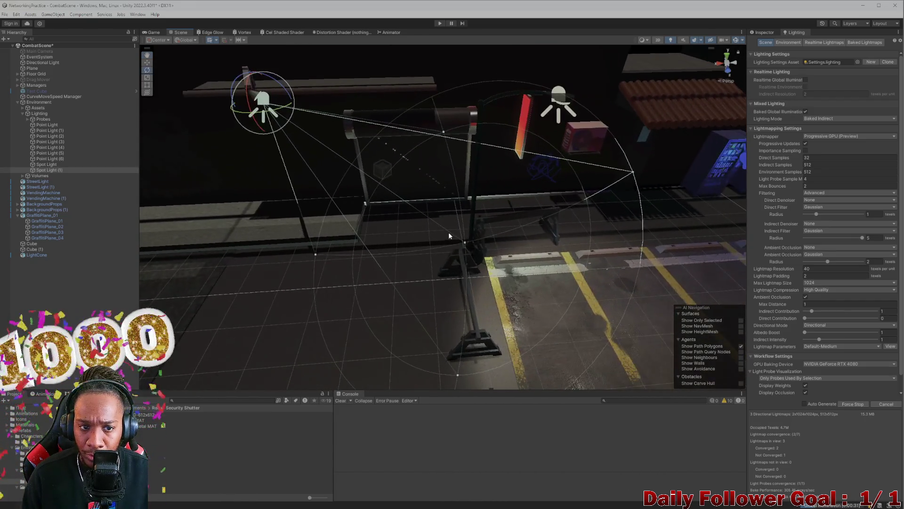
pyautogui.scroll(1, 431, 224)
pyautogui.scroll(2, 429, 228)
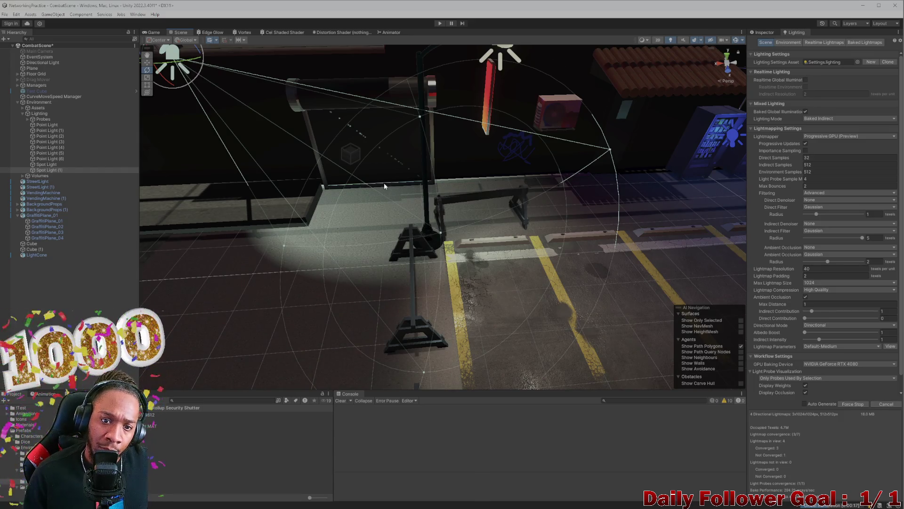
pyautogui.scroll(3, 390, 208)
pyautogui.scroll(1, 385, 202)
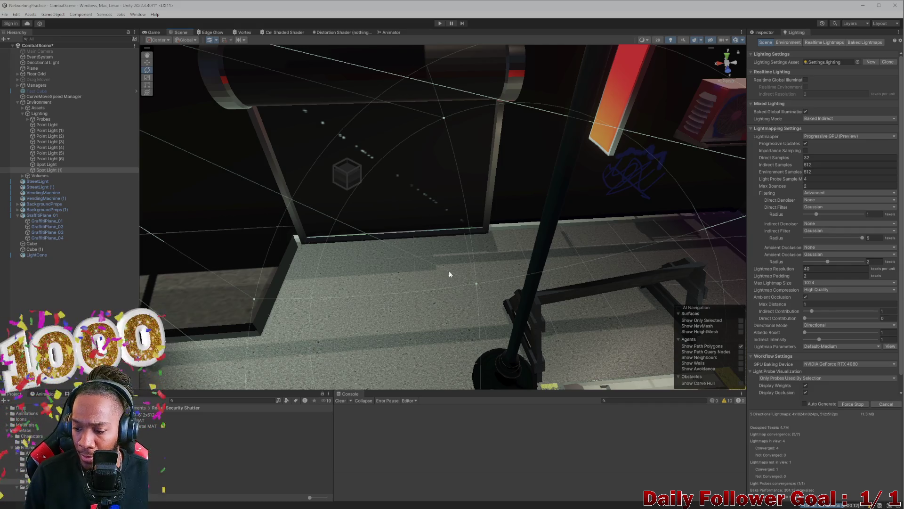
# - Inspect the spotlight's baked glow on the shutter and switch to the Move tool
pyautogui.moveTo(508, 313)
pyautogui.mouseDown()
pyautogui.moveTo(427, 300)
pyautogui.moveTo(536, 295)
pyautogui.moveTo(488, 286)
pyautogui.moveTo(553, 233)
pyautogui.moveTo(452, 218)
pyautogui.mouseUp()
pyautogui.scroll(-3, 488, 286)
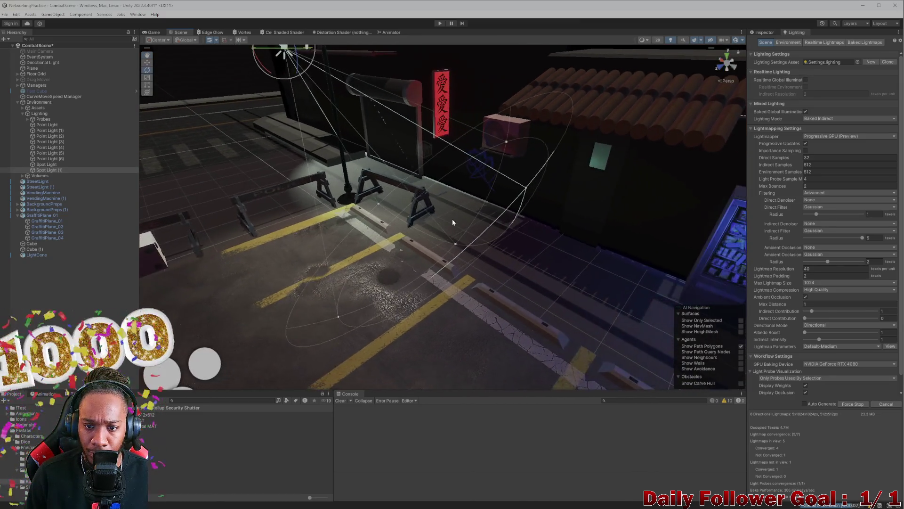
pyautogui.press('f')
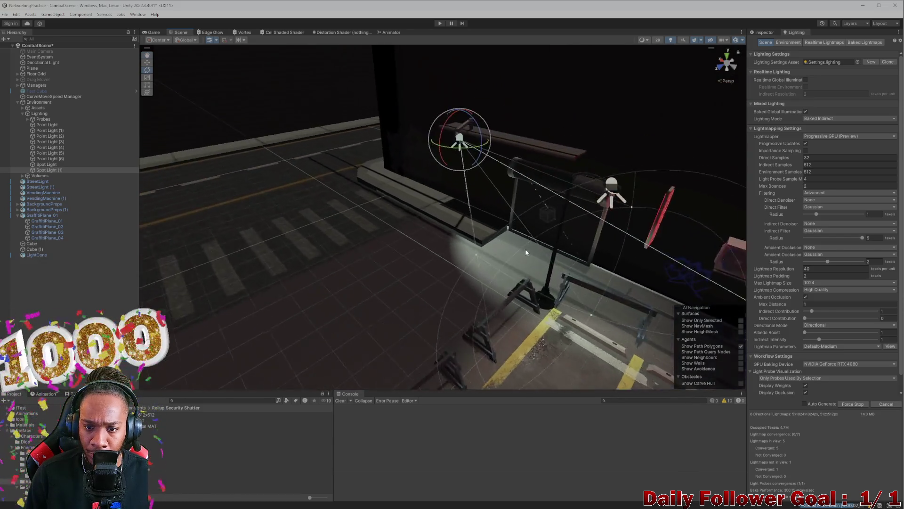
pyautogui.scroll(-3, 598, 234)
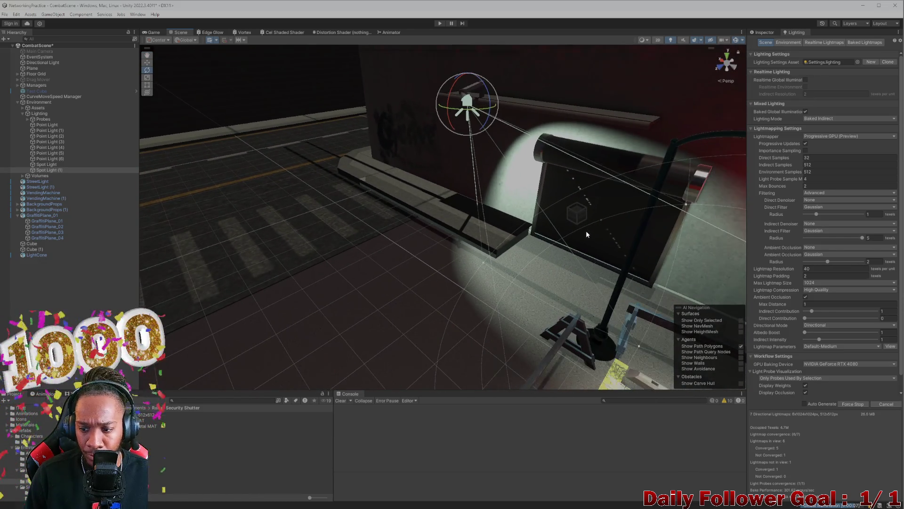
pyautogui.moveTo(577, 242); pyautogui.dragTo(539, 231)
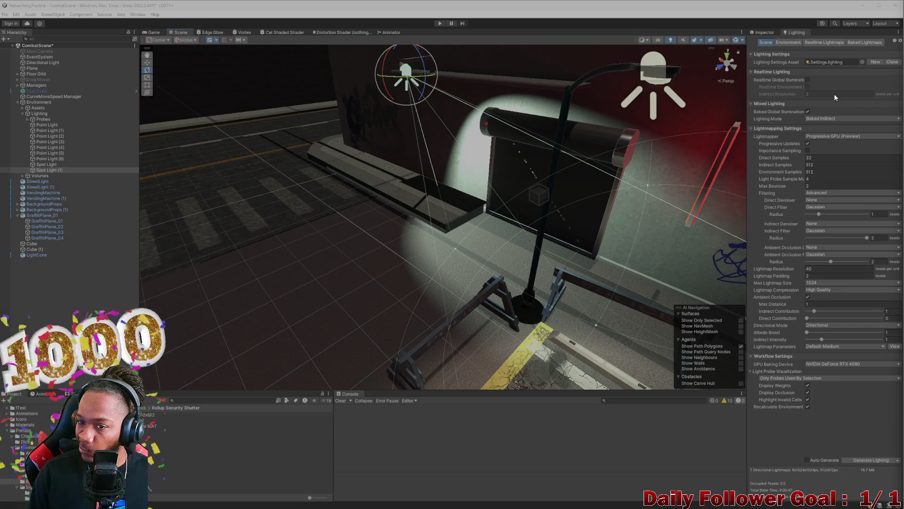
pyautogui.scroll(-10, 445, 177)
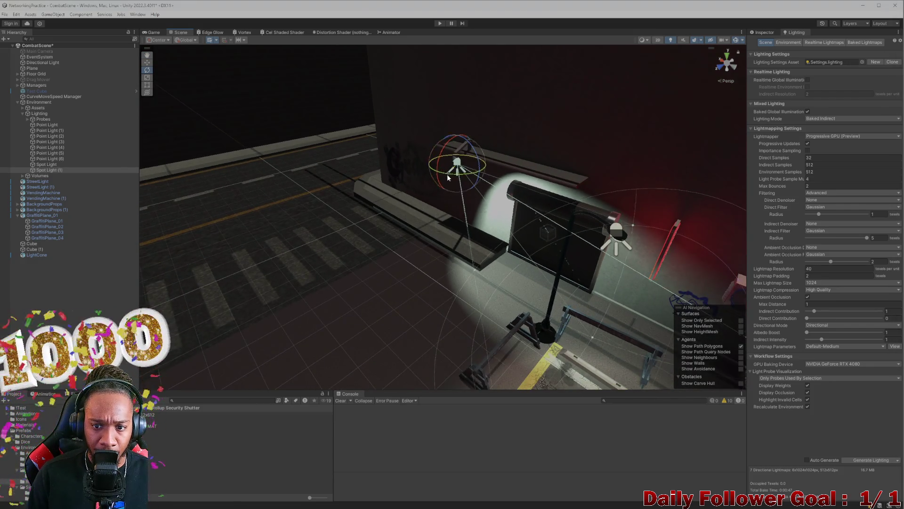
pyautogui.press('w')
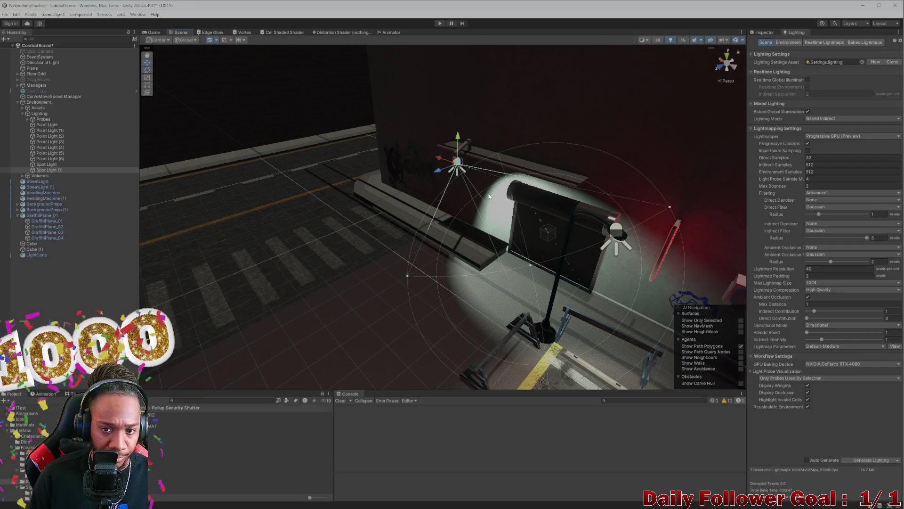